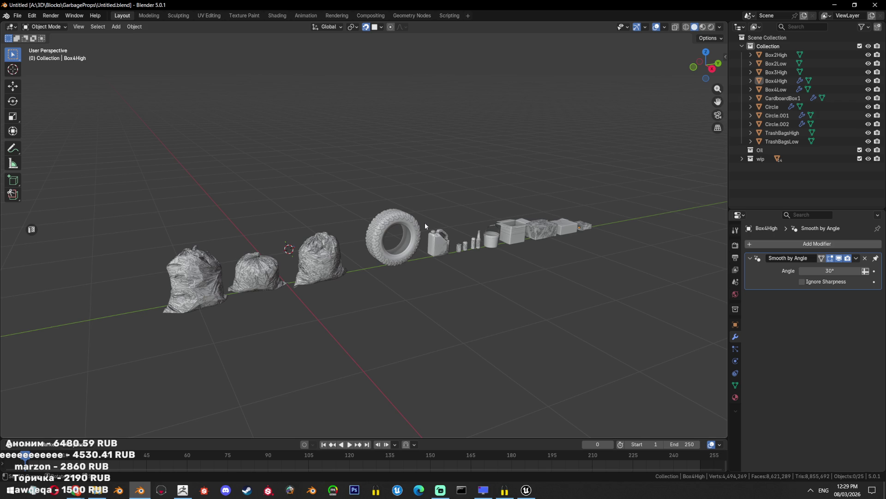
# Orbit around the row of garbage props and save the Blender scene
pyautogui.moveTo(527, 318); pyautogui.dragTo(498, 455)
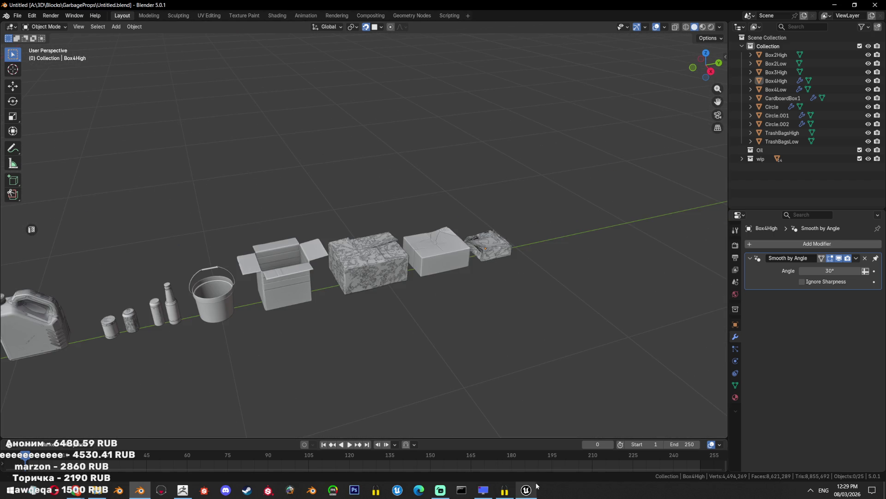
pyautogui.click(531, 489)
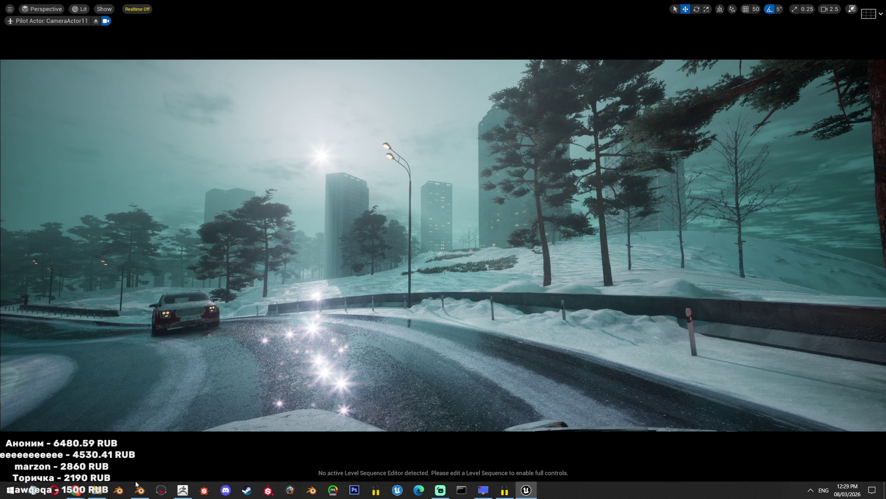
pyautogui.click(140, 490)
pyautogui.moveTo(313, 266); pyautogui.dragTo(389, 250)
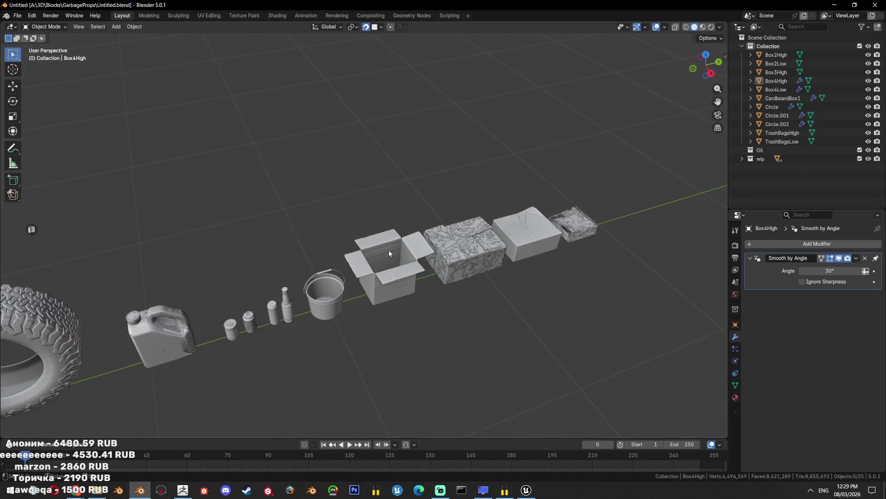
pyautogui.scroll(-3)
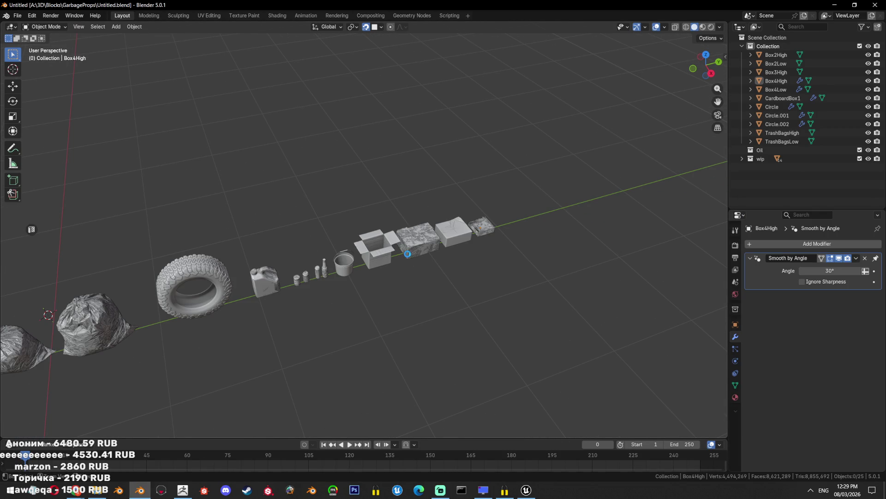
pyautogui.hotkey('ctrl', 's')
pyautogui.moveTo(402, 269); pyautogui.dragTo(446, 223)
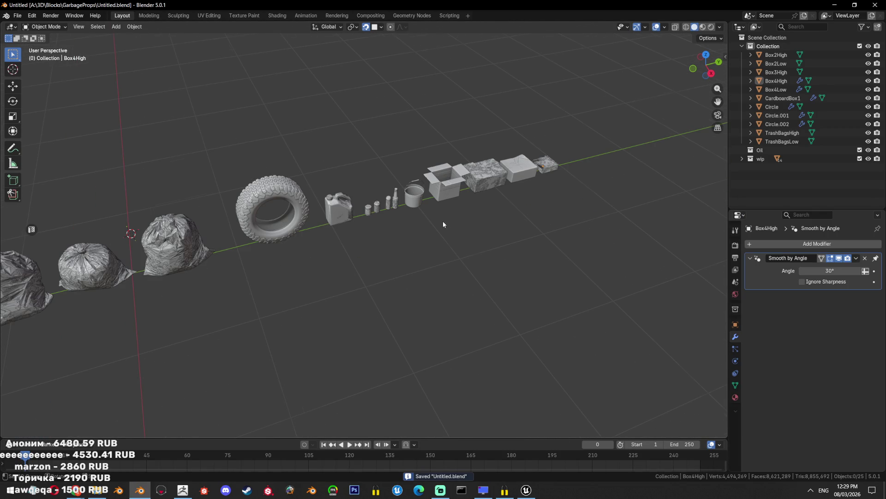
# Download the generated model from Hunyuan 3D and bring up the GarbageProps folder
pyautogui.moveTo(76, 489)
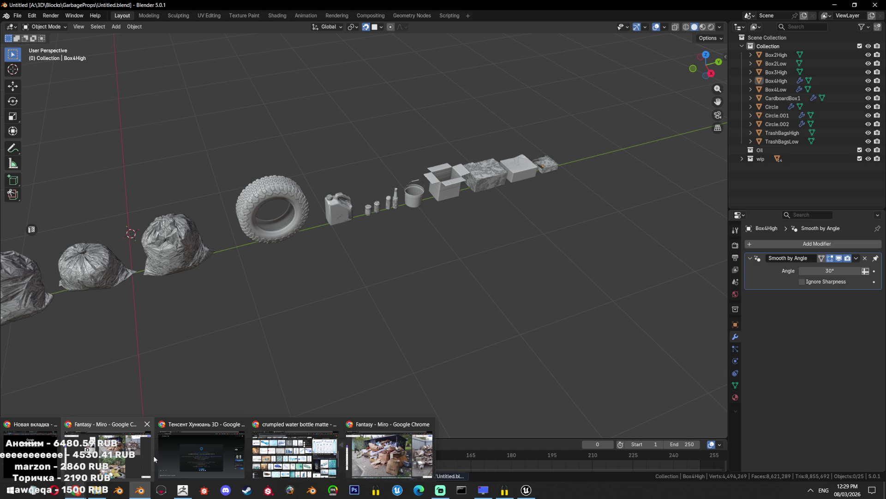
pyautogui.click(183, 453)
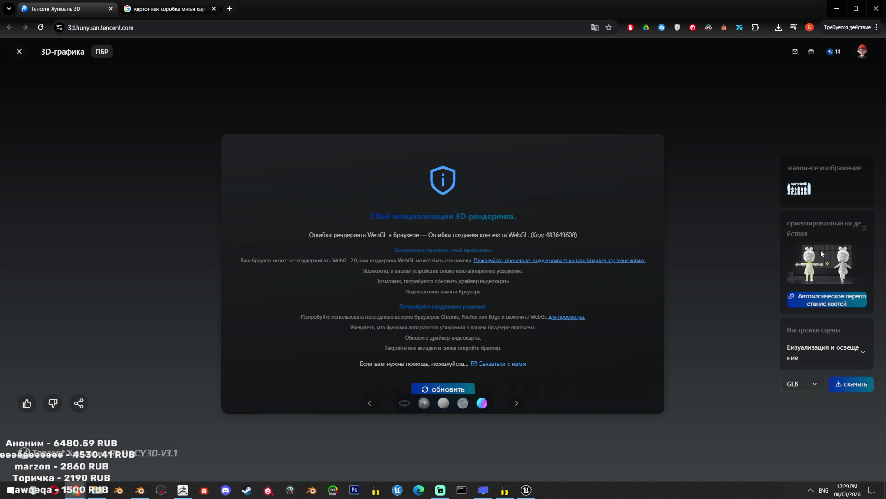
pyautogui.click(849, 384)
pyautogui.click(100, 494)
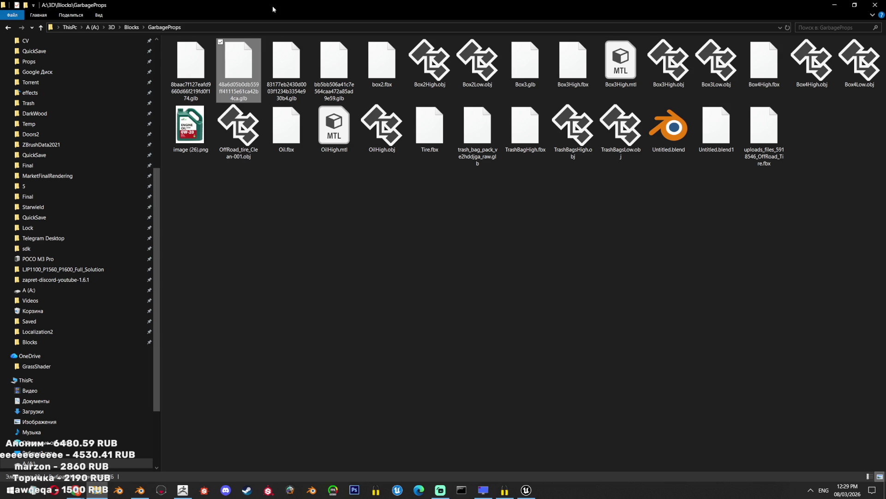
# In Downloads, sort newest first and select the latest .glb model
pyautogui.click(119, 60)
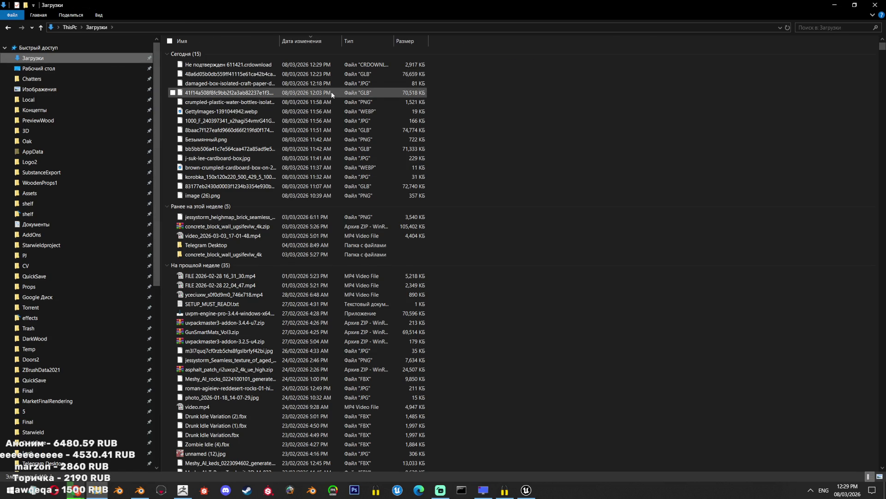
pyautogui.click(304, 43)
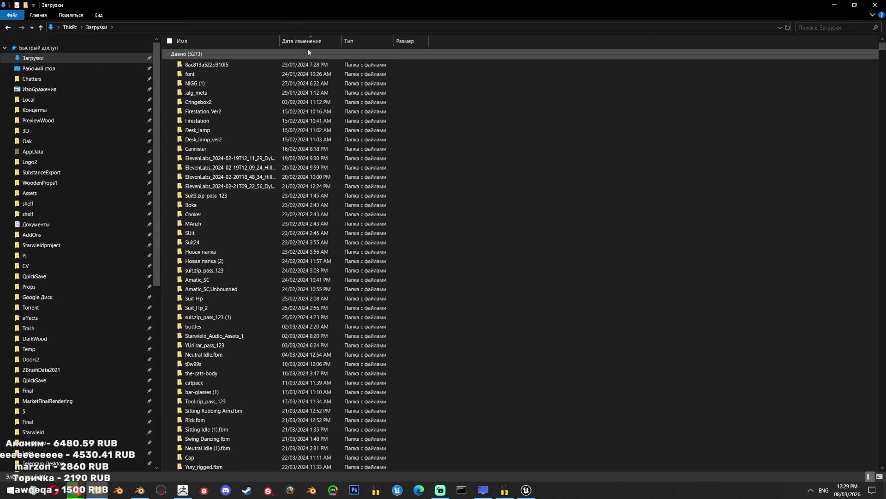
pyautogui.click(307, 43)
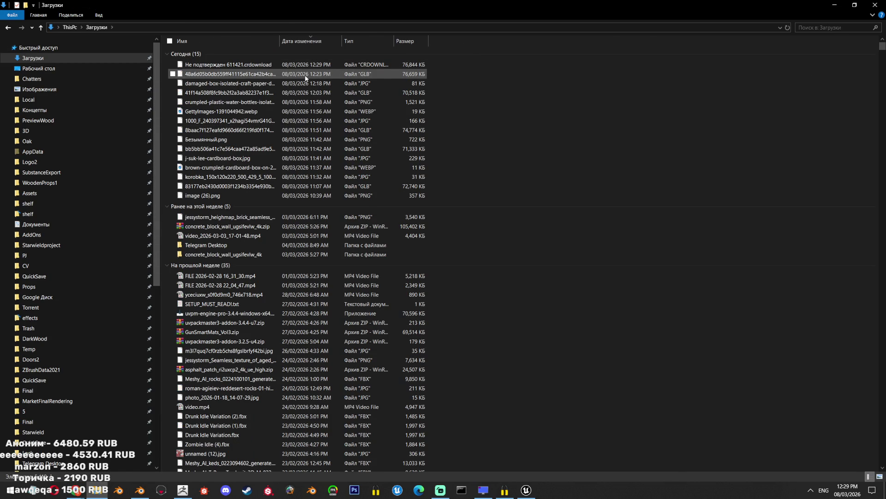
pyautogui.click(314, 64)
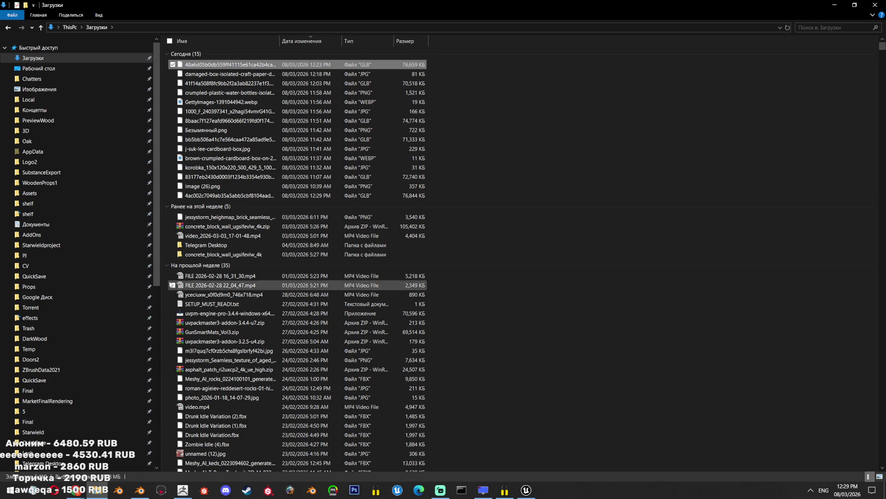
pyautogui.scroll(-3)
# Paste the model into Blocks > GarbageProps, skipping the existing duplicate file
pyautogui.click(70, 334)
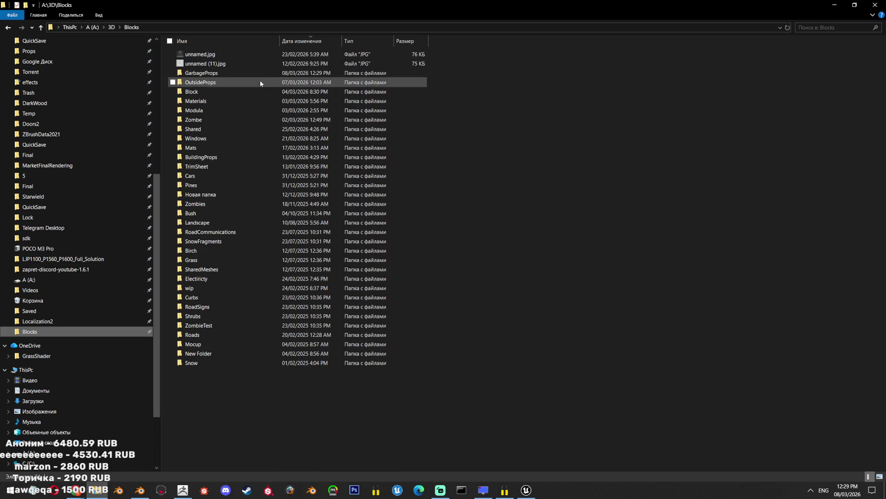
pyautogui.doubleClick(247, 74)
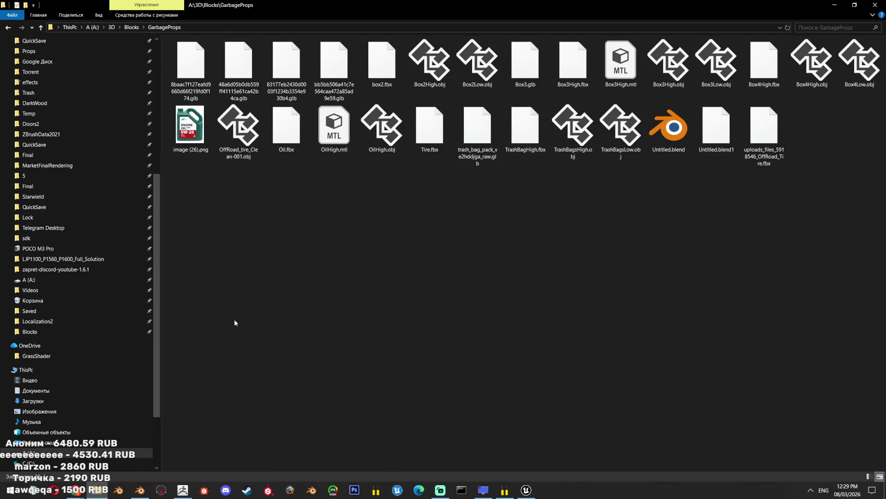
pyautogui.hotkey('ctrl', 'v')
pyautogui.click(548, 150)
# Recheck the newest .glb in Downloads, then return to GarbageProps and Blender
pyautogui.moveTo(156, 185); pyautogui.dragTo(156, 52)
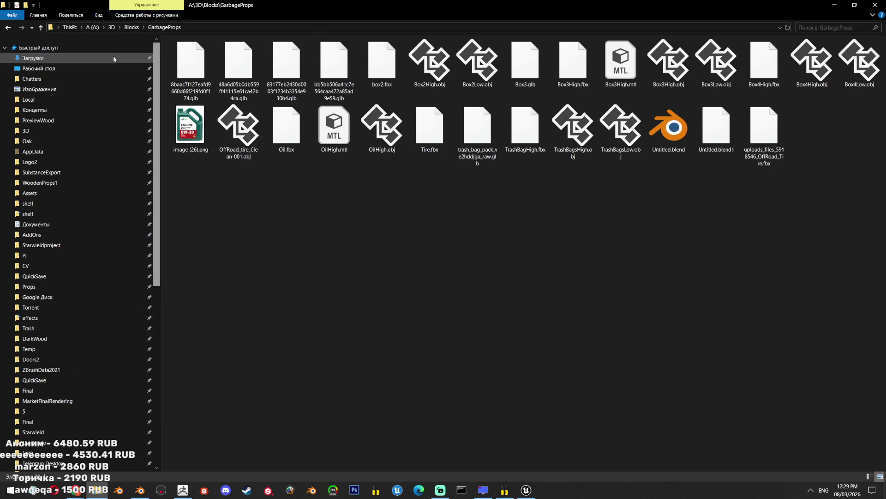
pyautogui.click(112, 57)
pyautogui.click(336, 66)
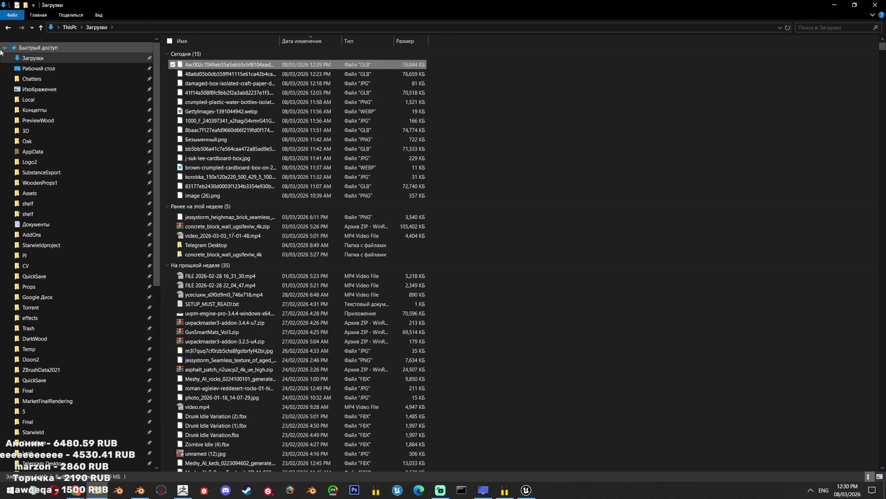
pyautogui.click(13, 29)
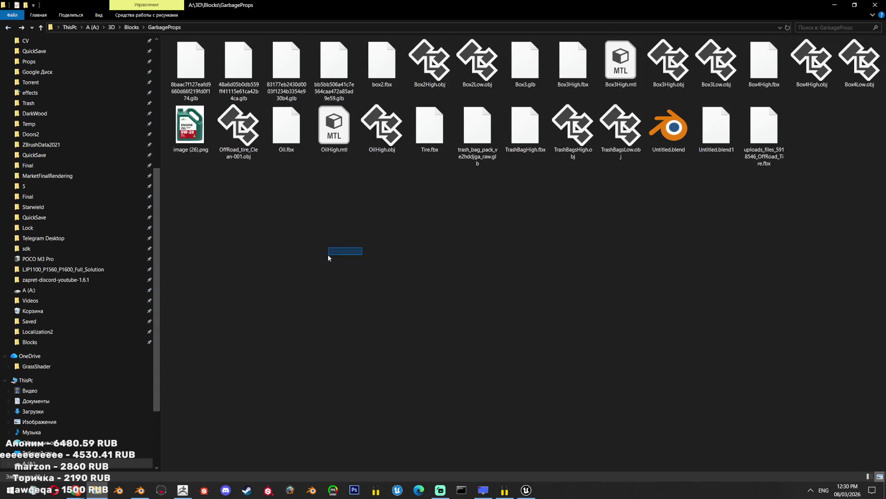
pyautogui.click(140, 489)
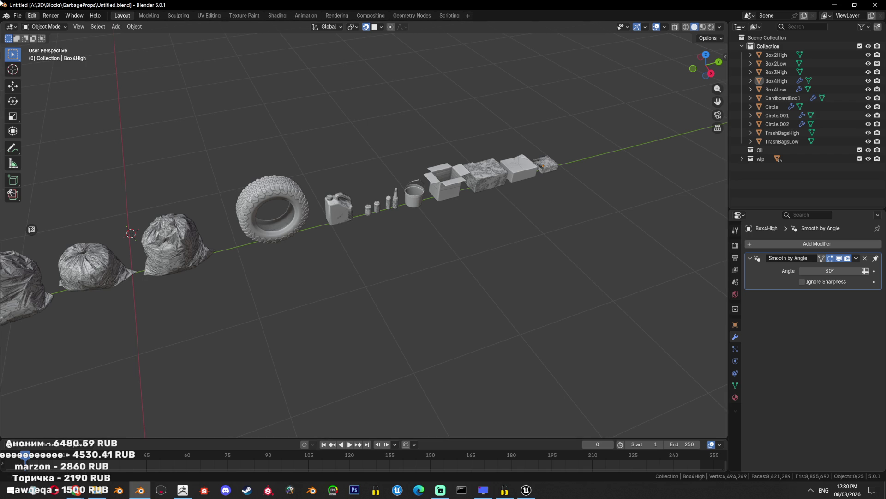
# Cancel the Save As browser and hide all the existing props
pyautogui.click(18, 15)
pyautogui.moveTo(32, 137)
pyautogui.press('a')
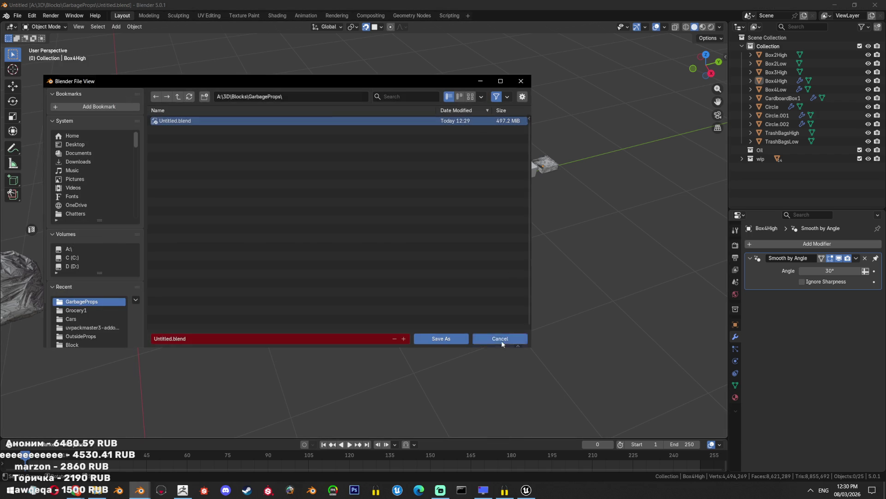
pyautogui.click(501, 339)
pyautogui.press('a')
pyautogui.press('h')
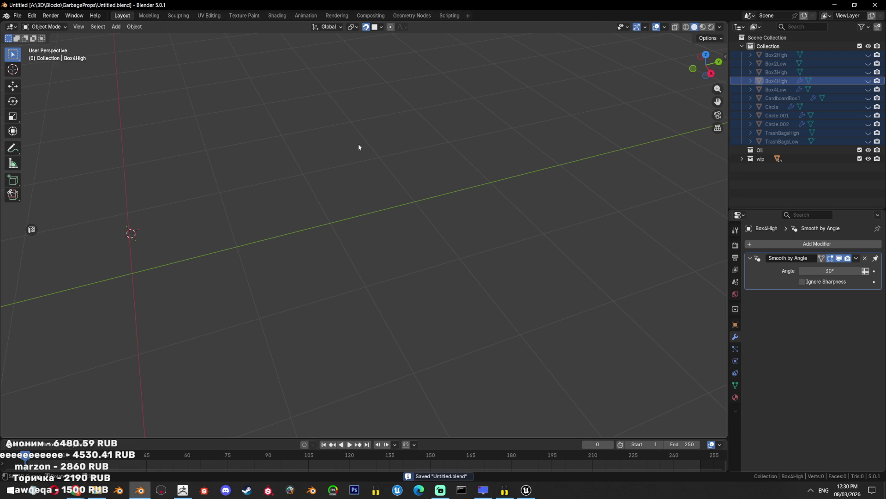
# Import the newest .glb model through File > Import > glTF 2.0
pyautogui.click(17, 15)
pyautogui.moveTo(47, 137)
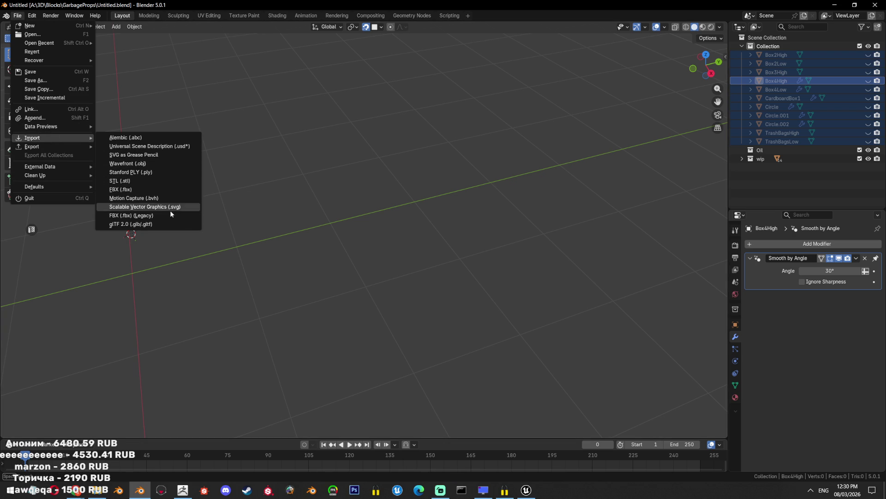
pyautogui.click(167, 224)
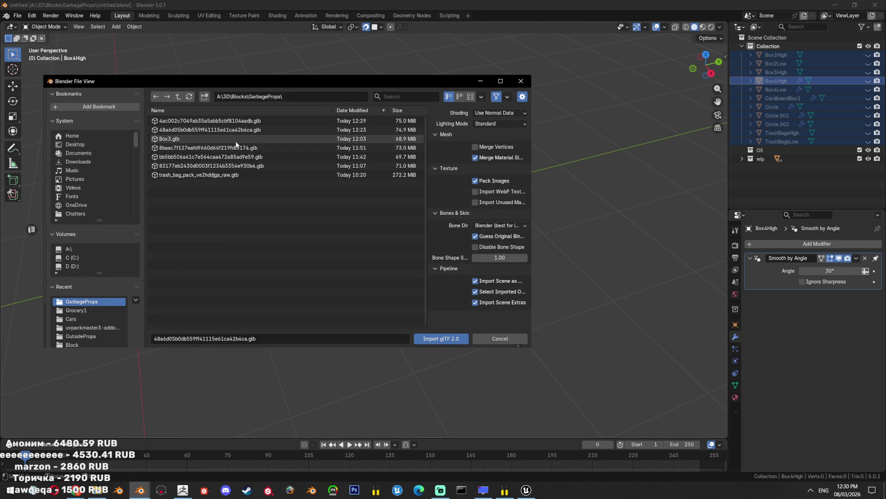
pyautogui.doubleClick(237, 121)
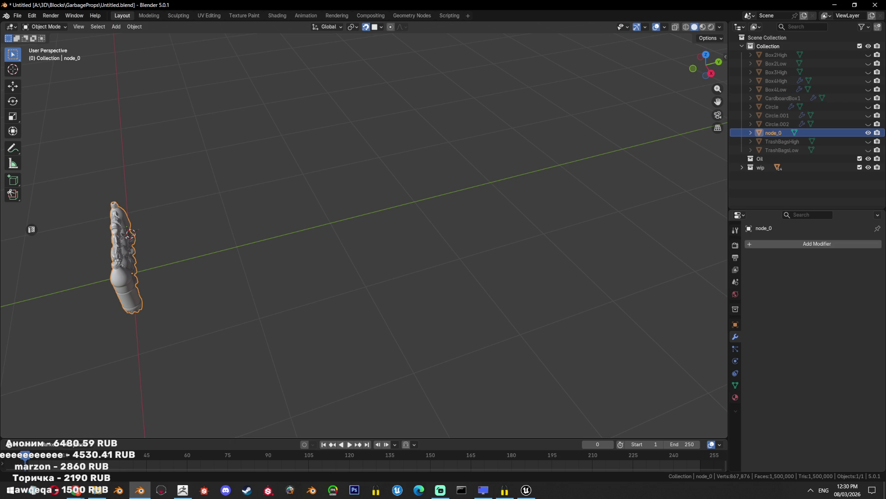
# Frame the bottles in Back Orthographic view, reselect node_0, zoom in and enter Edit Mode
pyautogui.press('ctrl+KP_1')
pyautogui.press('KP_Decimal')
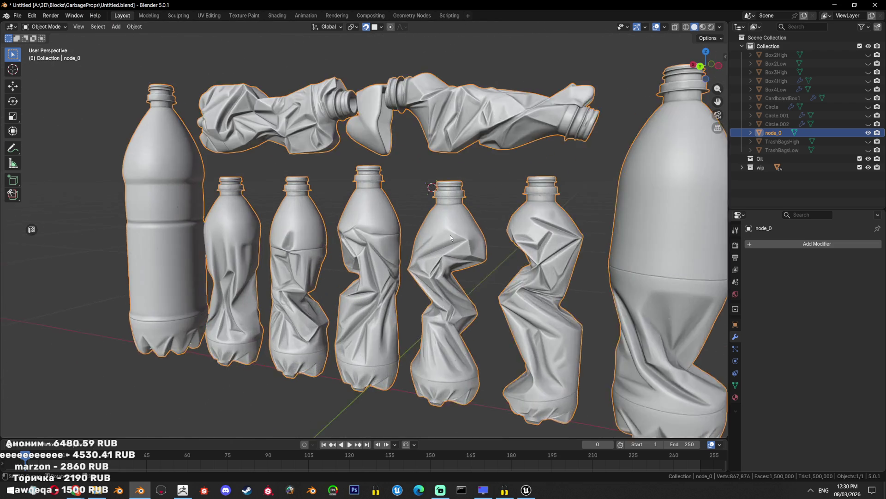
pyautogui.moveTo(446, 225); pyautogui.dragTo(456, 209)
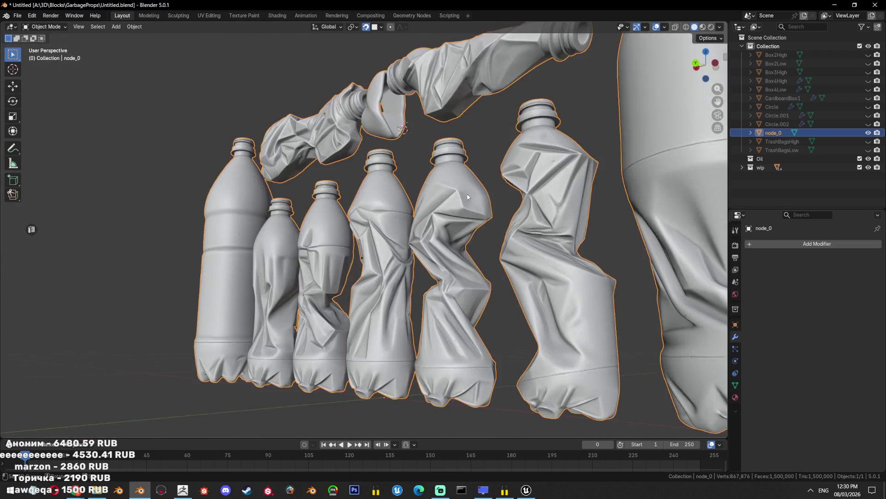
pyautogui.hotkey('alt', 'a')
pyautogui.moveTo(456, 209); pyautogui.dragTo(436, 187)
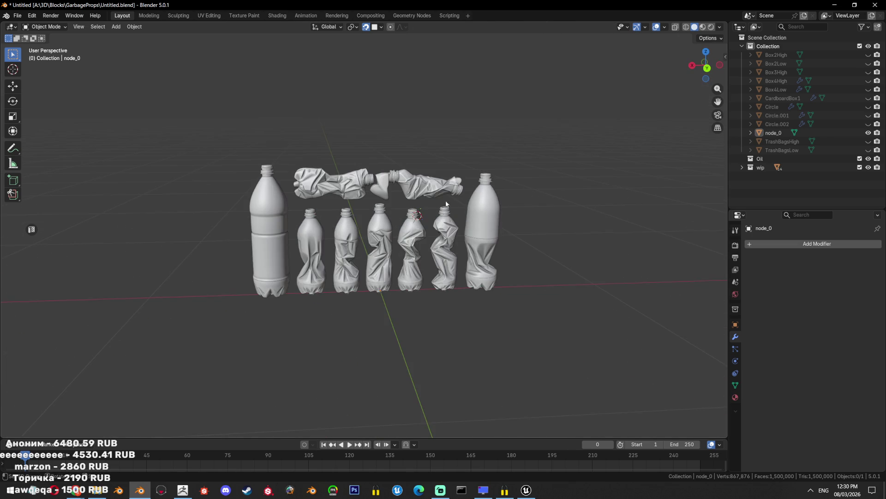
pyautogui.click(436, 187)
pyautogui.scroll(3)
pyautogui.moveTo(444, 175); pyautogui.dragTo(476, 228)
pyautogui.scroll(-3)
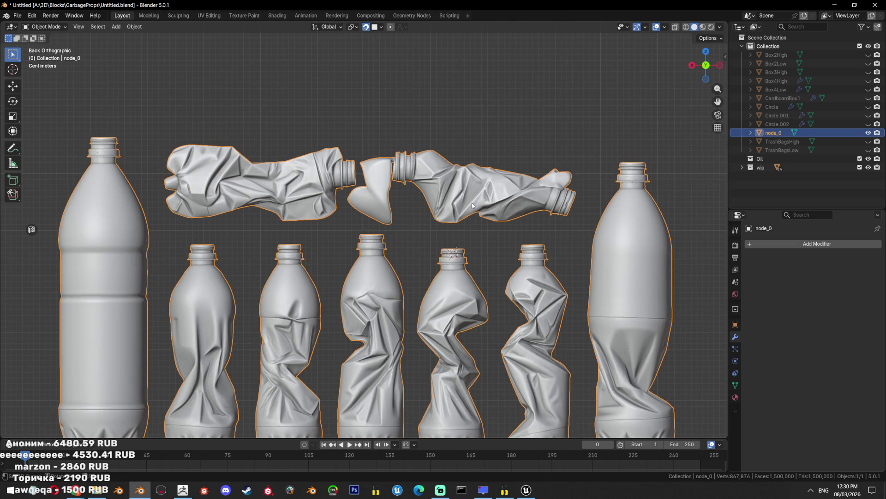
pyautogui.press('Tab')
# Switch to vertex select mode and select the entire bottle mesh
pyautogui.hotkey('alt', 'a')
pyautogui.press('l')
pyautogui.hotkey('ctrl', 'z')
pyautogui.press('l')
pyautogui.press('1')
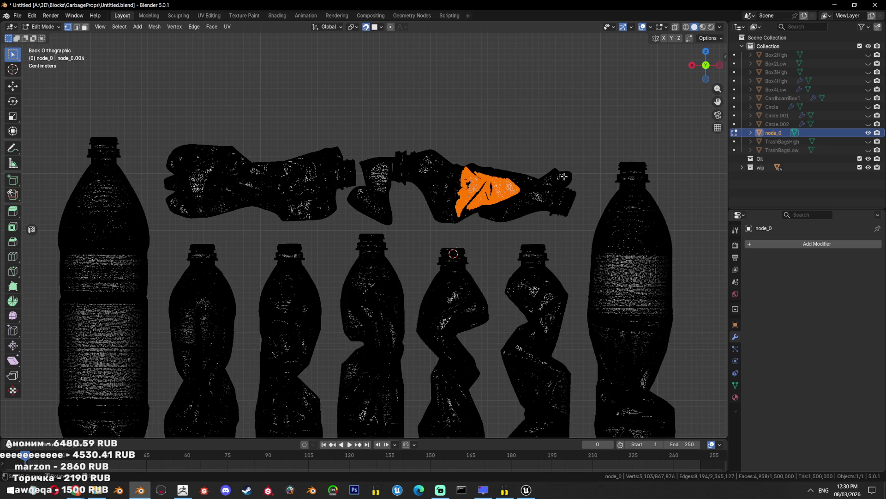
pyautogui.hotkey('alt', 'a')
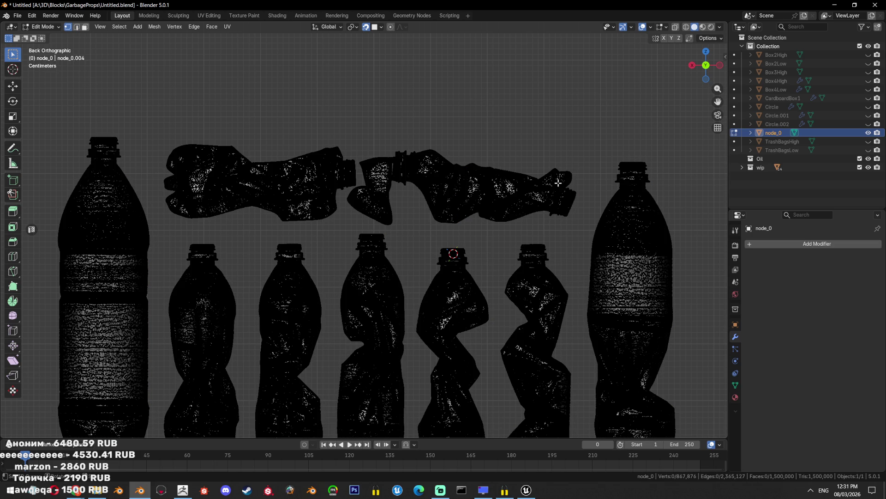
pyautogui.press('a')
# Run Merge by Distance at 0.0001 m, removing 117,953 duplicate vertices
pyautogui.press('F3')
pyautogui.write('dista')
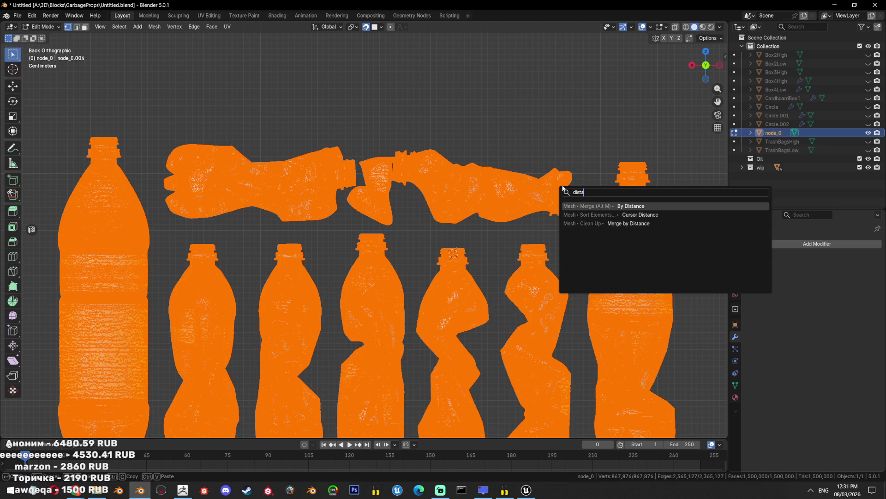
pyautogui.press('Return')
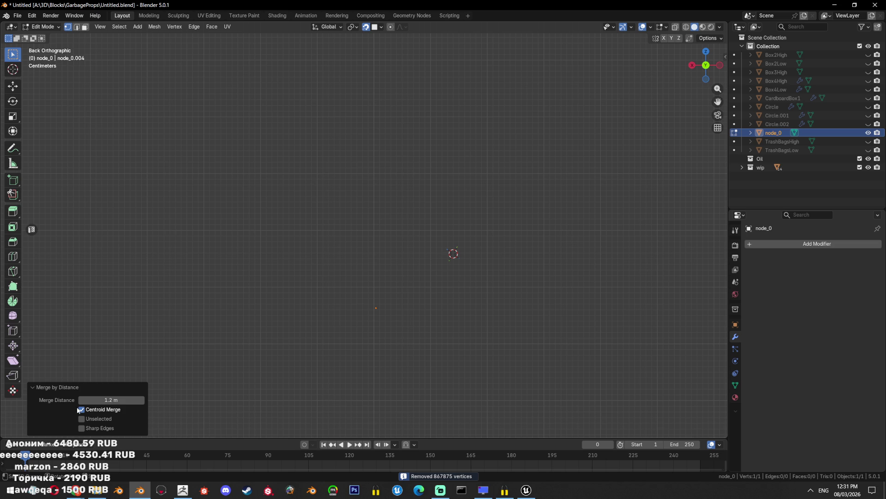
pyautogui.click(106, 398)
pyautogui.write('0.0001')
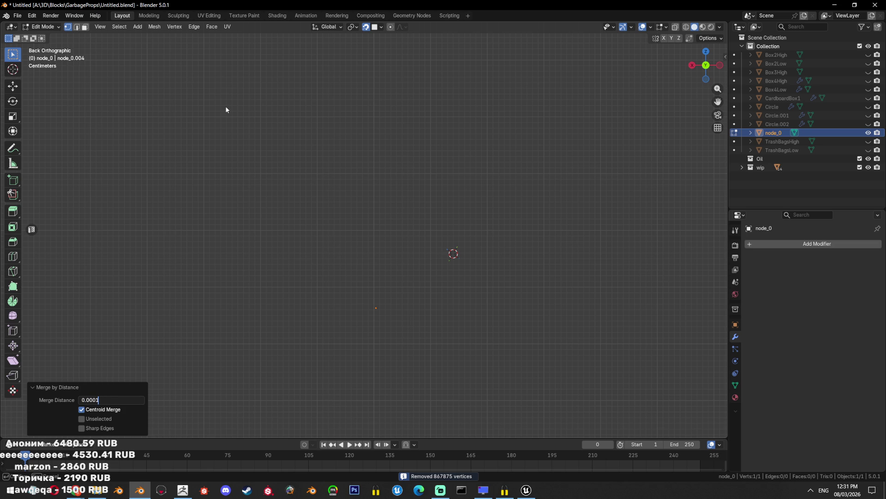
pyautogui.press('Return')
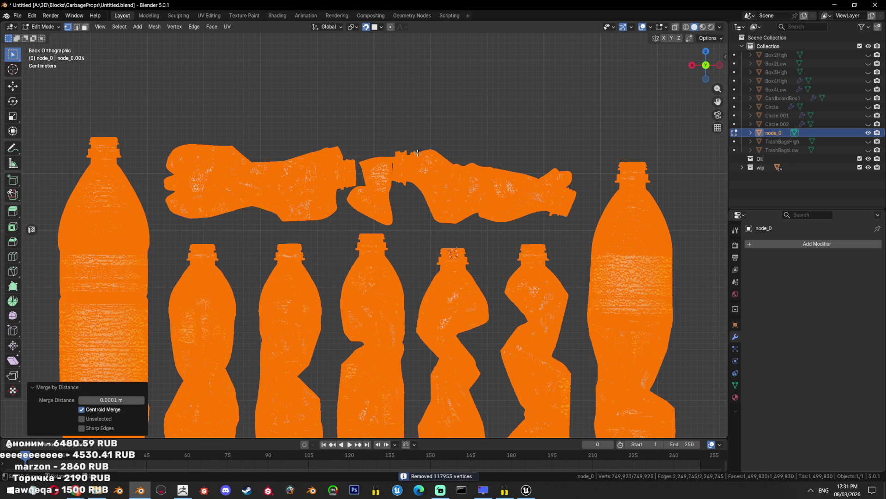
pyautogui.moveTo(422, 150); pyautogui.dragTo(406, 152)
pyautogui.scroll(3)
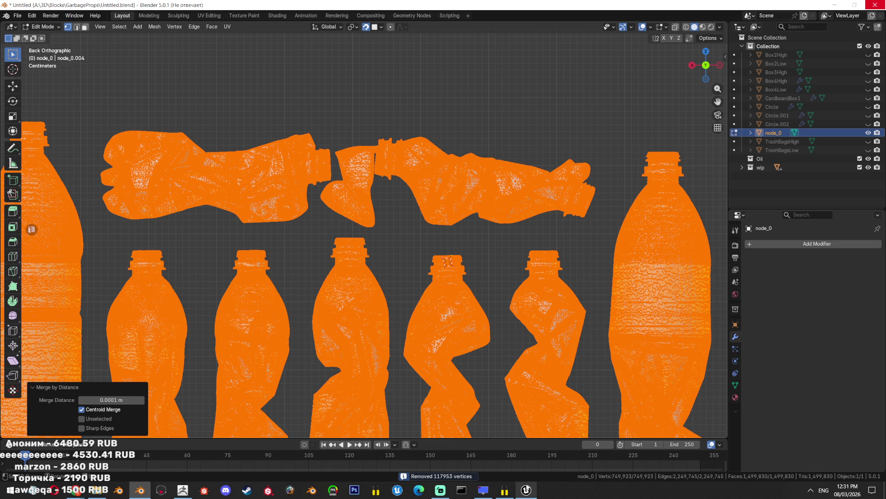
pyautogui.moveTo(527, 489)
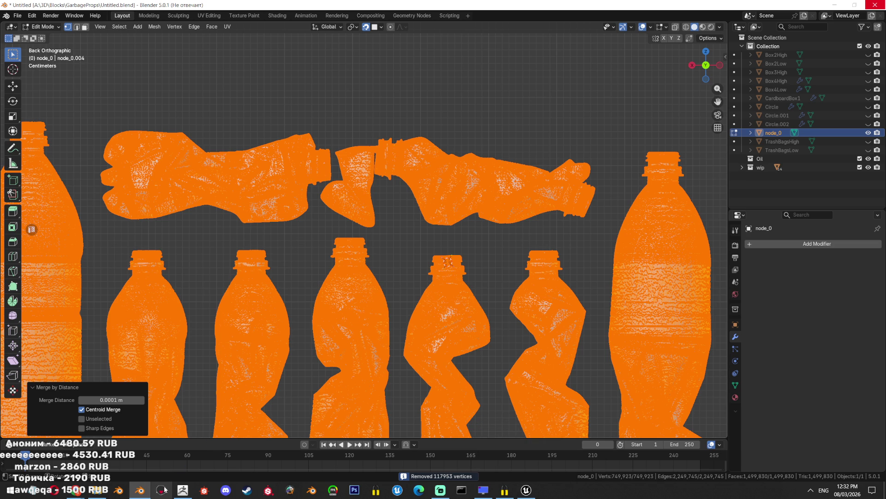
pyautogui.moveTo(76, 489)
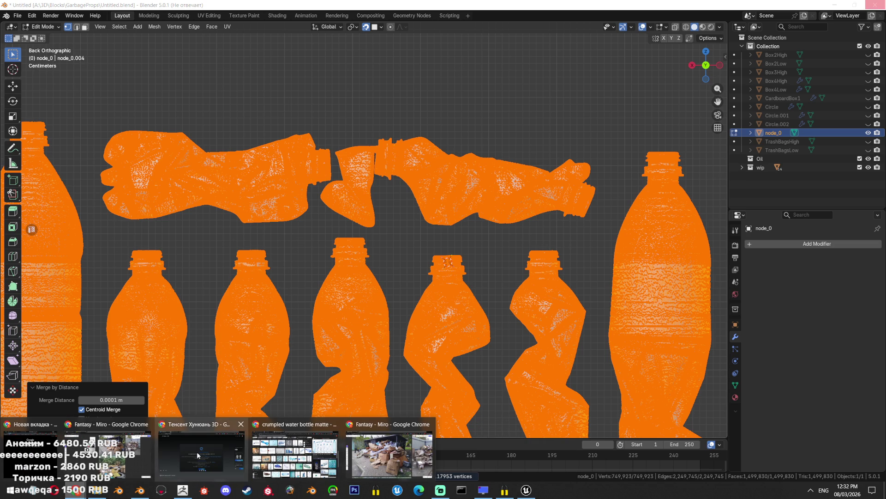
# Bring the Fantasy Miro board forward and zoom and pan over the garbage dump photos
pyautogui.click(90, 447)
pyautogui.scroll(3)
pyautogui.scroll(3)
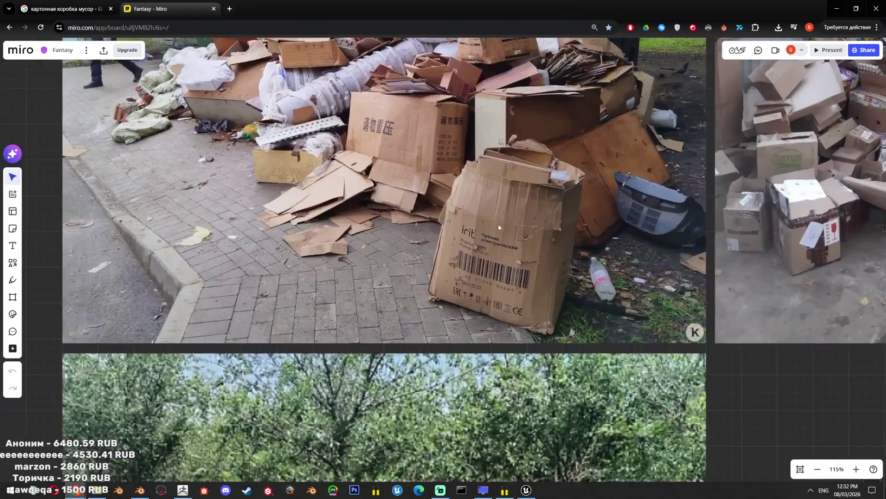
pyautogui.scroll(3)
pyautogui.scroll(3)
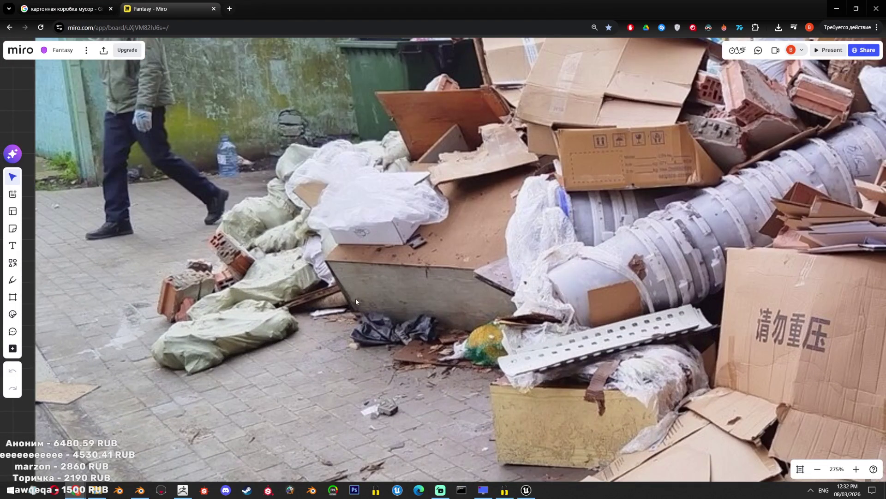
pyautogui.scroll(-3)
pyautogui.scroll(-3)
pyautogui.scroll(-3)
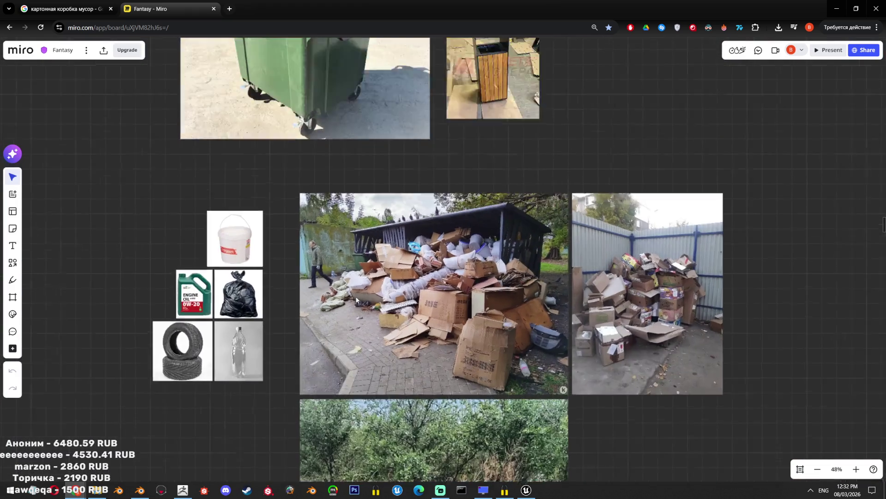
pyautogui.scroll(3)
pyautogui.scroll(-3)
pyautogui.scroll(-3)
pyautogui.scroll(3)
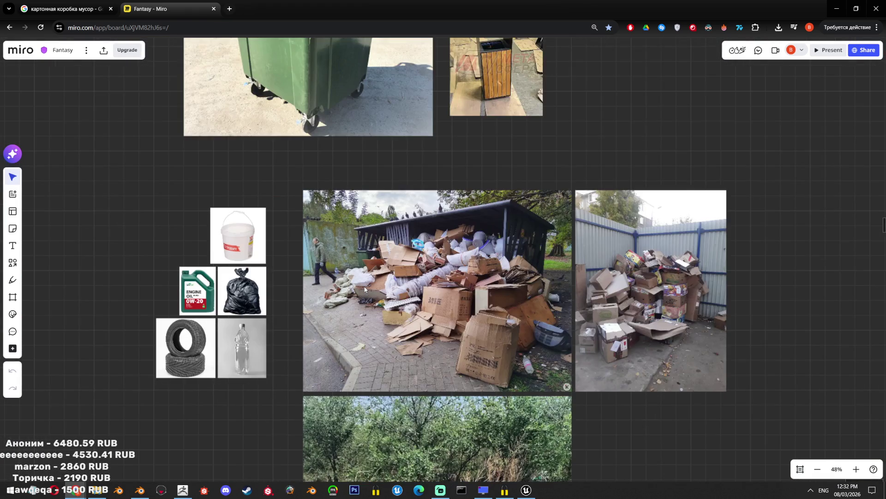
pyautogui.scroll(3)
pyautogui.scroll(3)
pyautogui.scroll(3)
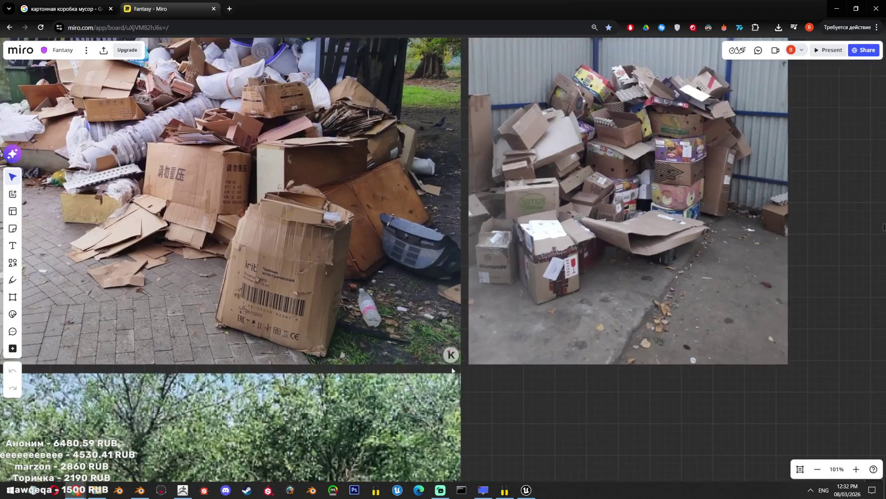
pyautogui.scroll(3)
pyautogui.scroll(-3)
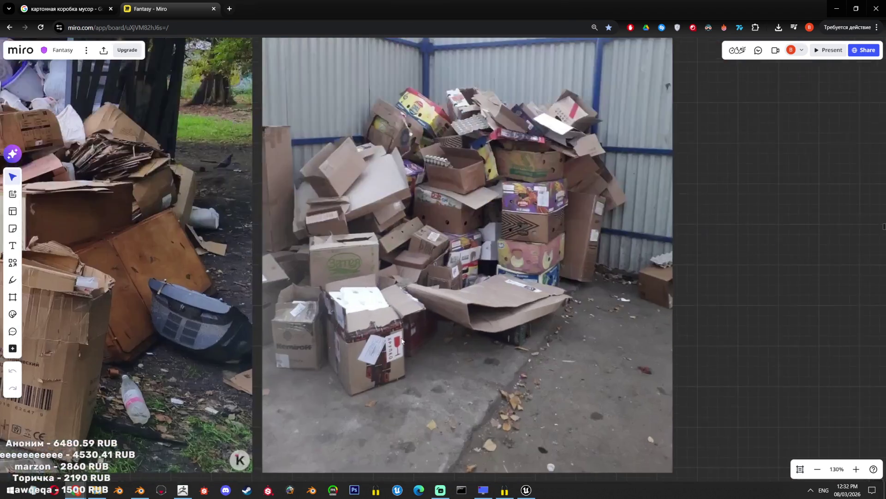
pyautogui.scroll(3)
pyautogui.scroll(-3)
pyautogui.moveTo(550, 259); pyautogui.dragTo(503, 165)
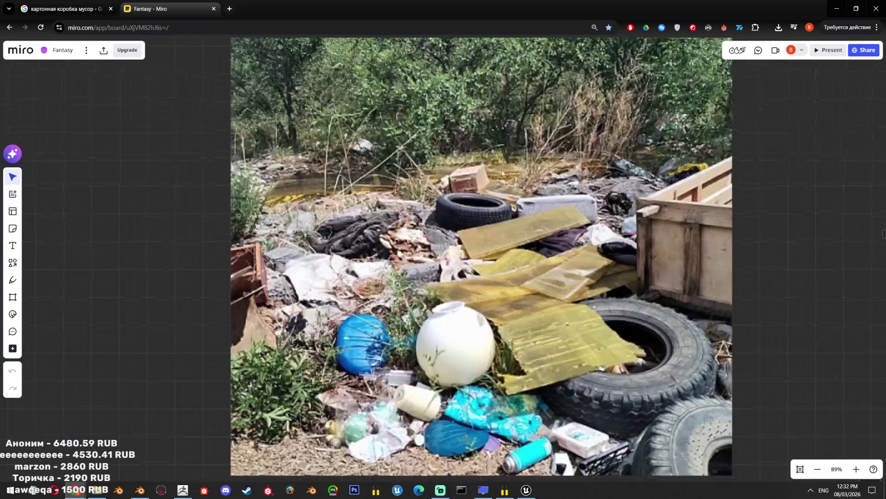
pyautogui.moveTo(577, 265); pyautogui.dragTo(573, 216)
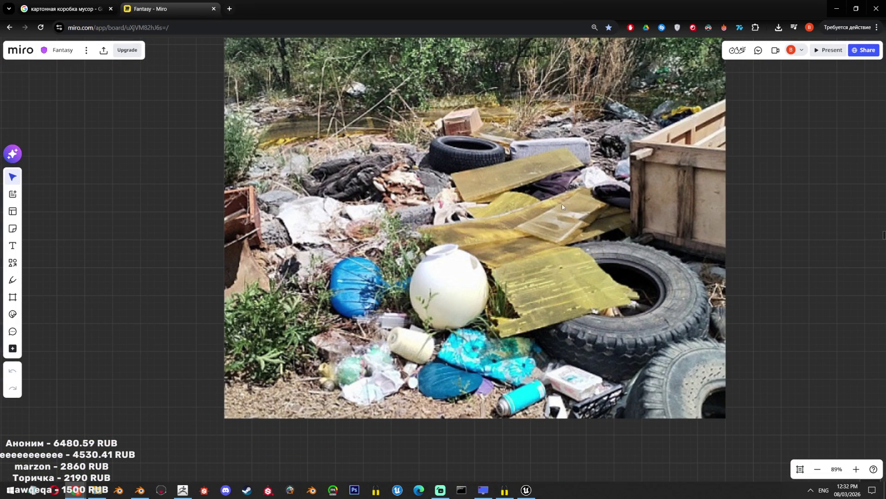
# Open DeepSeek in a new browser tab, then close that tab
pyautogui.click(229, 8)
pyautogui.write('deep')
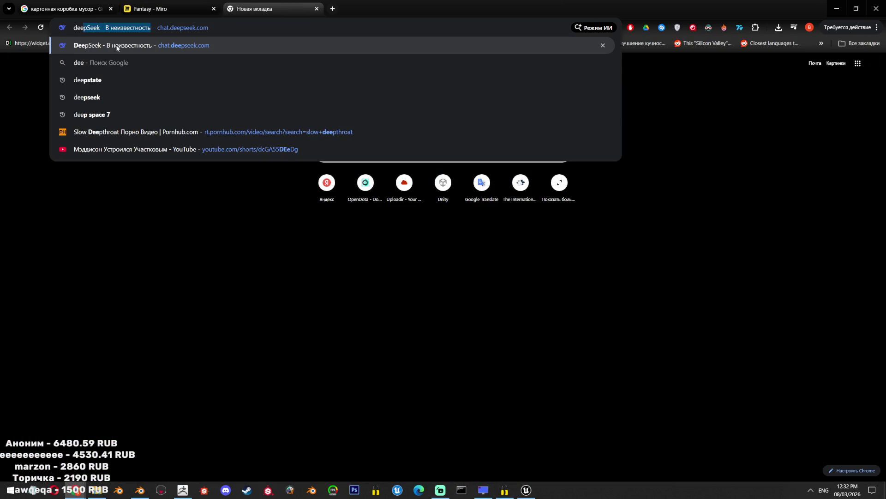
pyautogui.press('Return')
pyautogui.middleClick(296, 6)
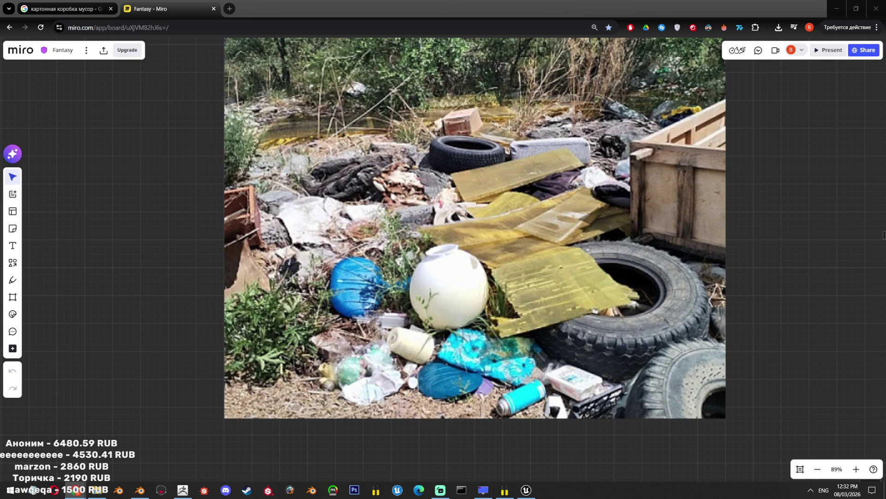
pyautogui.hotkey('alt', 'shift')
pyautogui.click(143, 494)
# Select the right-hand lying crushed bottle as linked geometry and delete its vertices
pyautogui.scroll(3)
pyautogui.scroll(3)
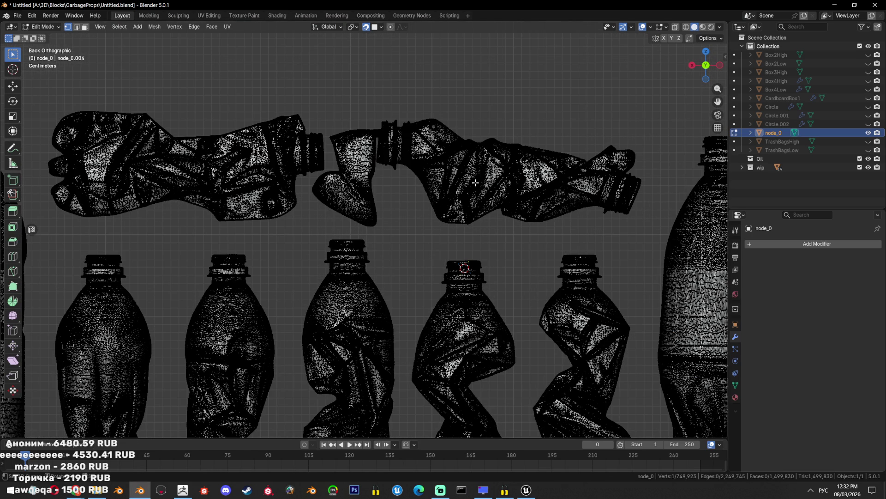
pyautogui.press('l')
pyautogui.press('x')
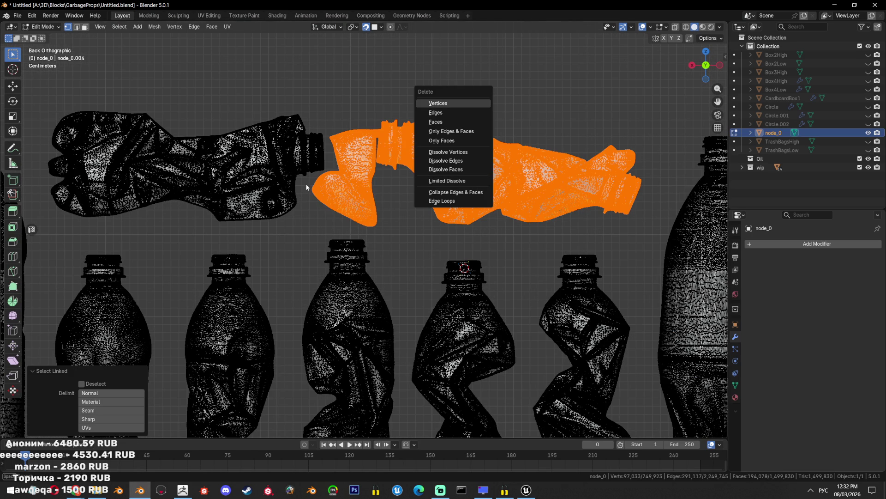
pyautogui.press('Return')
pyautogui.scroll(-3)
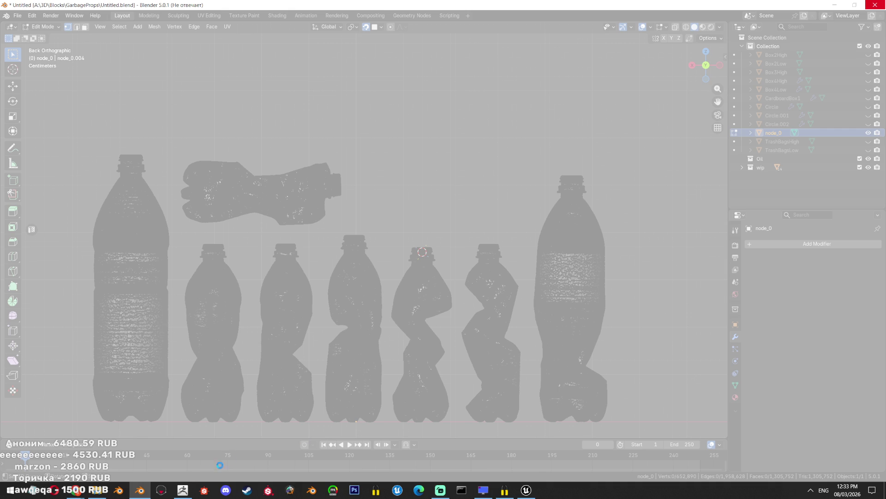
# Minimize ZBrush and end the UnrealEditor (2) process in Task Manager
pyautogui.click(188, 486)
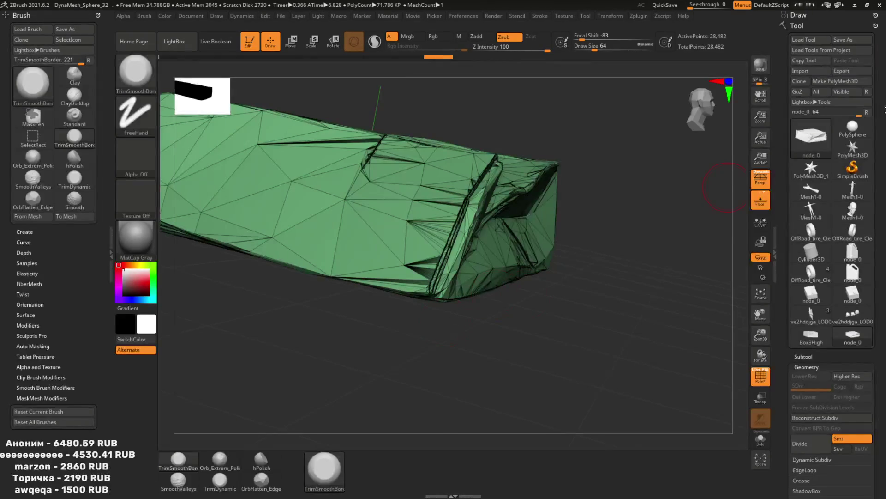
pyautogui.click(853, 4)
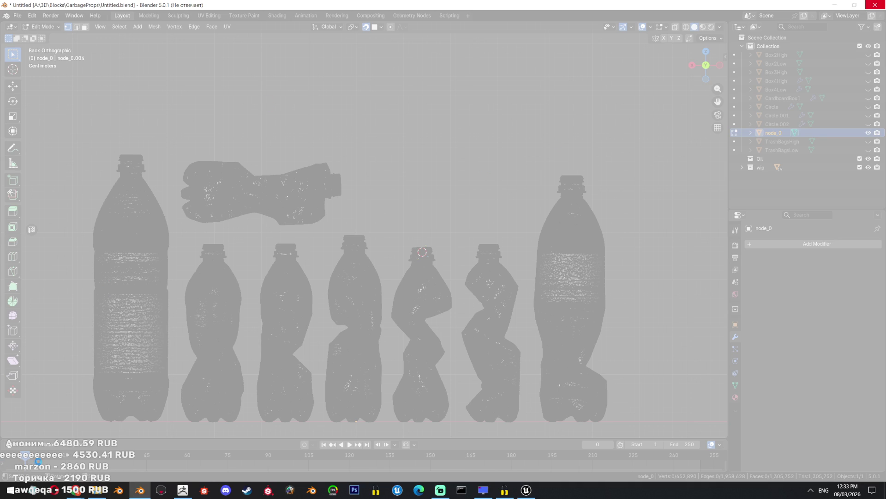
pyautogui.moveTo(75, 489)
pyautogui.hotkey('ctrl', 'shift', 'Escape')
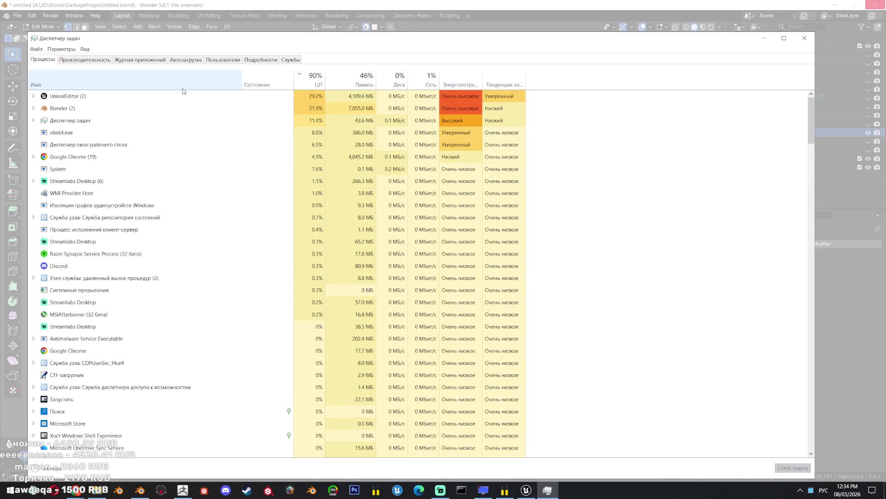
pyautogui.click(182, 109)
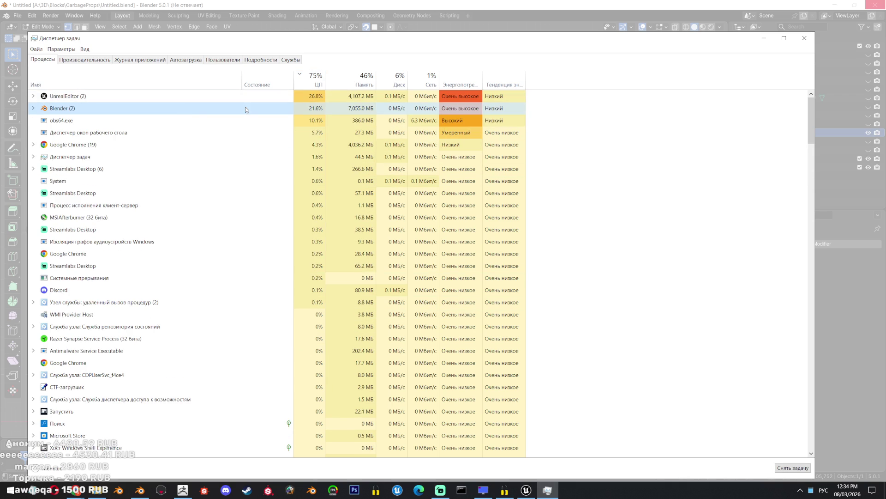
pyautogui.click(286, 95)
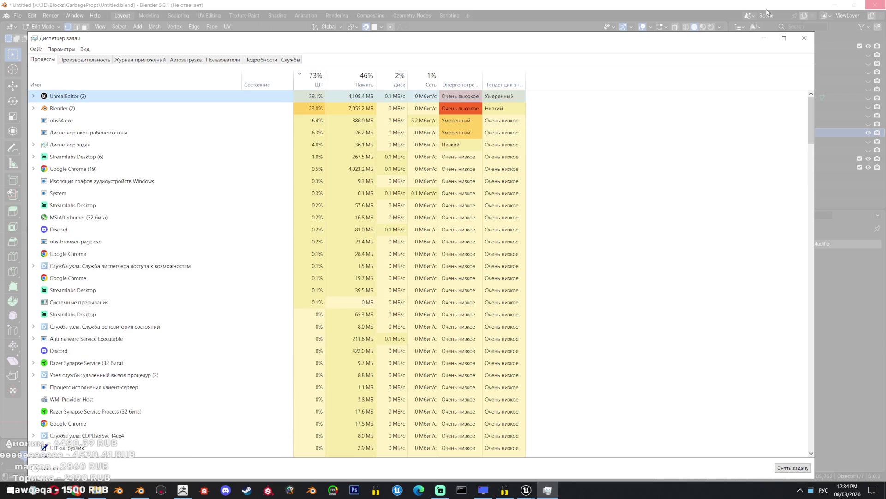
pyautogui.press('Delete')
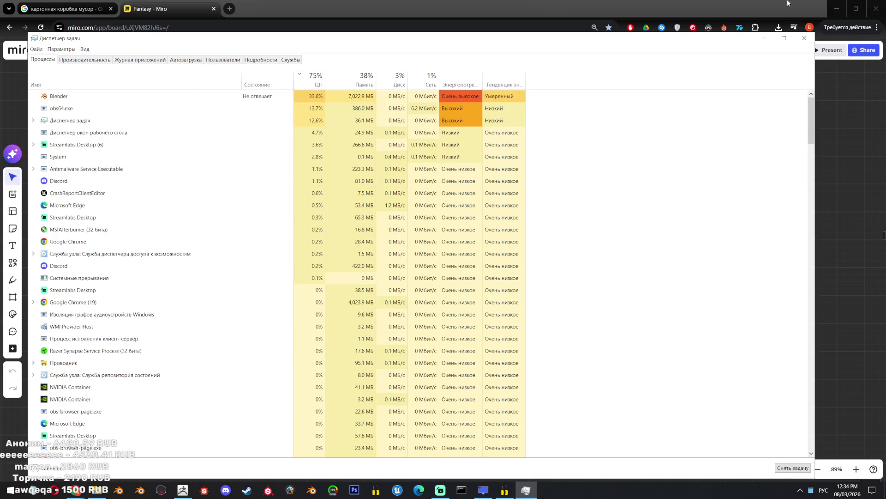
pyautogui.click(804, 37)
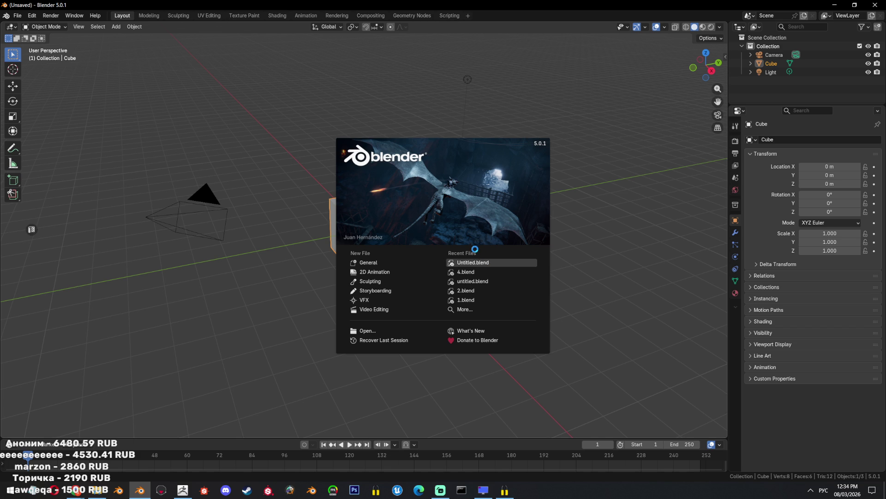
# Reveal the hidden garbage props, then select and hide them all again
pyautogui.rightClick(400, 197)
pyautogui.moveTo(401, 197); pyautogui.dragTo(428, 261)
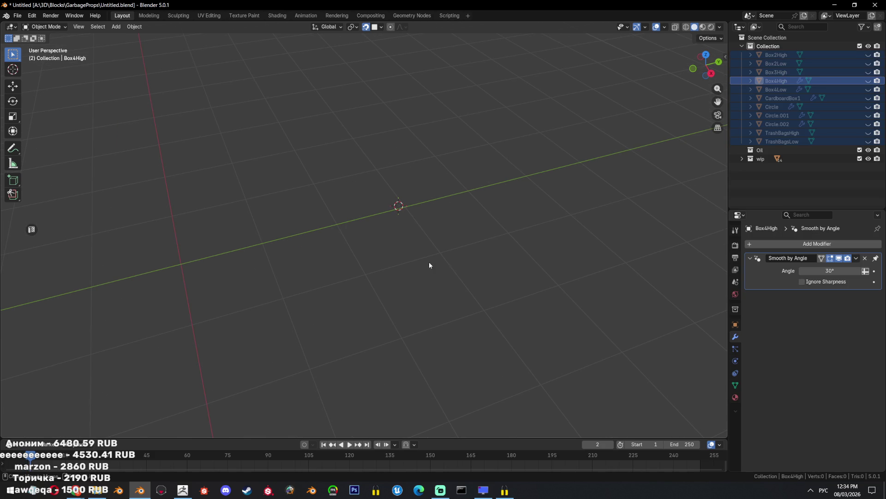
pyautogui.hotkey('alt', 'h')
pyautogui.moveTo(430, 210); pyautogui.dragTo(405, 252)
pyautogui.click(406, 245)
pyautogui.press('a')
pyautogui.press('h')
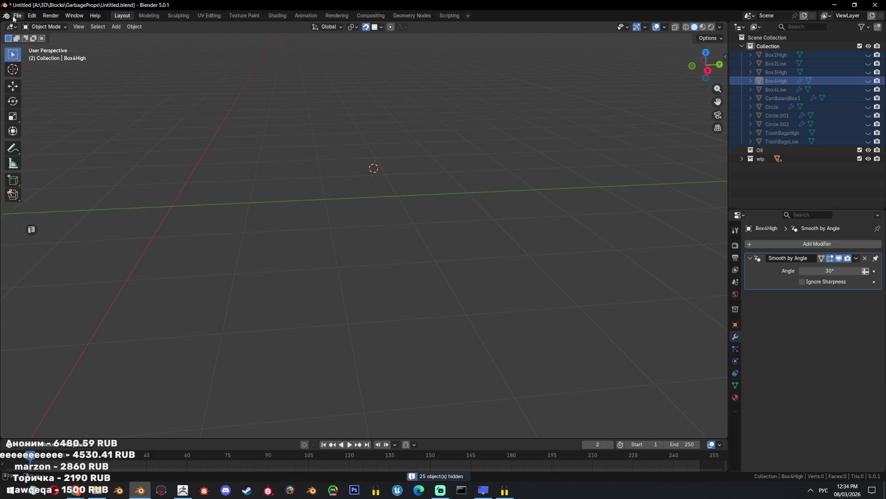
# Import the first .glb bottle model via glTF 2.0 and frame it in view
pyautogui.click(17, 15)
pyautogui.moveTo(47, 137)
pyautogui.click(121, 191)
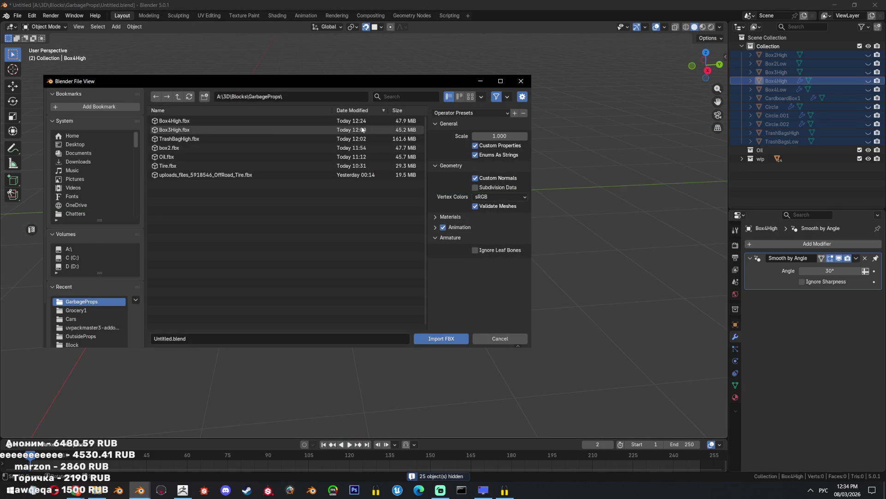
pyautogui.click(489, 339)
pyautogui.click(17, 16)
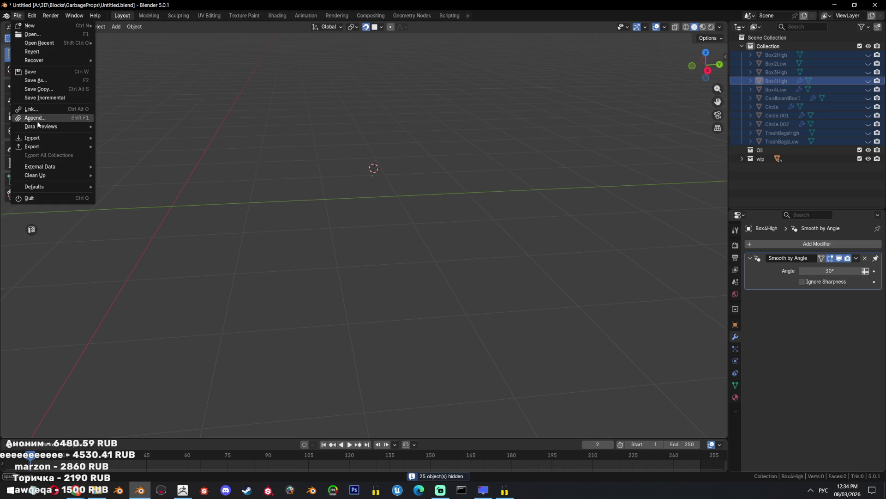
pyautogui.moveTo(50, 138)
pyautogui.click(156, 223)
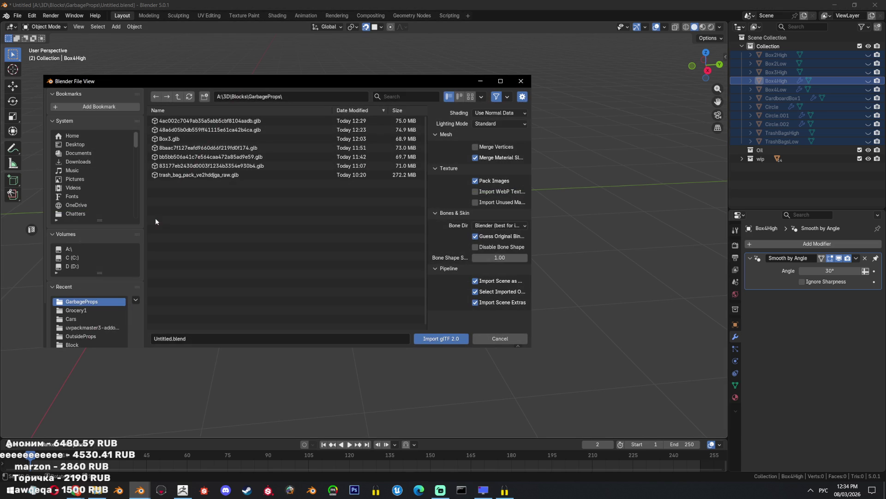
pyautogui.doubleClick(228, 122)
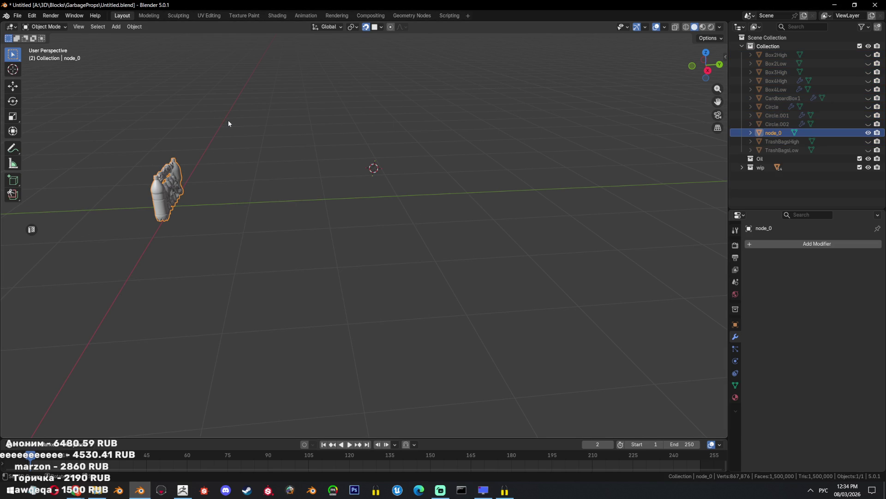
pyautogui.moveTo(239, 144); pyautogui.dragTo(304, 160)
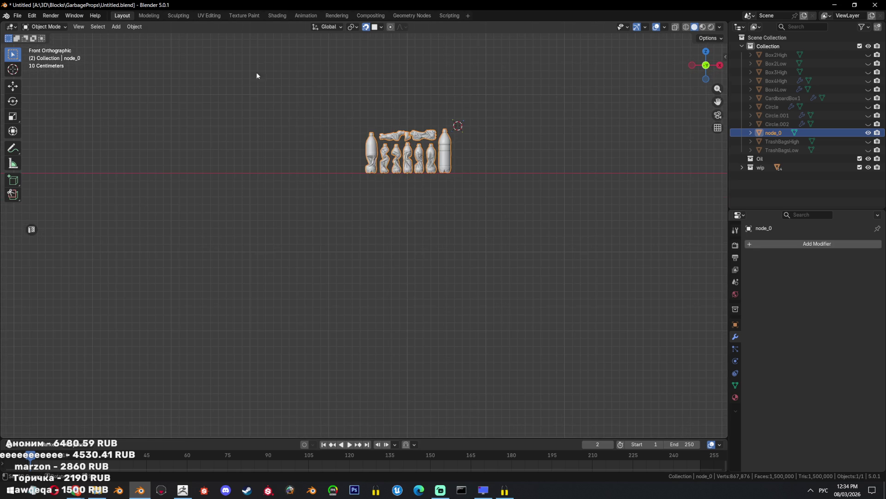
pyautogui.moveTo(256, 76); pyautogui.dragTo(263, 142)
# Export only the selected bottles as Bottles.fbx
pyautogui.click(17, 16)
pyautogui.press('Escape')
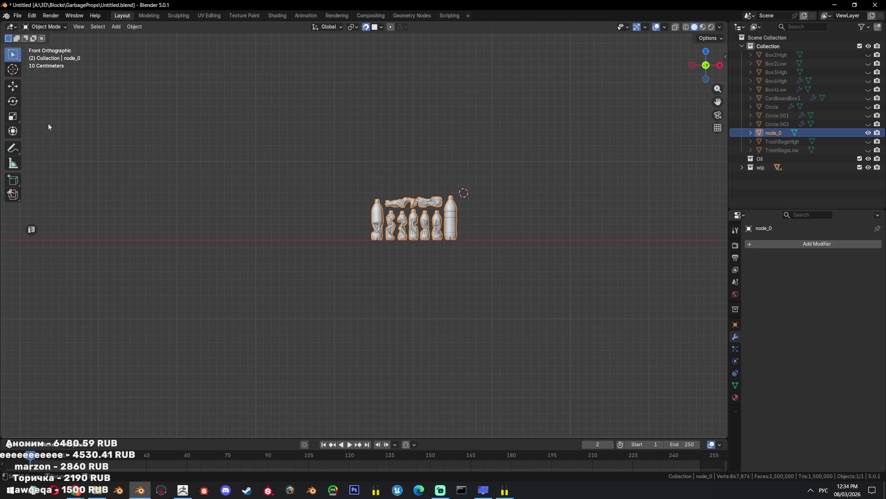
pyautogui.click(17, 15)
pyautogui.moveTo(38, 146)
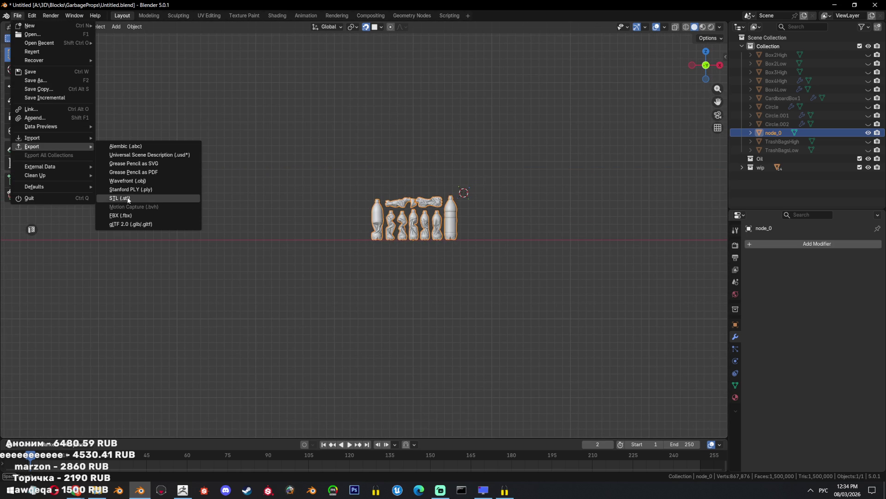
pyautogui.click(138, 215)
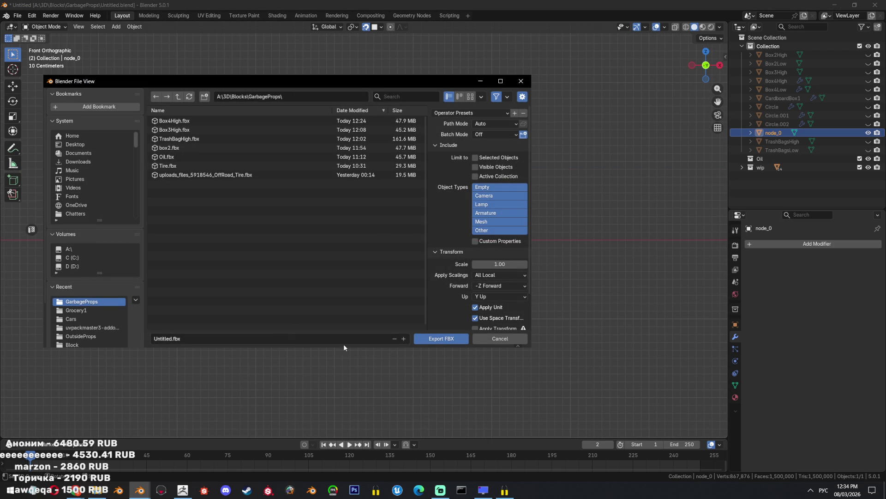
pyautogui.click(381, 339)
pyautogui.write('и')
pyautogui.click(450, 337)
# Import the bottles FBX into ZBrush as a new tool, accepting the default FBX options
pyautogui.click(182, 489)
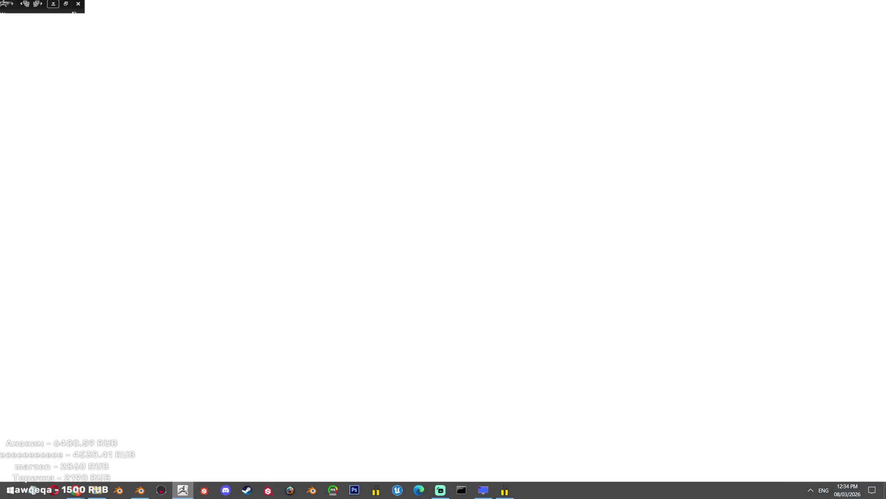
pyautogui.click(849, 137)
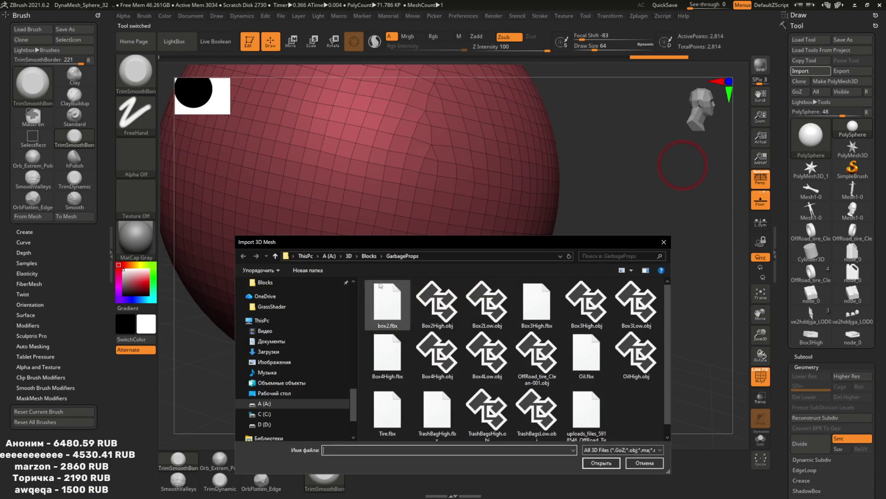
pyautogui.write('n')
pyautogui.write('TrashBagsHigh')
pyautogui.press('Return')
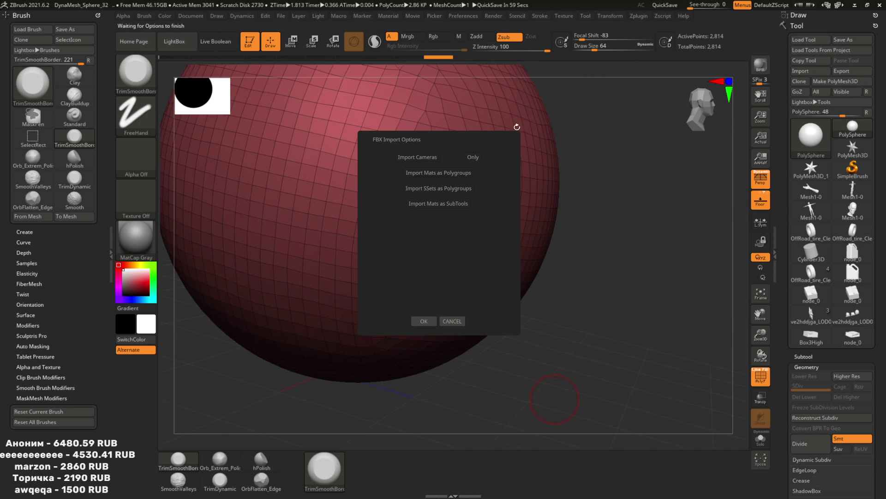
pyautogui.click(432, 322)
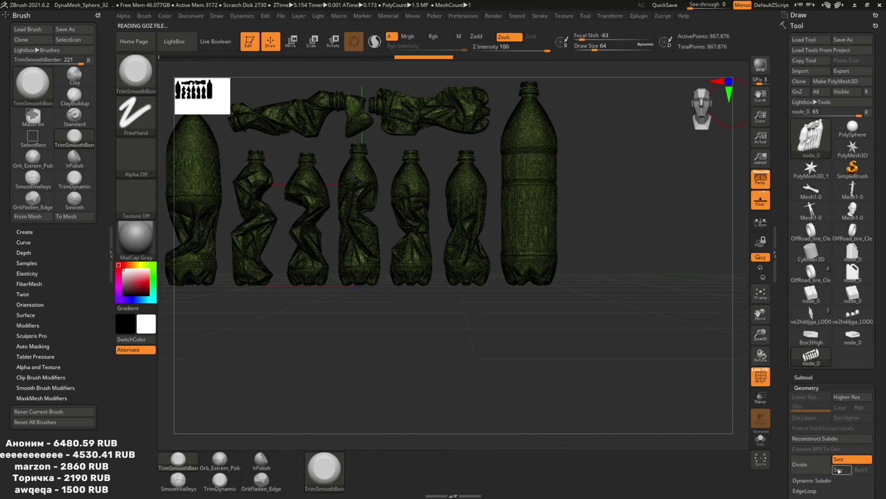
# Pre-process the bottles in Decimation Master and trial-decimate them to a 5k polygon target
pyautogui.scroll(-3)
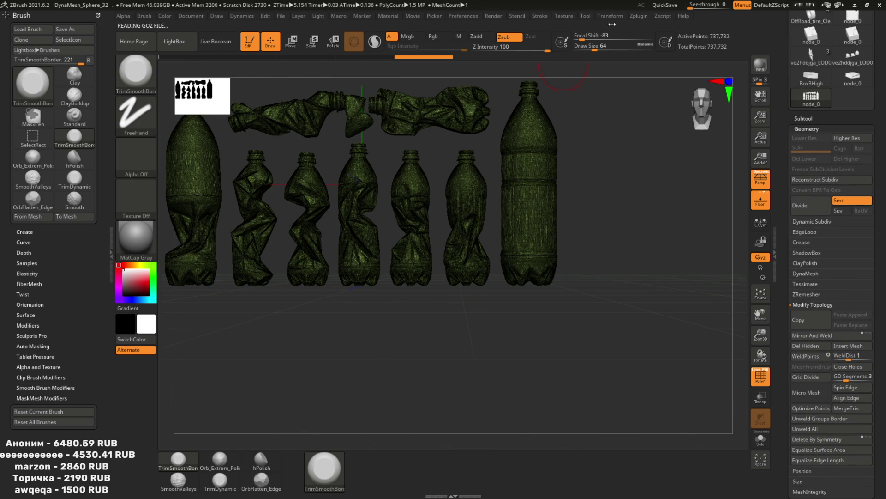
pyautogui.click(639, 15)
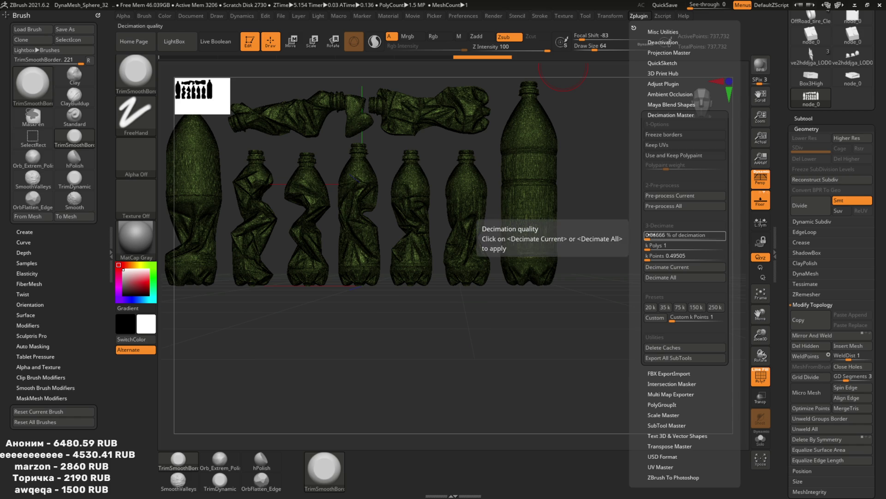
pyautogui.click(674, 195)
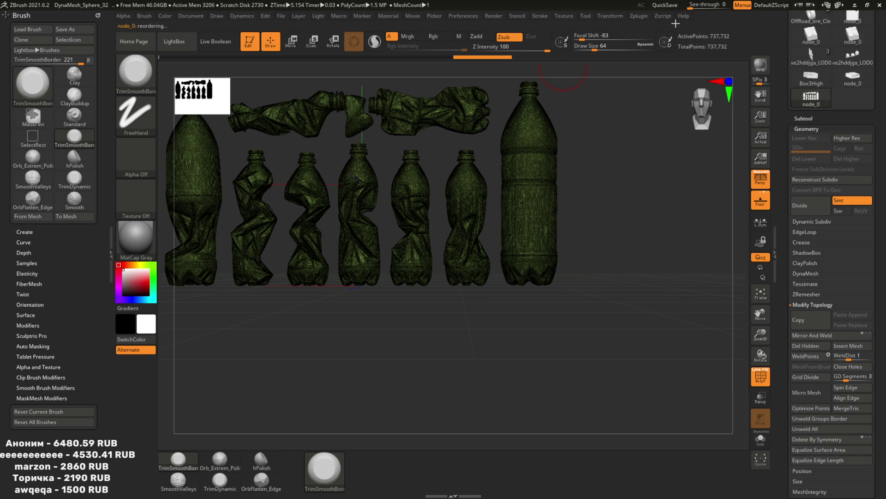
pyautogui.click(645, 17)
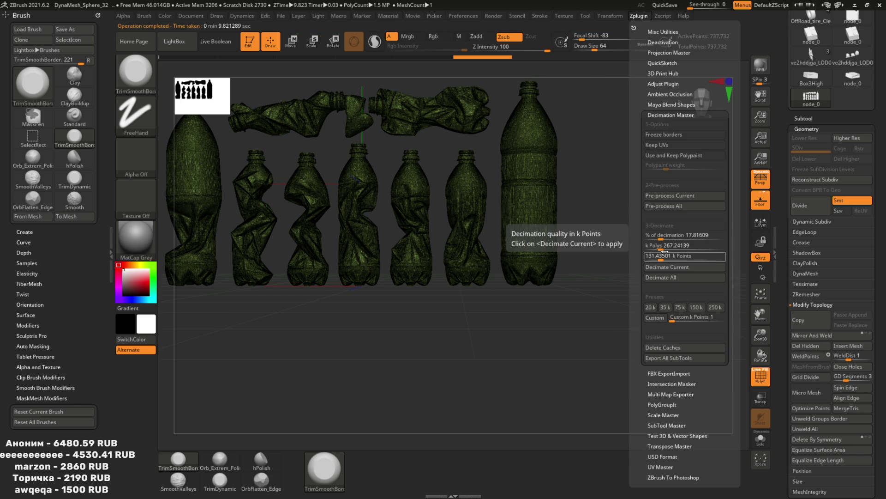
pyautogui.click(667, 246)
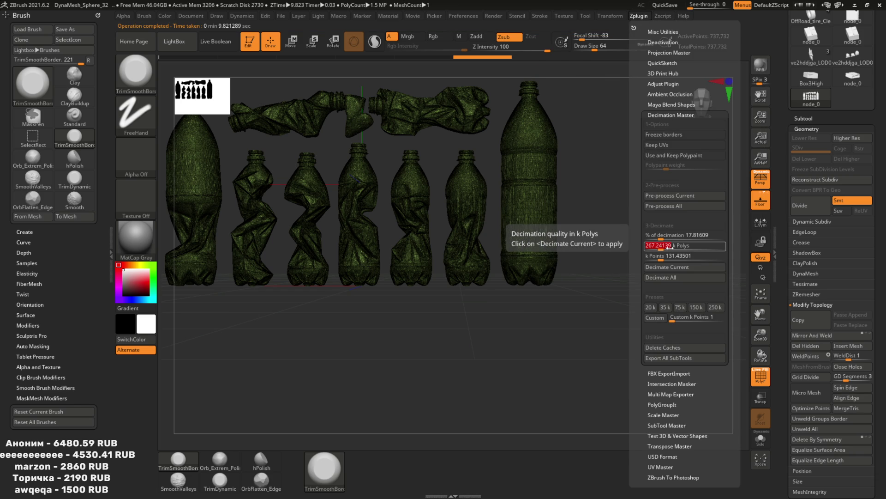
pyautogui.write('5')
pyautogui.press('Return')
pyautogui.click(667, 266)
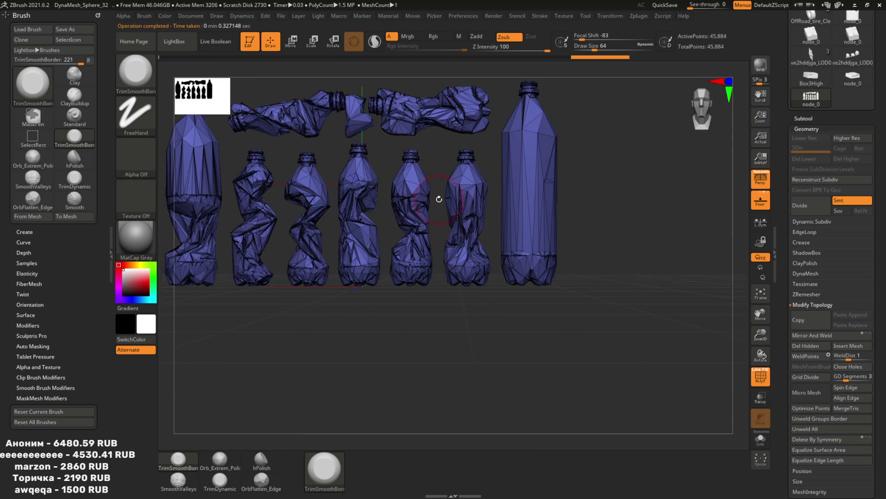
# Hide the wireframe overlay and restore the bottles' full-detail geometry
pyautogui.scroll(3)
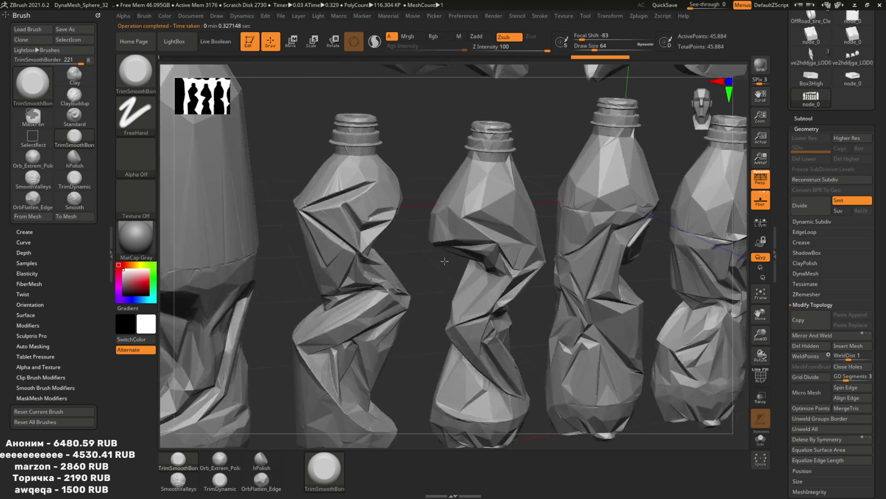
pyautogui.scroll(3)
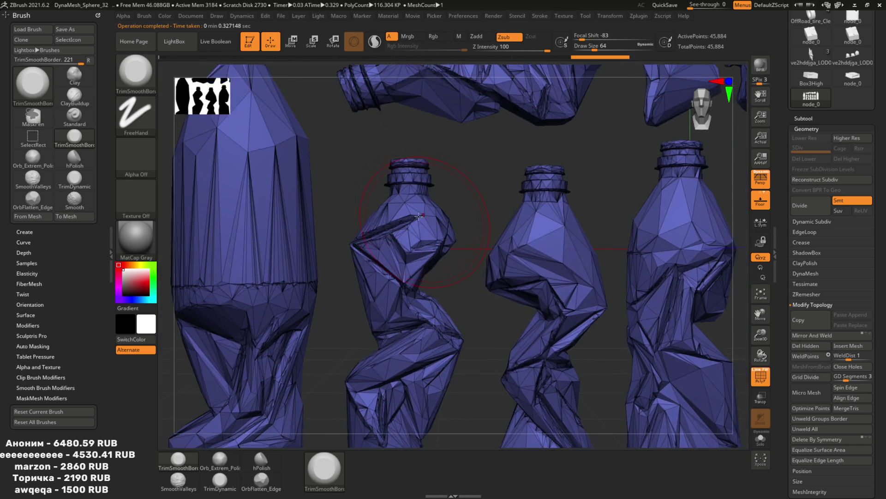
pyautogui.hotkey('shift', 'f')
pyautogui.scroll(-3)
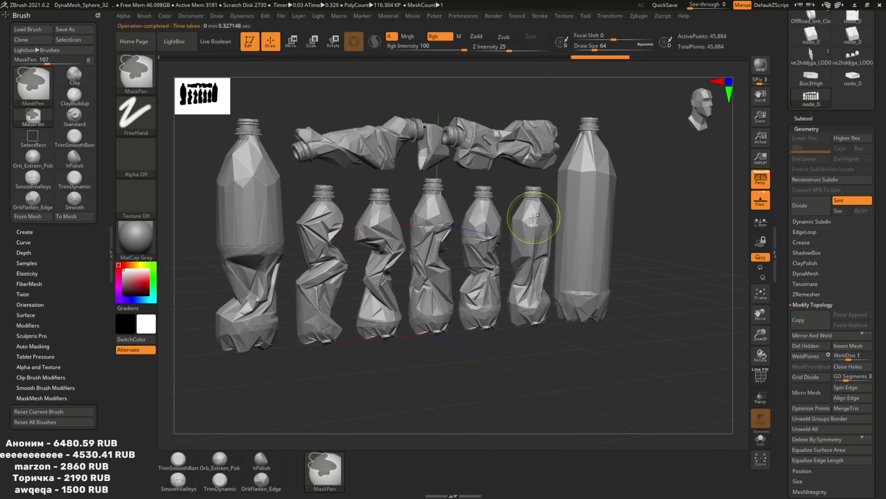
pyautogui.hotkey('ctrl', 'd')
pyautogui.hotkey('ctrl', 'd')
pyautogui.scroll(3)
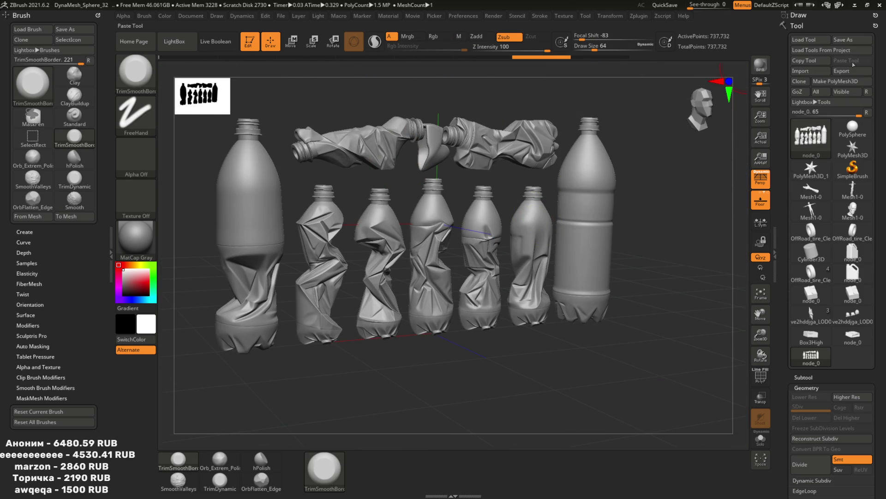
# Decimate the bottles with a new polygon target and show the wireframe on them
pyautogui.press('o')
pyautogui.click(640, 16)
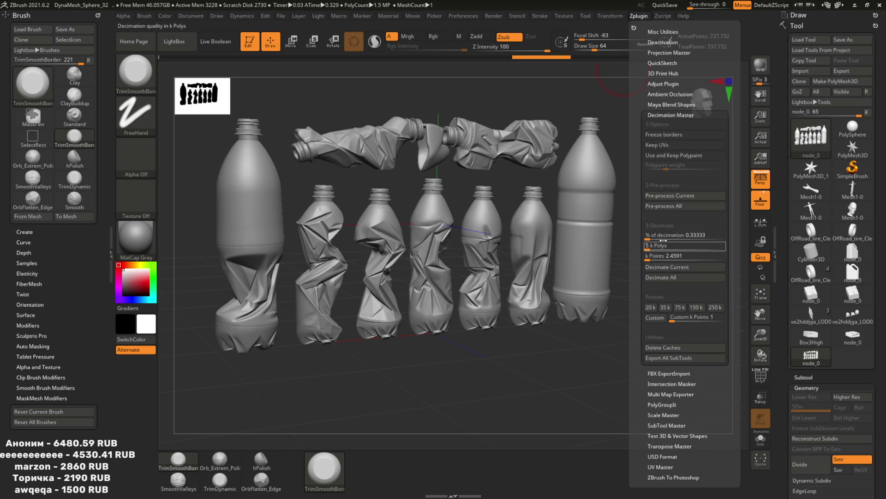
pyautogui.click(651, 248)
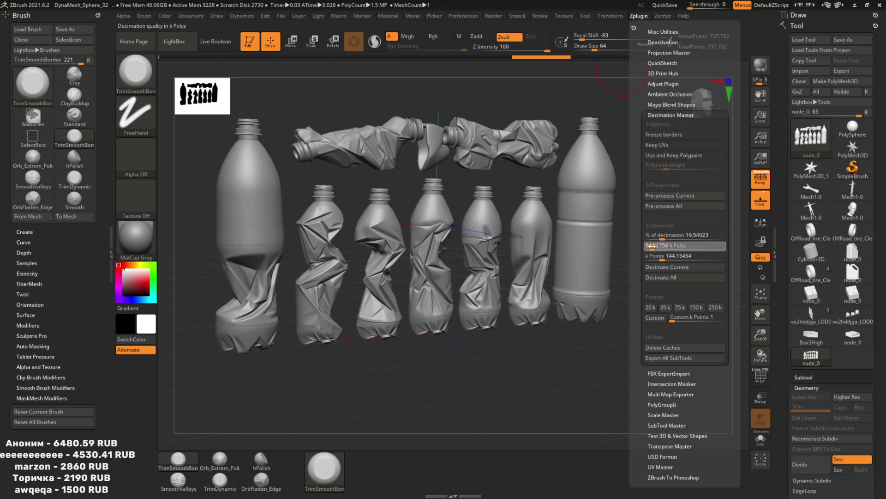
pyautogui.click(667, 267)
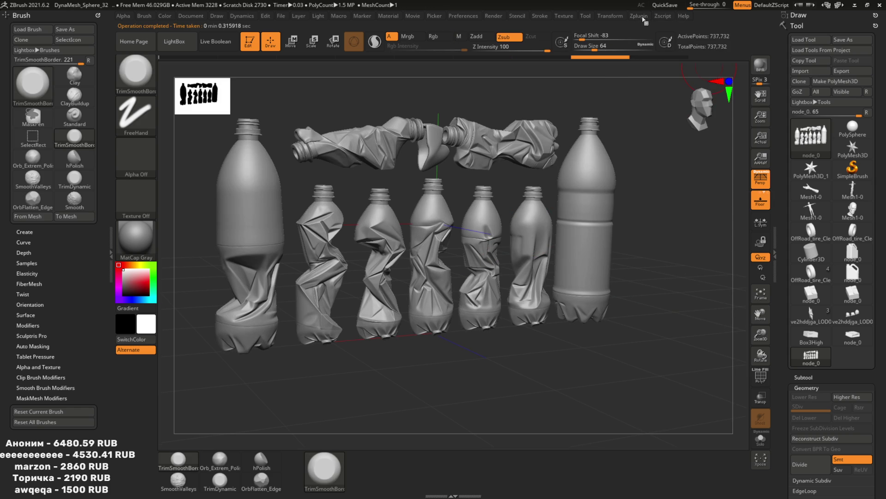
pyautogui.click(639, 16)
pyautogui.click(676, 268)
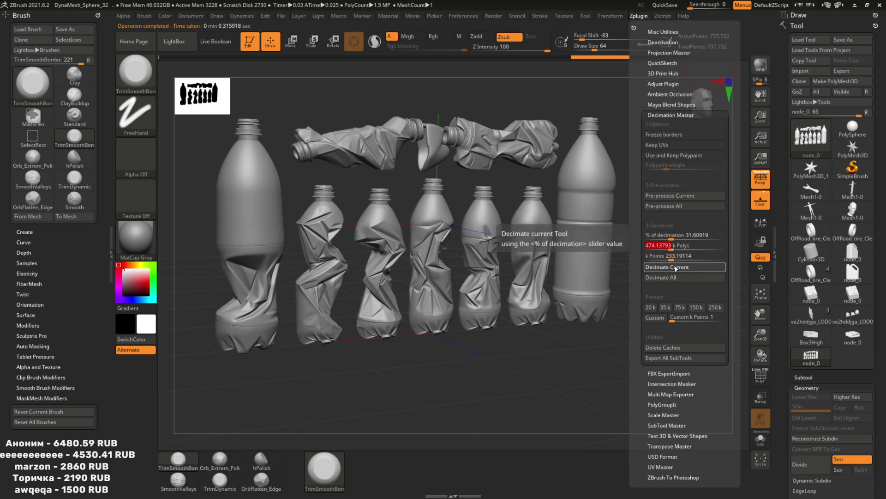
pyautogui.hotkey('shift', 'f')
pyautogui.hotkey('shift', 'f')
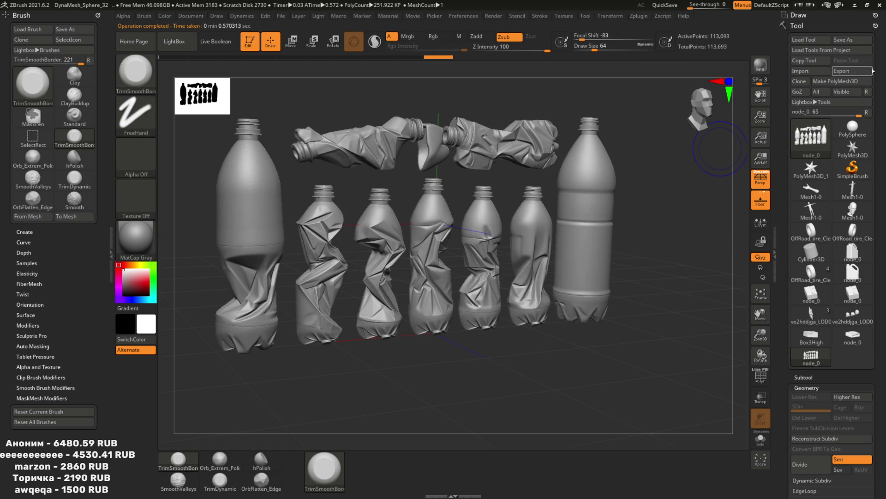
# Export the bottles mesh as an OBJ file
pyautogui.click(856, 75)
pyautogui.write('Bottles')
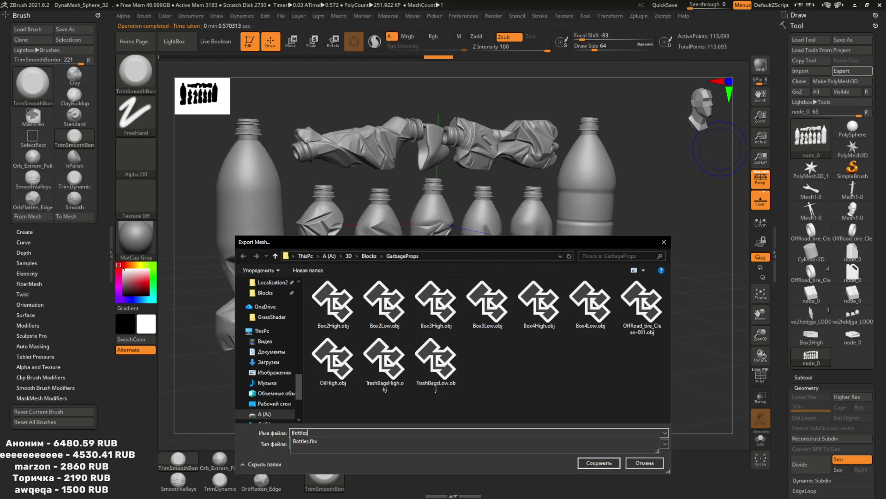
pyautogui.write('.obj')
pyautogui.press('Return')
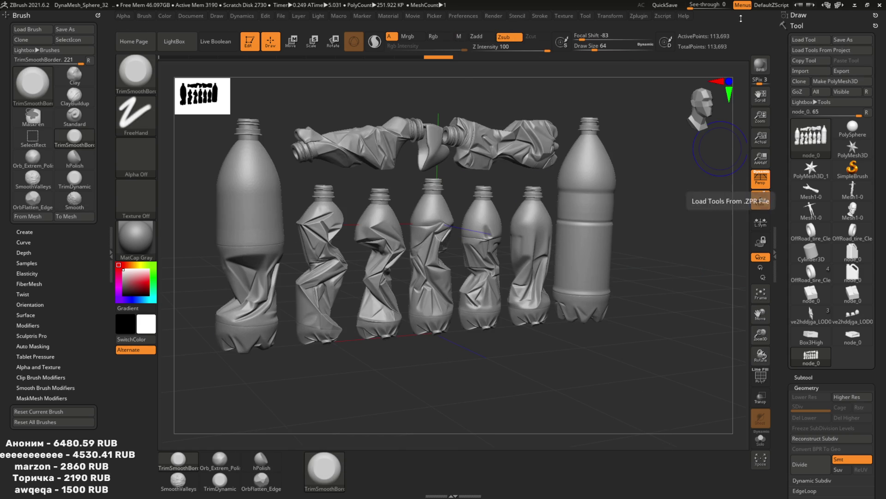
# Decimate the bottles again and export the result as Bottles_Low.obj
pyautogui.click(650, 16)
pyautogui.click(653, 247)
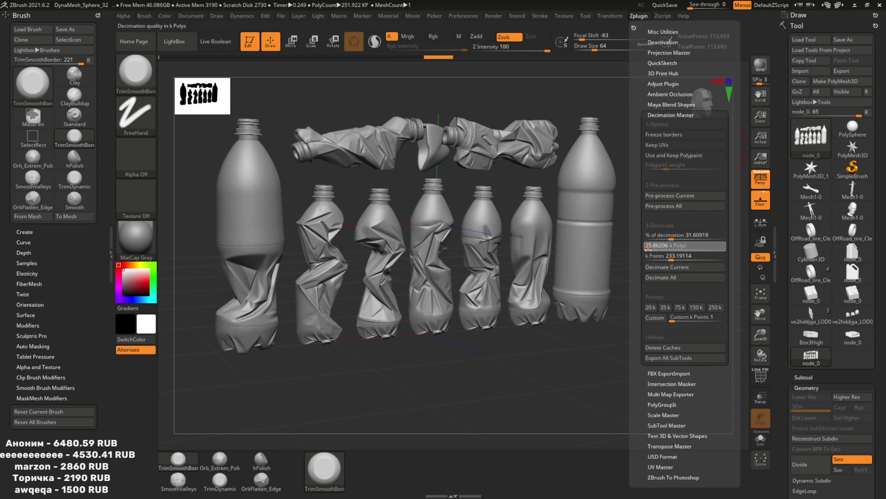
pyautogui.click(671, 267)
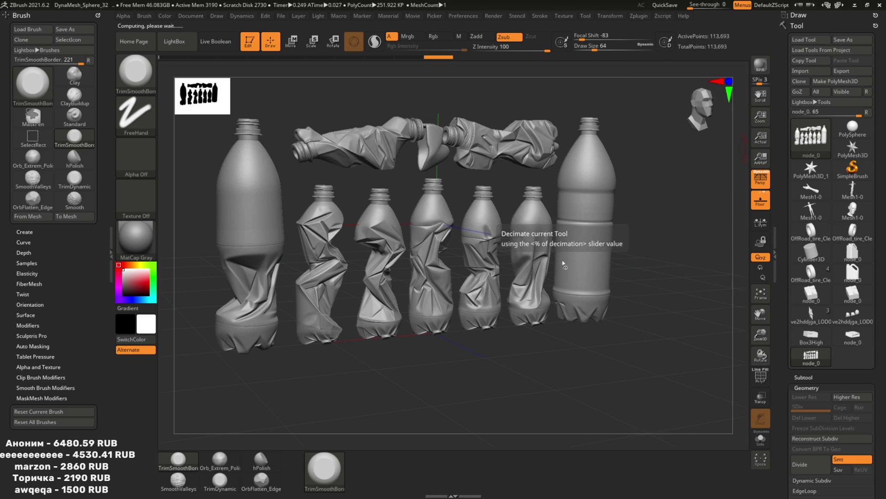
pyautogui.click(852, 71)
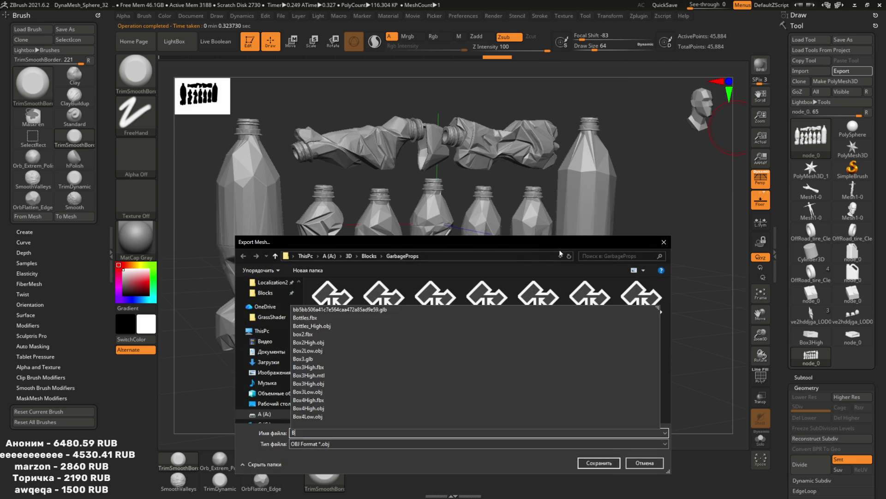
pyautogui.write('ottles')
pyautogui.write('_Low')
pyautogui.press('Return')
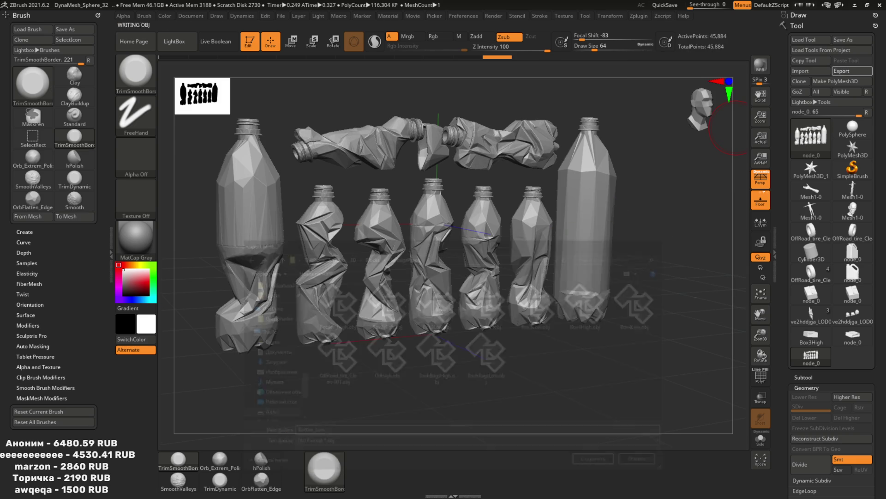
pyautogui.hotkey('alt', 'Tab')
# Delete the old bottles object and unhide all hidden objects
pyautogui.scroll(3)
pyautogui.press('Delete')
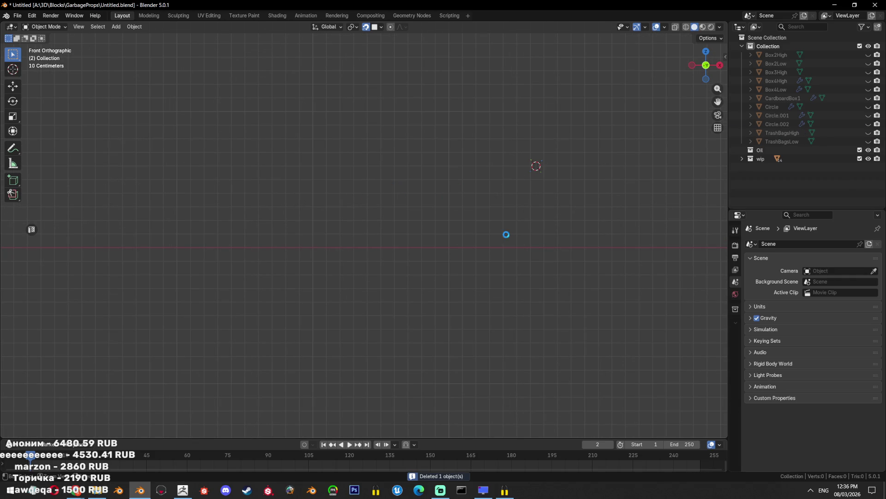
pyautogui.moveTo(527, 234); pyautogui.dragTo(472, 260)
pyautogui.hotkey('alt', 'h')
pyautogui.click(472, 260)
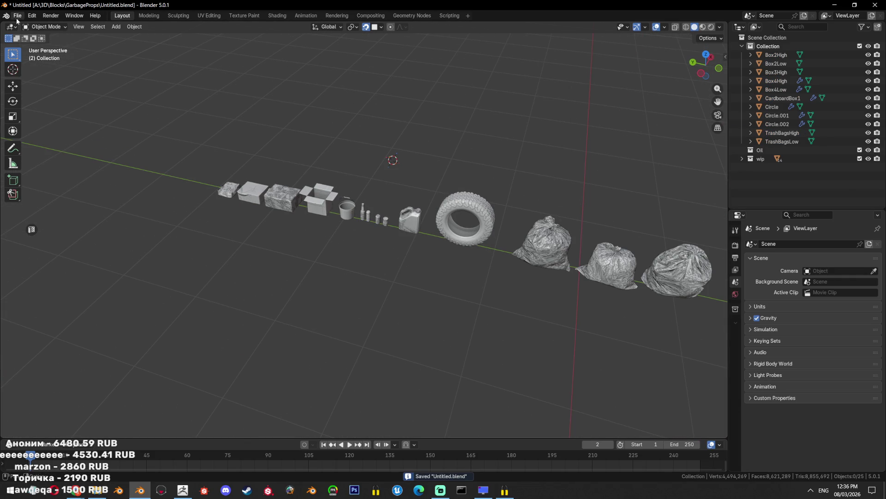
# Import Bottles_High.obj and Bottles_Low.obj as Wavefront OBJ files
pyautogui.click(18, 17)
pyautogui.moveTo(83, 146)
pyautogui.click(140, 167)
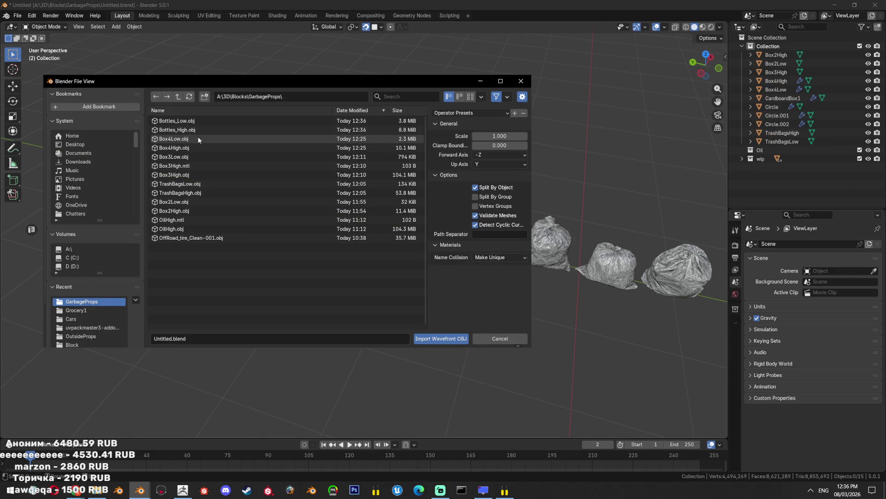
pyautogui.click(194, 130)
pyautogui.click(194, 120)
pyautogui.click(441, 339)
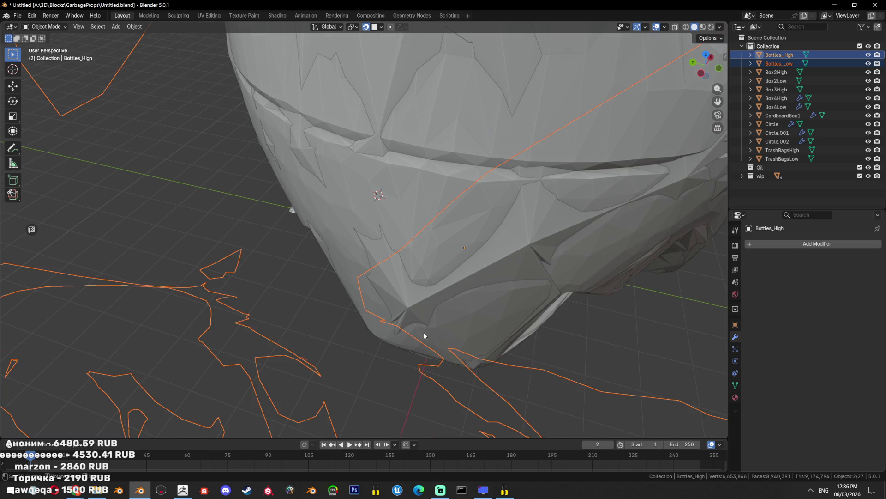
# Scale the imported bottles to 0.001, then enlarge them about 2.86 times
pyautogui.write('s0.')
pyautogui.write('001')
pyautogui.press('Return')
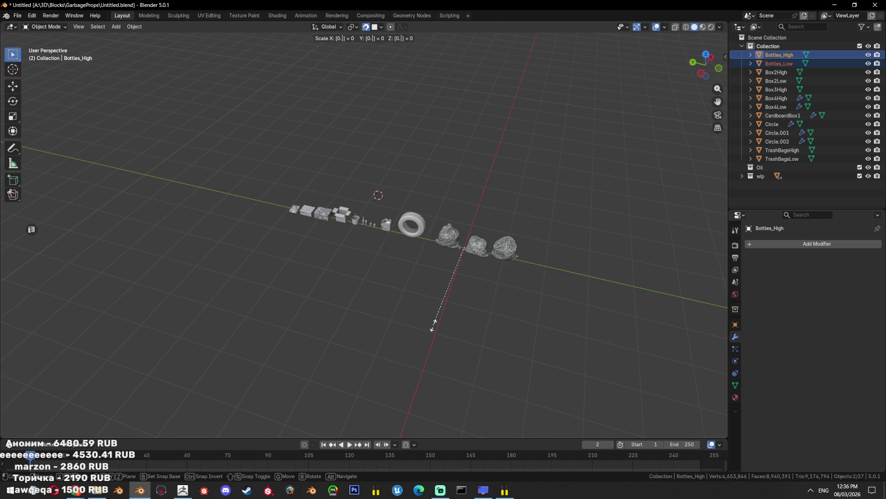
pyautogui.scroll(3)
pyautogui.press('KP_Decimal')
pyautogui.moveTo(435, 325); pyautogui.dragTo(507, 241)
pyautogui.press('r')
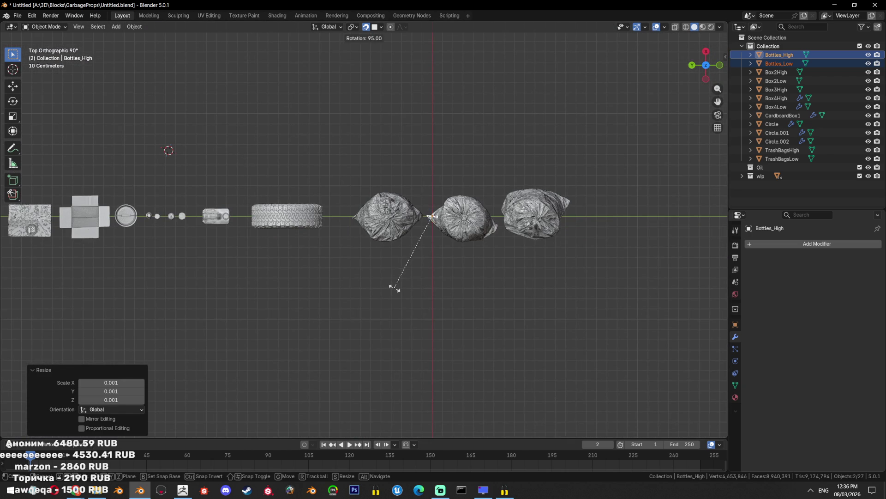
pyautogui.press('Escape')
pyautogui.moveTo(429, 285); pyautogui.dragTo(442, 237)
pyautogui.press('s')
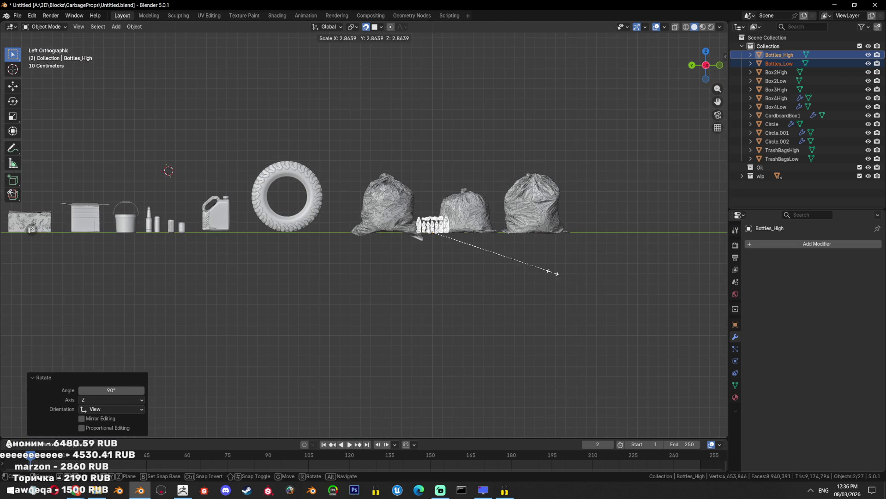
pyautogui.click(548, 274)
# Move the bottles along the row to sit next to the bucket
pyautogui.press('g')
pyautogui.click(88, 279)
pyautogui.moveTo(88, 279); pyautogui.dragTo(450, 254)
pyautogui.scroll(3)
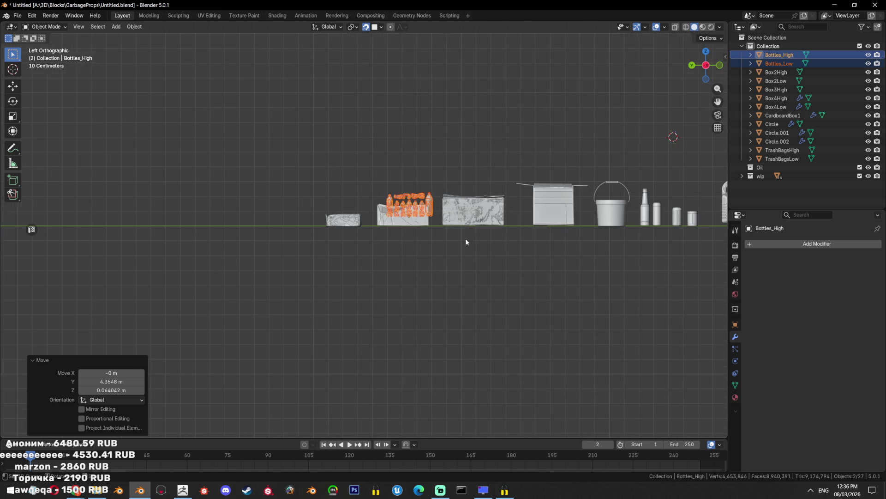
pyautogui.press('g')
pyautogui.click(666, 218)
# Enlarge the bottles slightly, place them at the start of the prop row, and select the high-poly set
pyautogui.press('s')
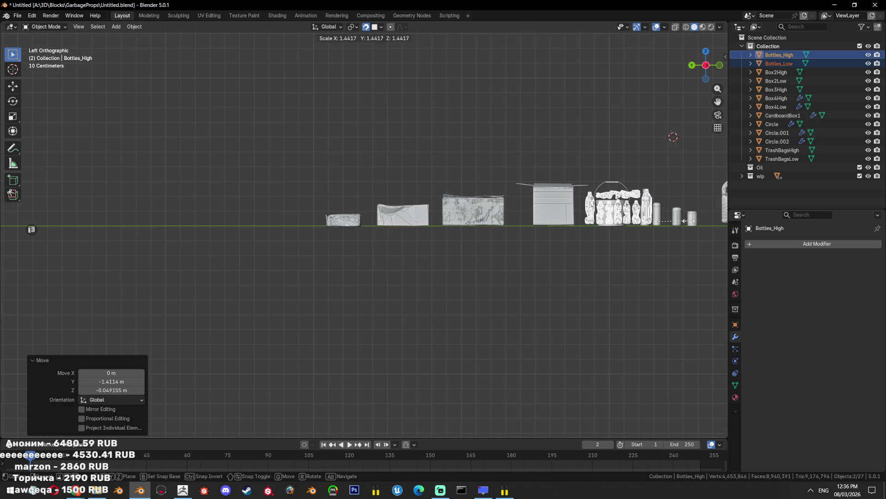
pyautogui.click(403, 205)
pyautogui.press('g')
pyautogui.click(70, 205)
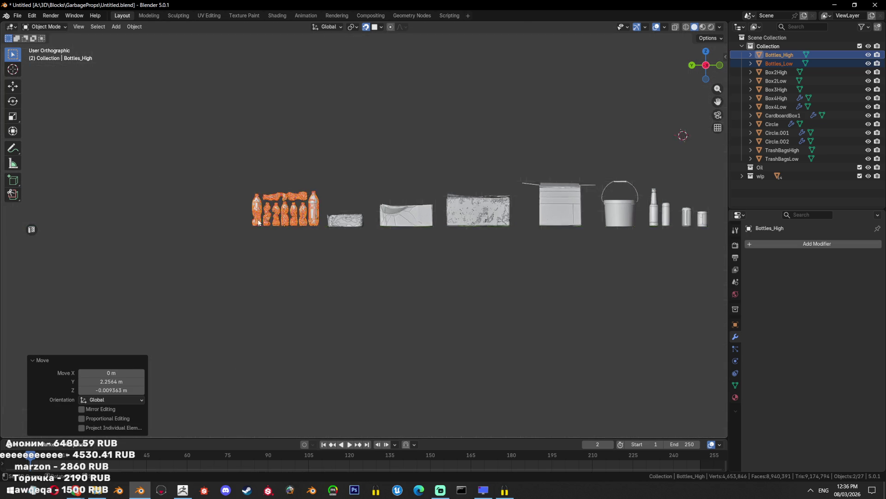
pyautogui.moveTo(69, 205); pyautogui.dragTo(431, 251)
pyautogui.scroll(3)
pyautogui.press('KP_3')
pyautogui.scroll(3)
pyautogui.click(546, 178)
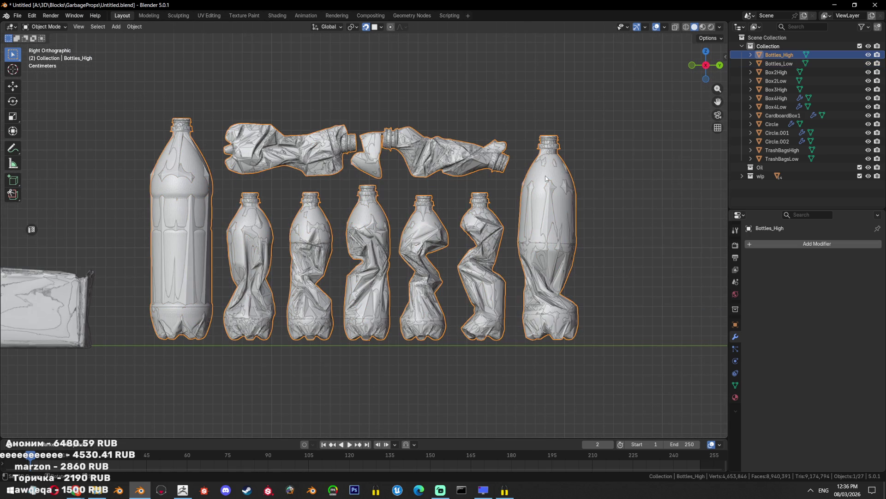
# Separate both bottle meshes into individual bottles by loose parts
pyautogui.click(472, 241)
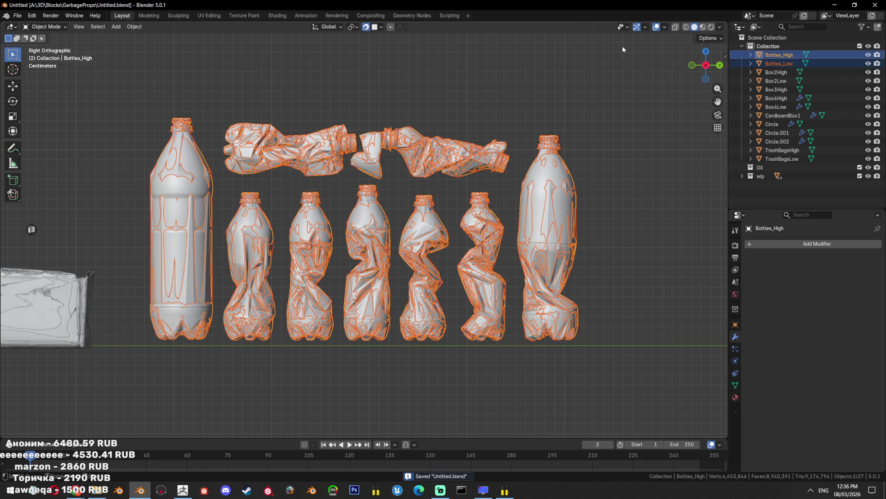
pyautogui.scroll(3)
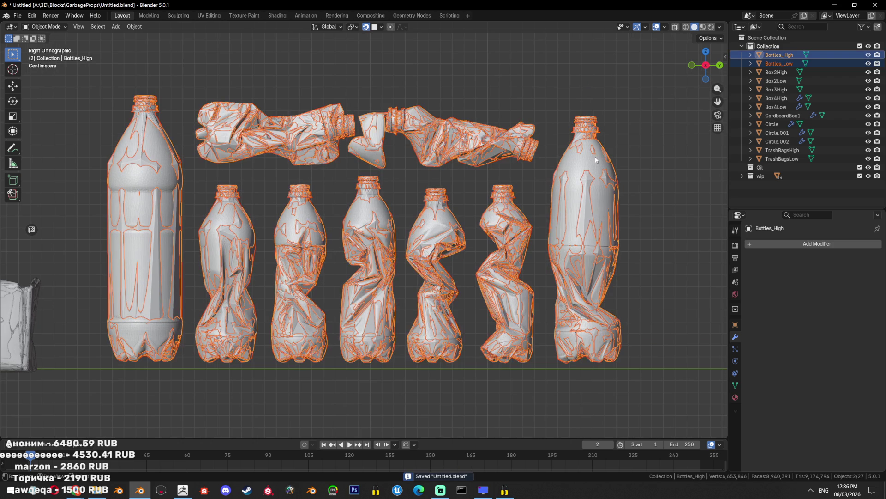
pyautogui.press('Tab')
pyautogui.press('a')
pyautogui.press('p')
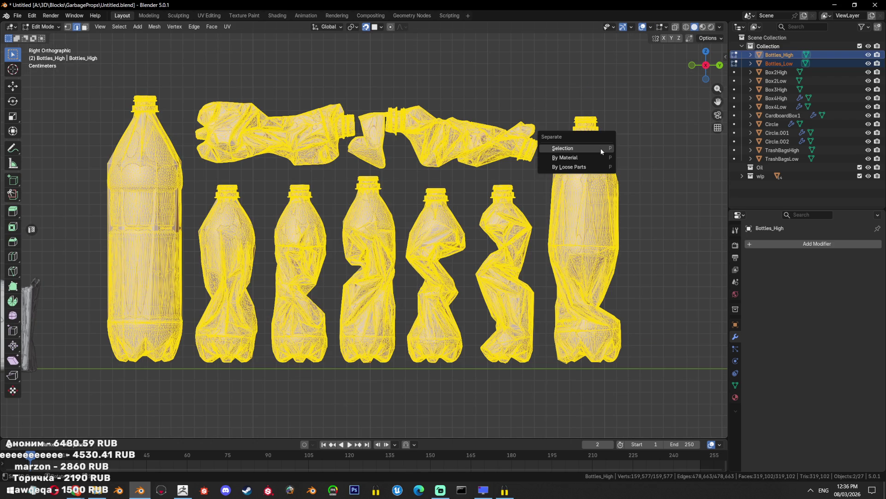
pyautogui.click(599, 167)
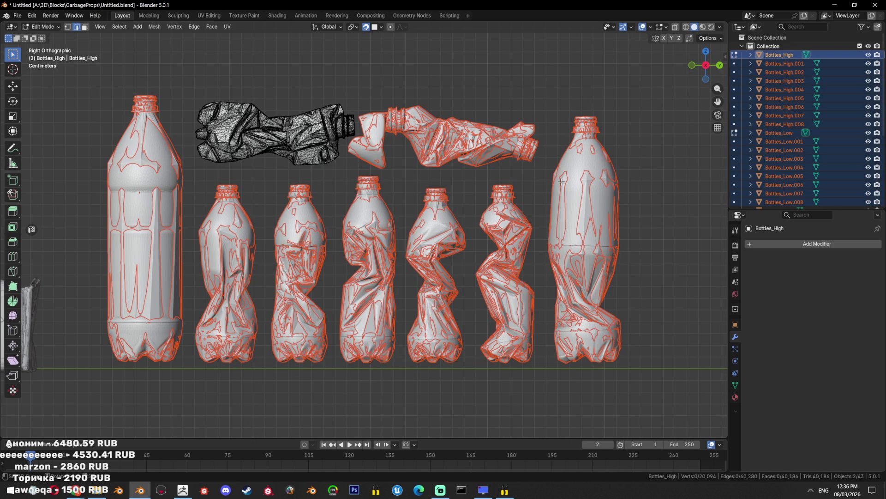
pyautogui.press('Tab')
# Set the origin of every separated bottle to its Center of Mass (Surface)
pyautogui.click(494, 162)
pyautogui.scroll(-3)
pyautogui.moveTo(530, 142); pyautogui.dragTo(281, 295)
pyautogui.hotkey('ctrl', 'alt', 'shift', 'c')
pyautogui.click(481, 240)
pyautogui.scroll(-3)
pyautogui.hotkey('ctrl', 'alt', 'shift', 'c')
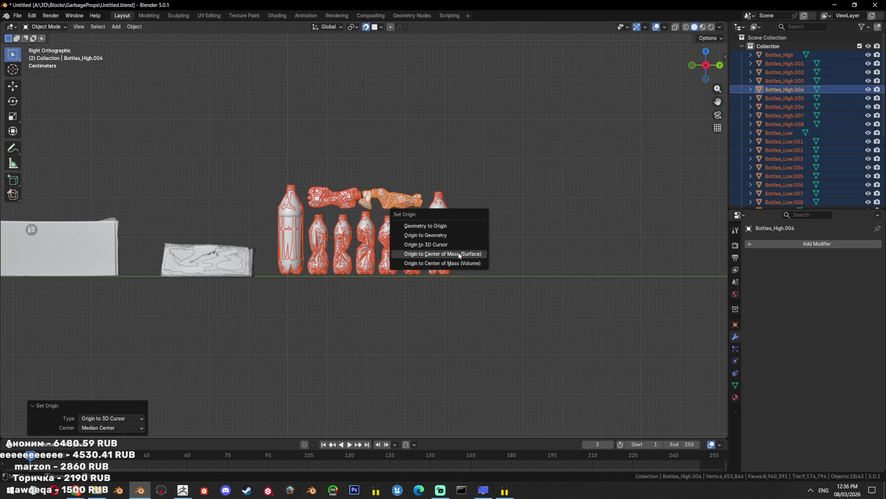
pyautogui.click(460, 255)
# Lower the bottles slightly onto the ground, checking from the right side view
pyautogui.moveTo(460, 255); pyautogui.dragTo(5, 17)
pyautogui.press('KP_3')
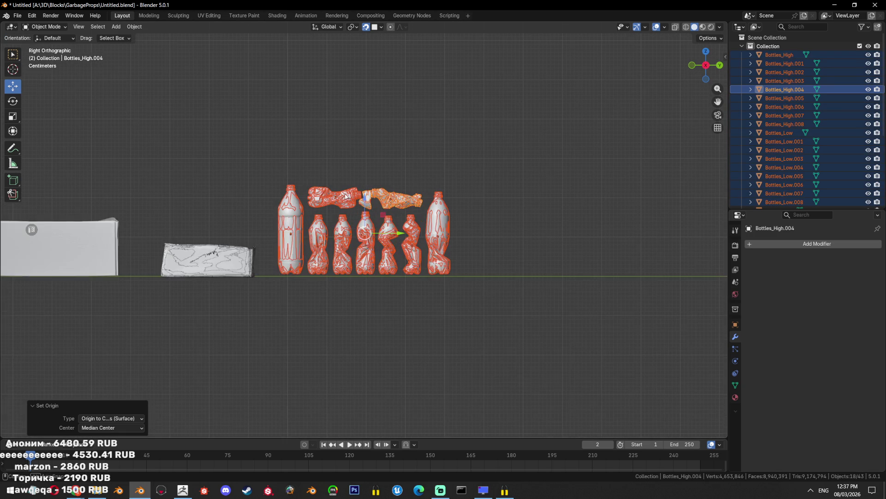
pyautogui.scroll(3)
pyautogui.moveTo(367, 207); pyautogui.dragTo(367, 204)
pyautogui.scroll(-3)
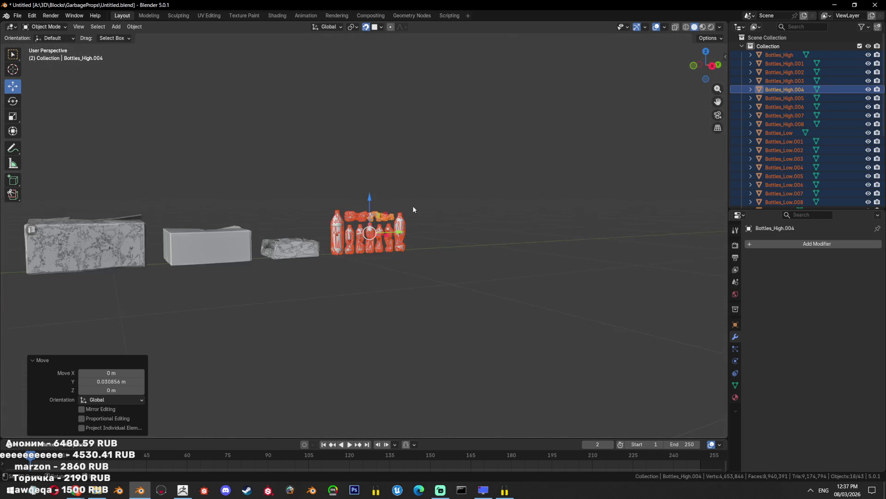
pyautogui.moveTo(387, 216); pyautogui.dragTo(499, 248)
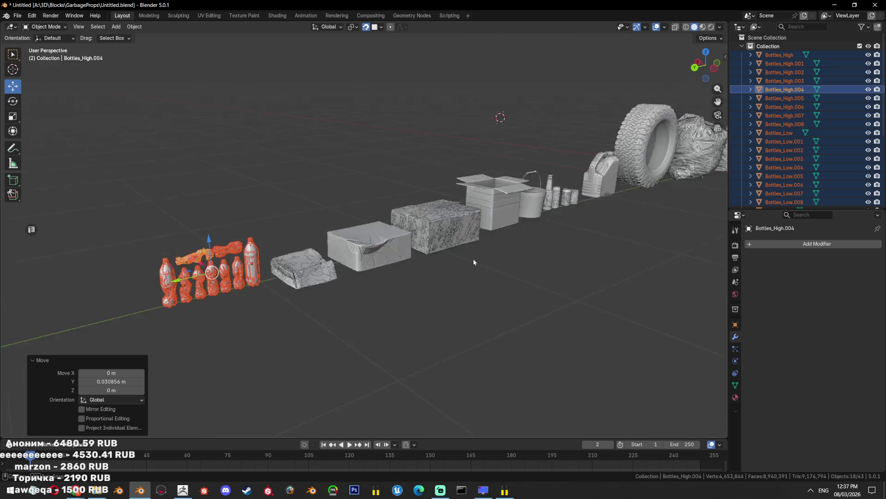
pyautogui.press('KP_3')
pyautogui.scroll(3)
# Hide the low-poly bottle copies and delete one crumpled bottle
pyautogui.click(491, 234)
pyautogui.scroll(3)
pyautogui.scroll(-3)
pyautogui.moveTo(786, 116); pyautogui.dragTo(797, 188)
pyautogui.press('h')
pyautogui.click(452, 171)
pyautogui.press('Delete')
pyautogui.moveTo(424, 334); pyautogui.dragTo(406, 294)
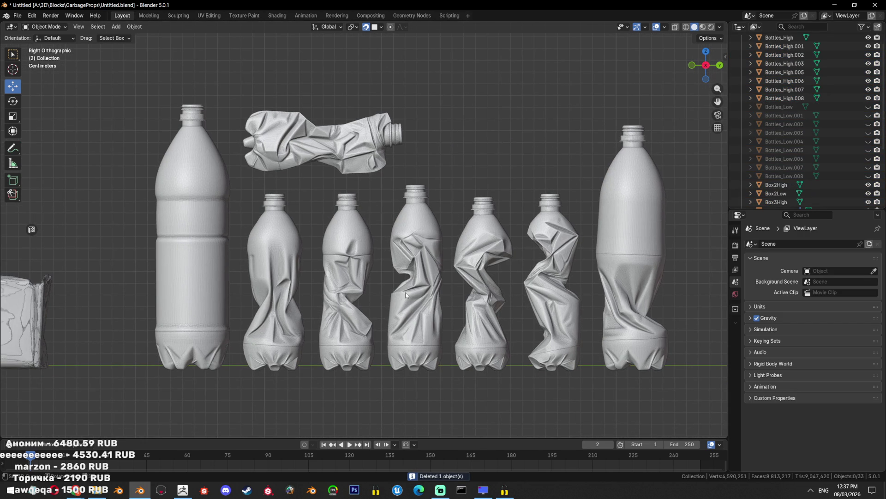
# Delete the sixth crumpled bottle and slide Bottles_High.003 along Y beside the first small bottle
pyautogui.click(546, 291)
pyautogui.press('Delete')
pyautogui.click(357, 275)
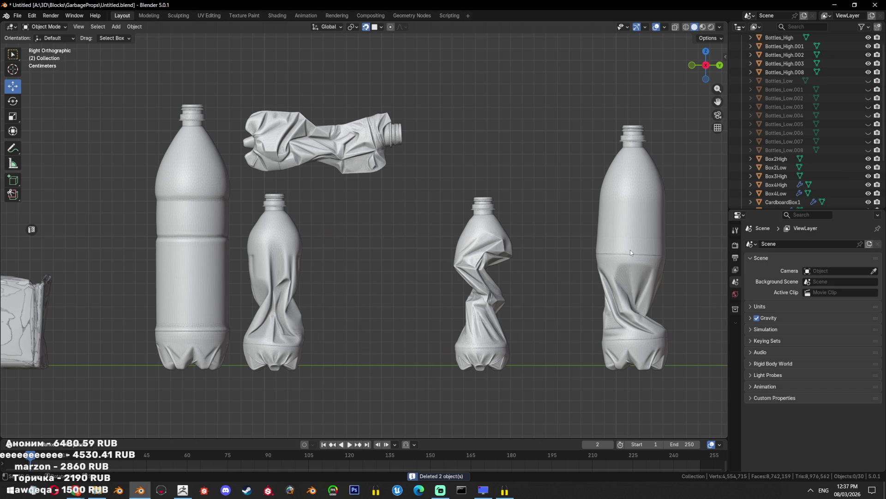
pyautogui.click(473, 272)
pyautogui.press('g')
pyautogui.press('y')
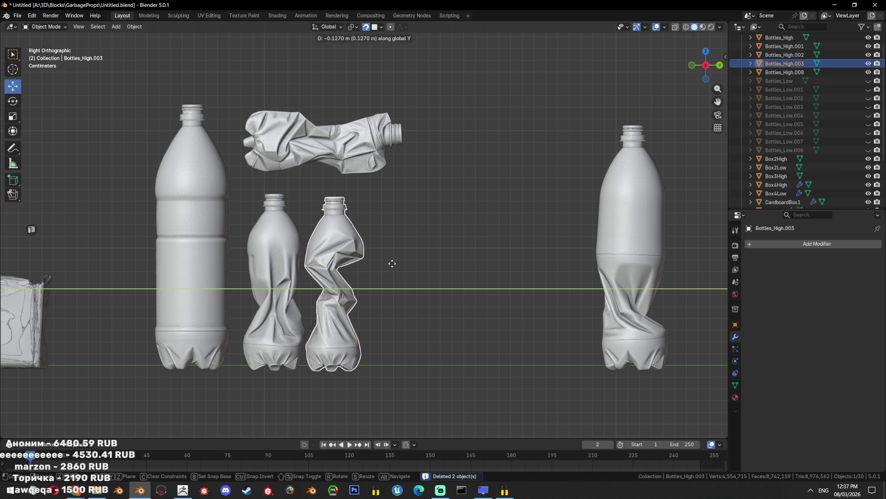
pyautogui.click(389, 259)
# Check the bottle row from the right side view and save the blend file
pyautogui.click(646, 249)
pyautogui.scroll(-3)
pyautogui.moveTo(508, 254); pyautogui.dragTo(378, 252)
pyautogui.press('KP_3')
pyautogui.scroll(3)
pyautogui.scroll(-3)
pyautogui.scroll(-3)
pyautogui.moveTo(415, 256); pyautogui.dragTo(412, 238)
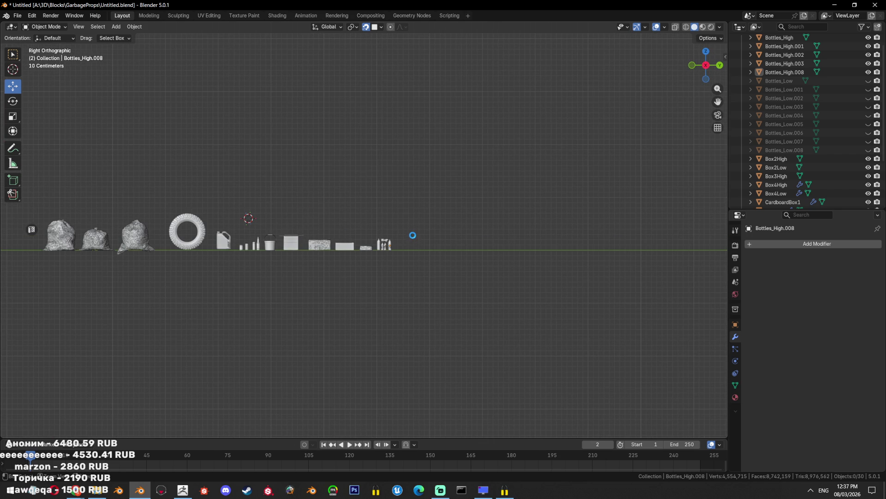
pyautogui.hotkey('ctrl', 's')
# Undo the recent bottle deletions and unhide the low-poly bottles, viewing them in wireframe
pyautogui.scroll(3)
pyautogui.scroll(3)
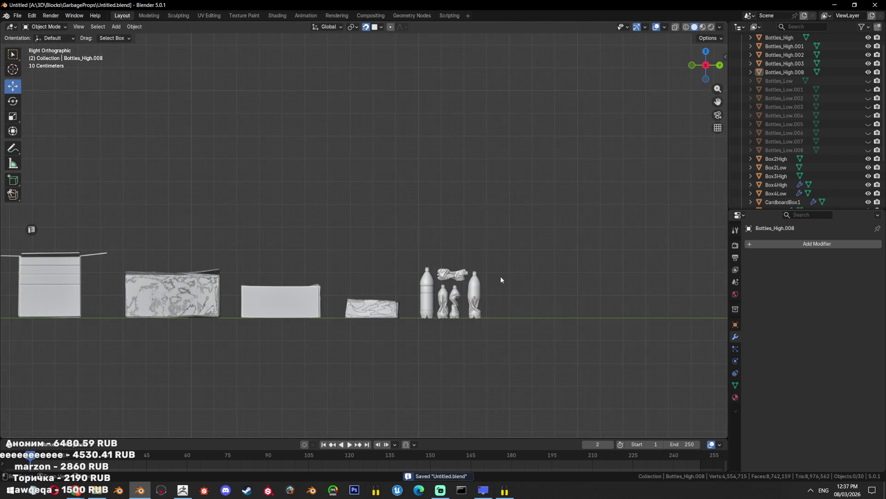
pyautogui.click(500, 278)
pyautogui.hotkey('ctrl', 'z')
pyautogui.hotkey('ctrl', 'z')
pyautogui.hotkey('ctrl', 'z')
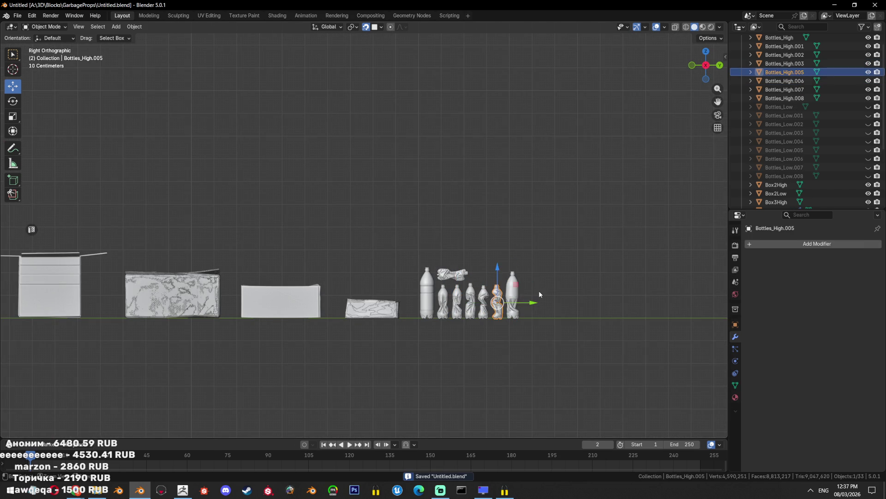
pyautogui.hotkey('ctrl', 'z')
pyautogui.scroll(3)
pyautogui.hotkey('alt', 'h')
pyautogui.scroll(3)
pyautogui.hotkey('shift', 'z')
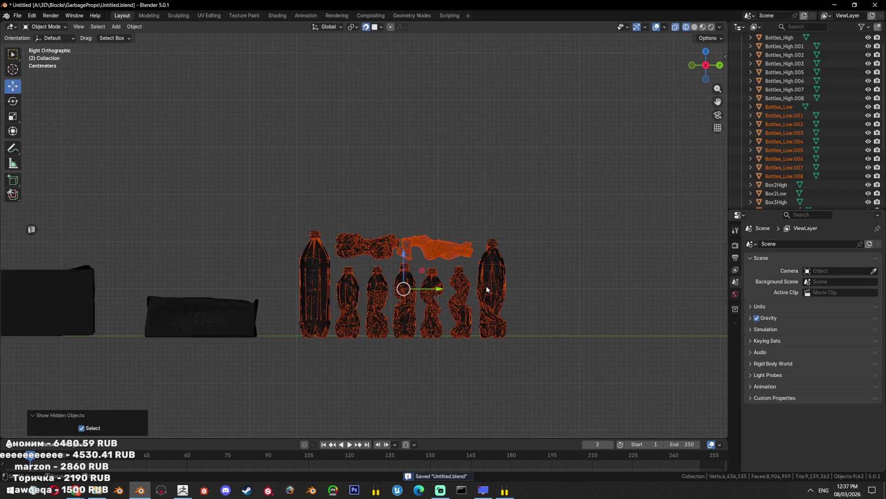
pyautogui.scroll(3)
pyautogui.hotkey('shift', 'z')
pyautogui.scroll(-3)
# Delete the extra crumpled bottles together with their low-poly copies
pyautogui.click(493, 199)
pyautogui.press('Delete')
pyautogui.moveTo(474, 240); pyautogui.dragTo(376, 373)
pyautogui.rightClick(377, 373)
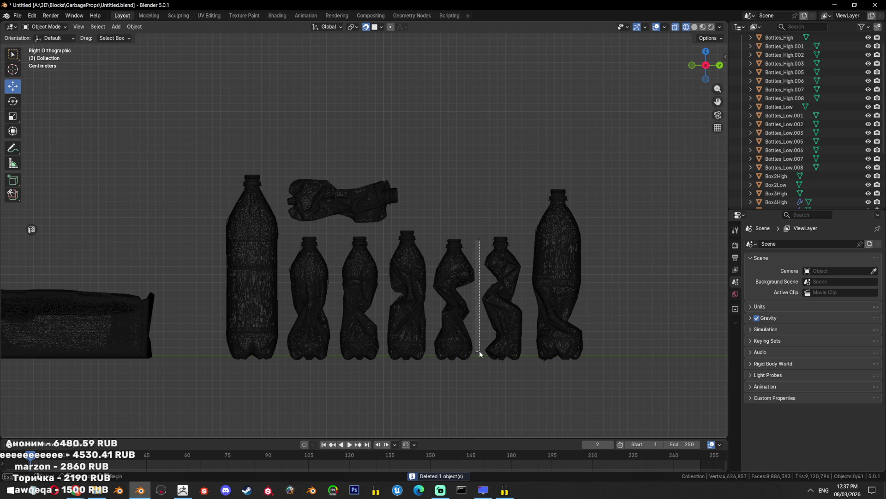
pyautogui.click(491, 259)
pyautogui.moveTo(427, 233); pyautogui.dragTo(342, 323)
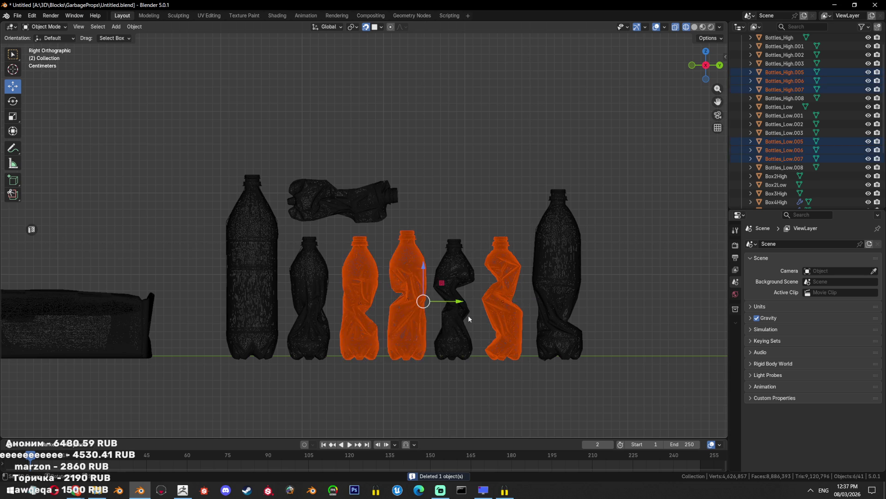
pyautogui.press('Delete')
# Slide the remaining crumpled bottle and the rightmost bottle along Y to close the gap
pyautogui.click(455, 286)
pyautogui.press('g')
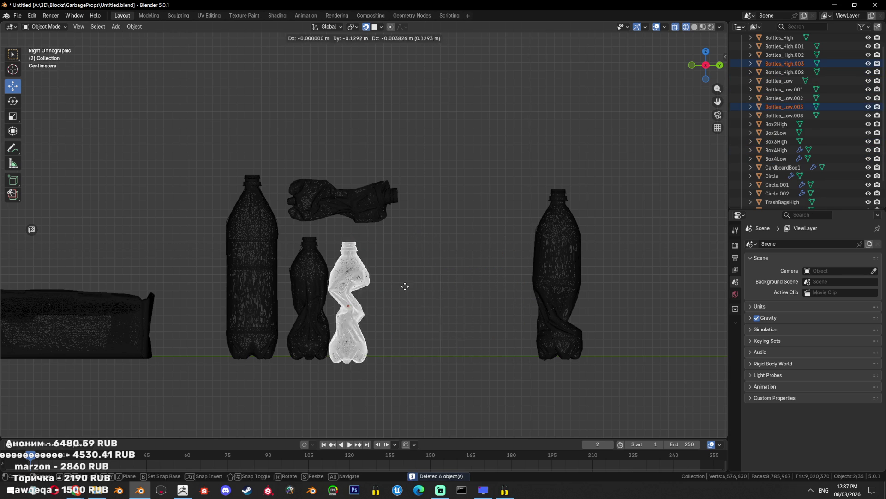
pyautogui.press('y')
pyautogui.click(411, 286)
pyautogui.moveTo(511, 169); pyautogui.dragTo(634, 387)
pyautogui.press('g')
pyautogui.press('y')
pyautogui.click(462, 305)
# Return to solid shading and orbit the perspective view over the trimmed bottle row
pyautogui.hotkey('shift', 'z')
pyautogui.scroll(3)
pyautogui.scroll(-3)
pyautogui.hotkey('alt', 'a')
pyautogui.moveTo(428, 298); pyautogui.dragTo(372, 266)
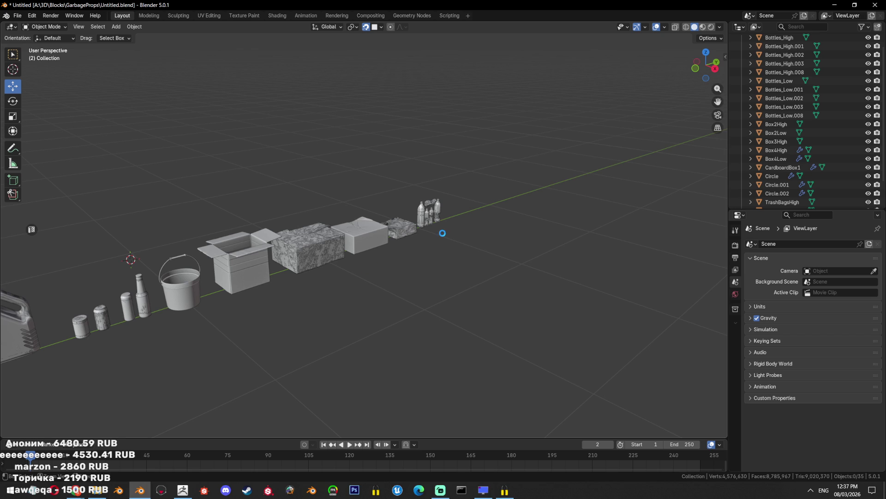
# Frame the view on the bucket, then zoom out over the prop row
pyautogui.scroll(-3)
pyautogui.scroll(3)
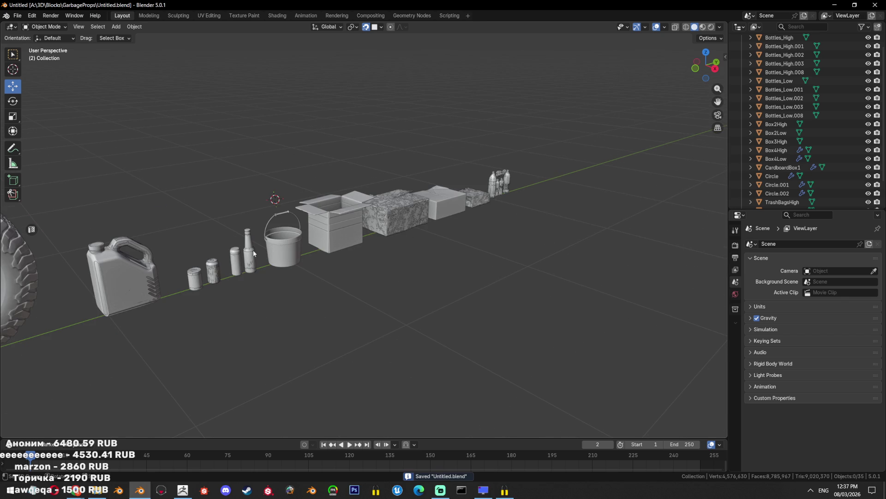
pyautogui.click(271, 258)
pyautogui.press('KP_Decimal')
pyautogui.scroll(-3)
pyautogui.scroll(-3)
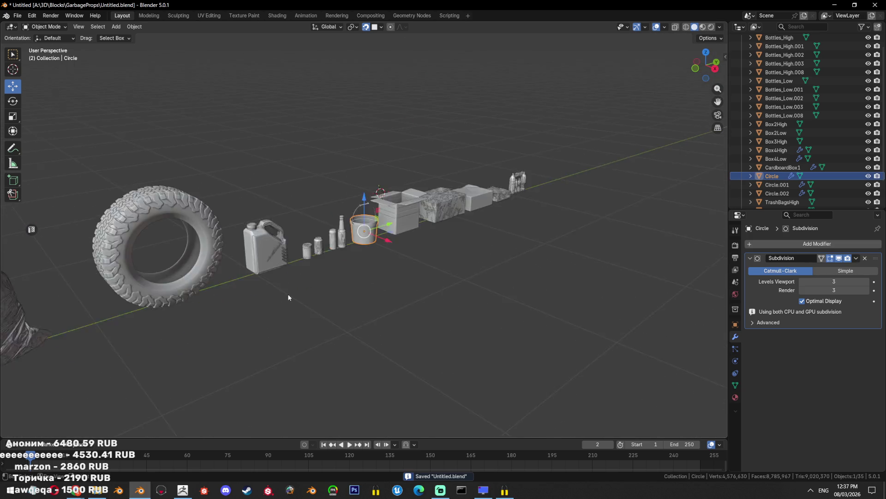
pyautogui.scroll(-3)
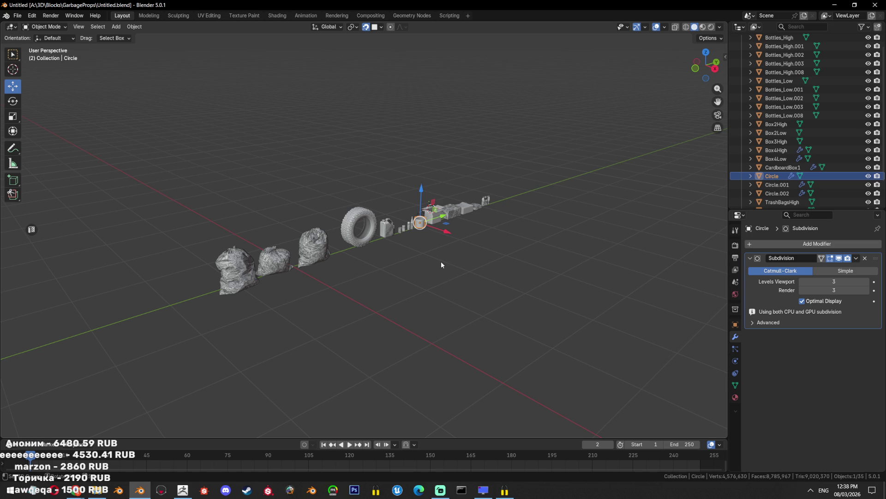
# Select the off-road tire and centre the view on it
pyautogui.scroll(3)
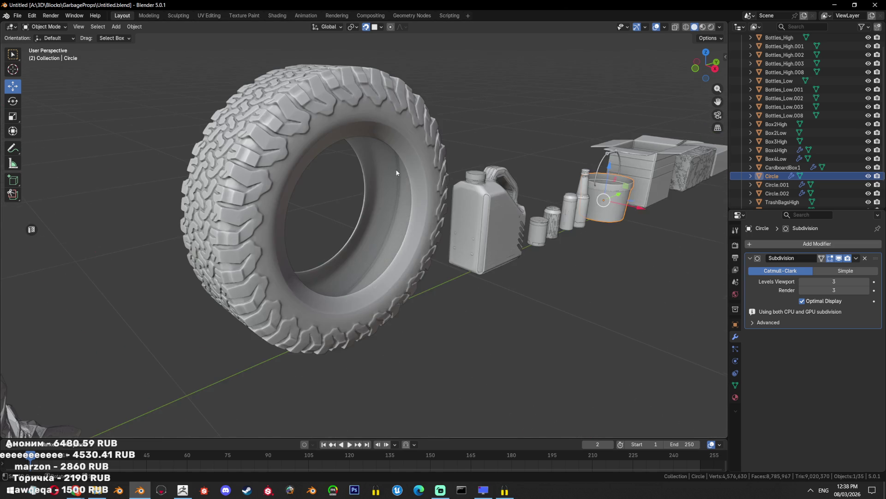
pyautogui.click(404, 149)
pyautogui.press('KP_Decimal')
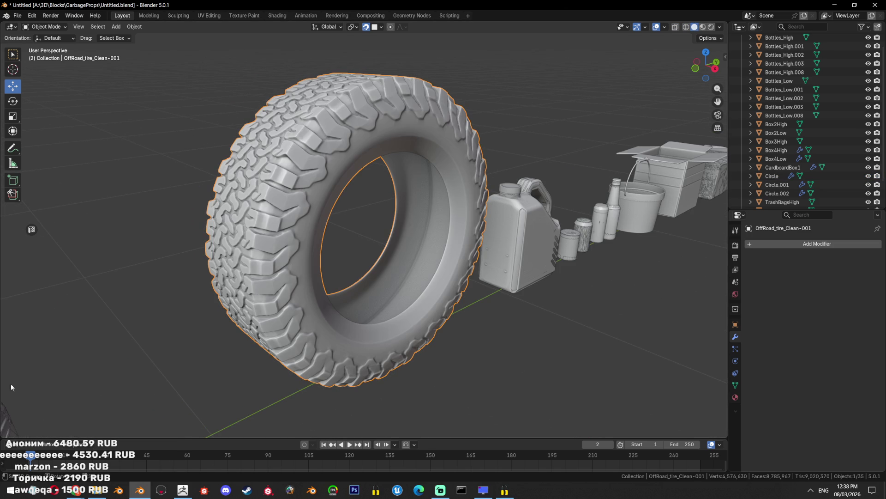
# In Chrome's Google Images tab, search for 'старый стул на помойке'
pyautogui.moveTo(75, 489)
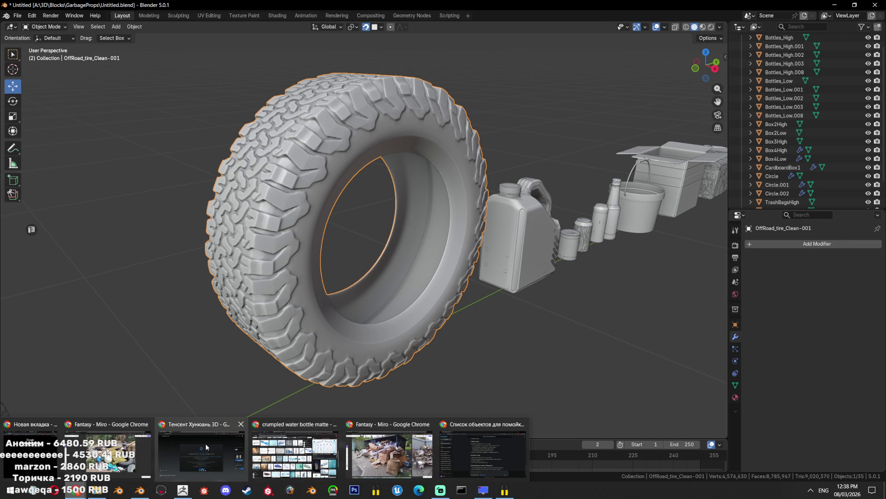
pyautogui.click(201, 450)
pyautogui.click(155, 3)
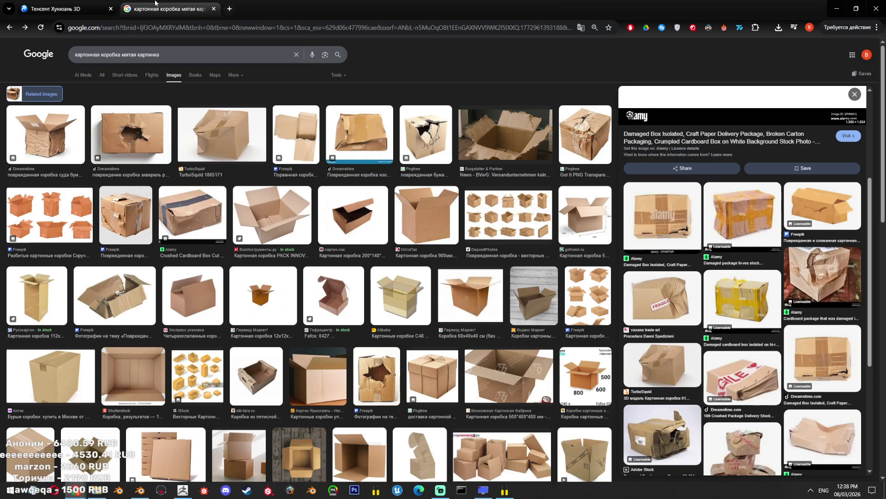
pyautogui.scroll(-3)
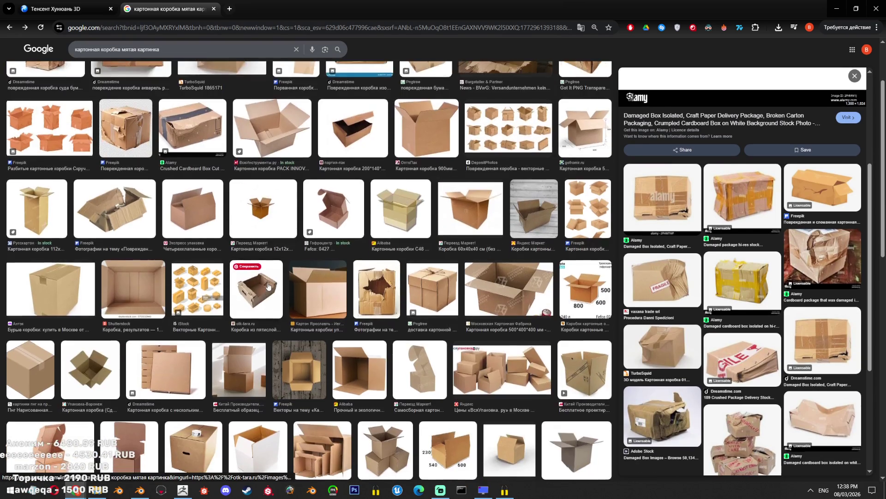
pyautogui.moveTo(166, 50); pyautogui.dragTo(1, 26)
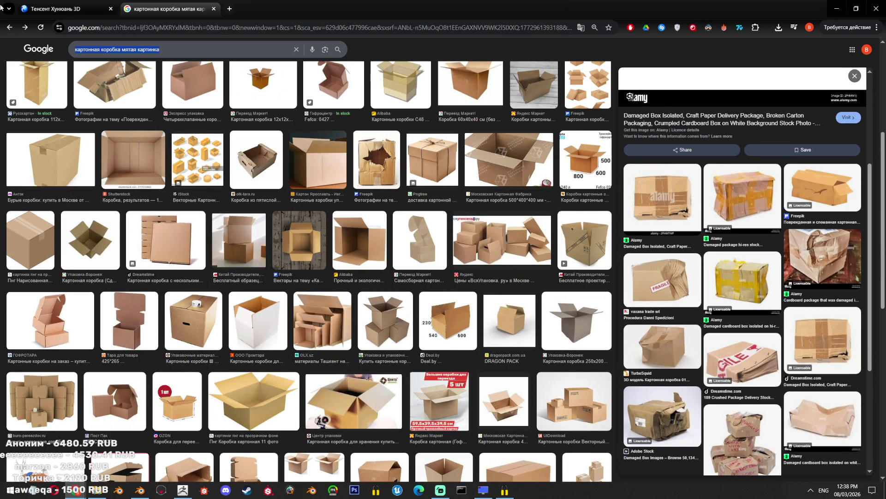
pyautogui.write('старый стул')
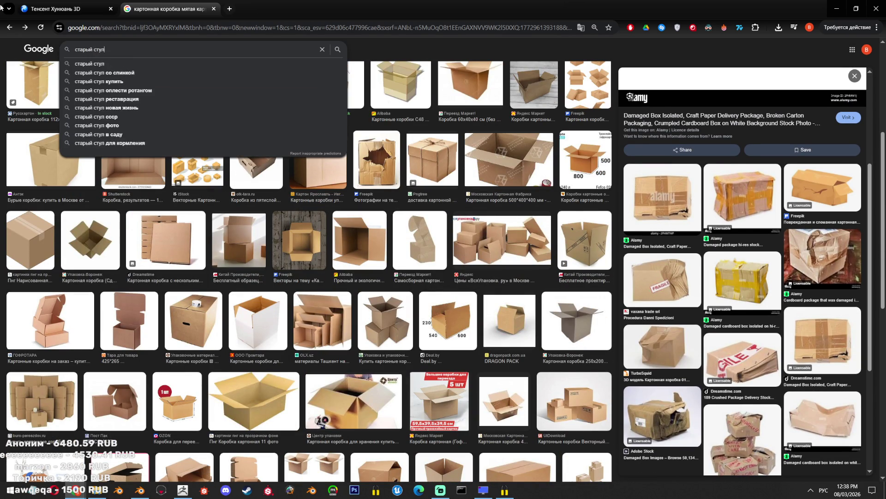
pyautogui.press('Return')
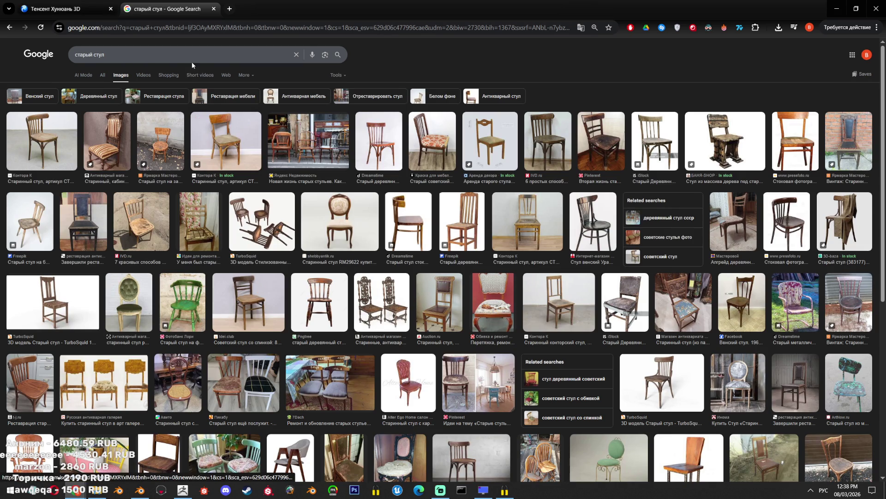
pyautogui.click(202, 48)
pyautogui.write('на помойке')
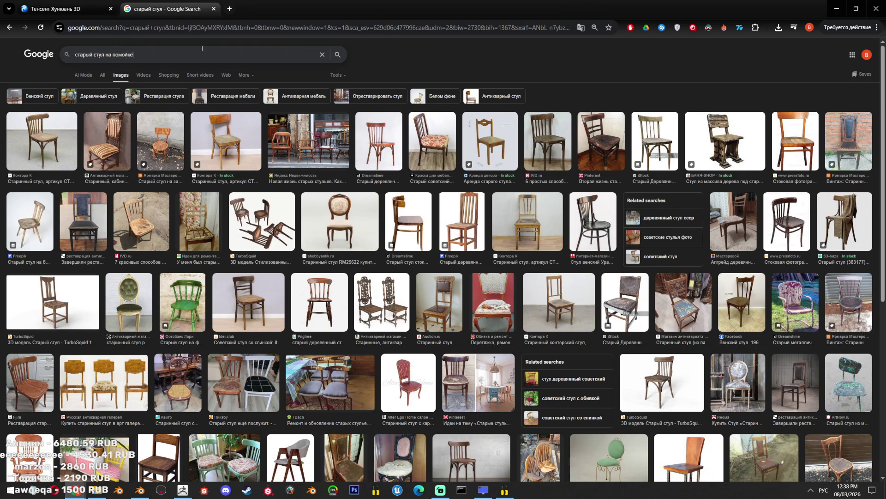
pyautogui.press('Return')
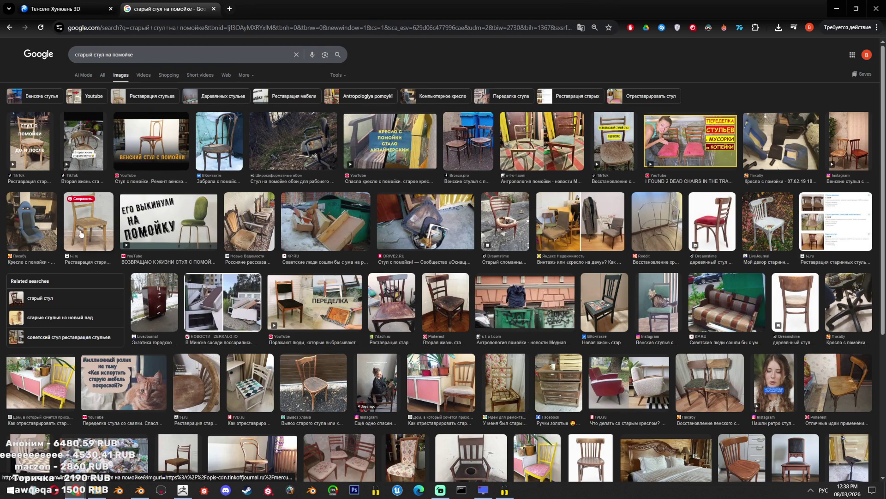
# Preview the old wooden chair and the armchair dumped in grass, then enter 'старый телевизор' as the query
pyautogui.click(80, 233)
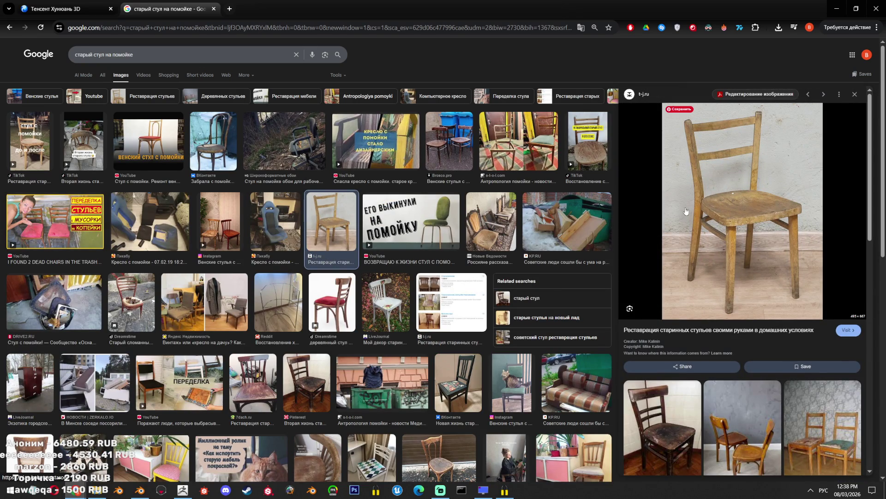
pyautogui.scroll(-3)
pyautogui.scroll(3)
pyautogui.scroll(-3)
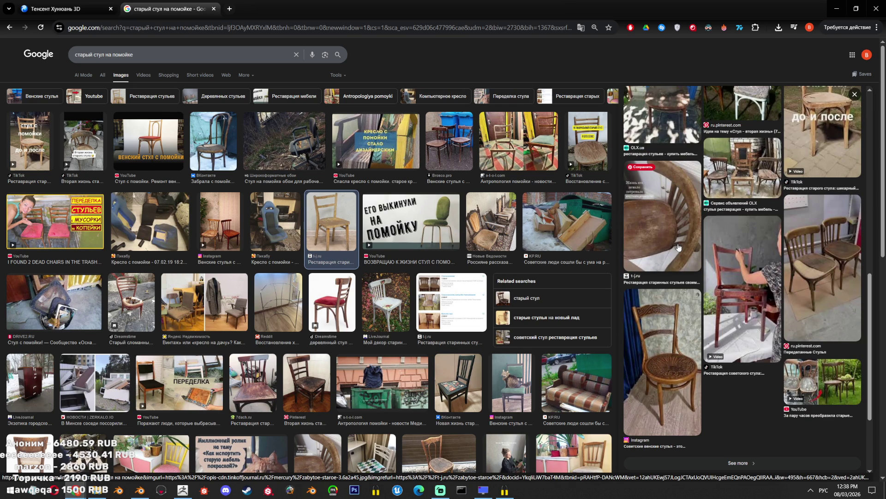
pyautogui.scroll(-3)
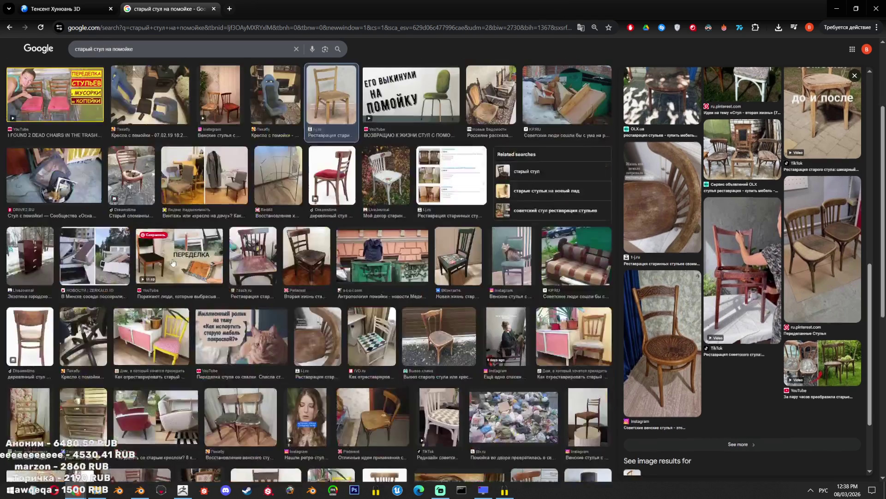
pyautogui.scroll(-3)
pyautogui.scroll(-3)
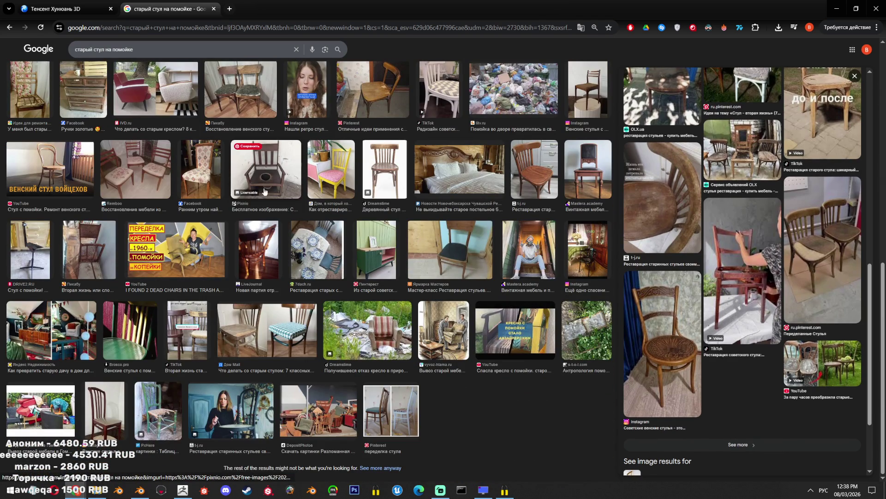
pyautogui.click(388, 343)
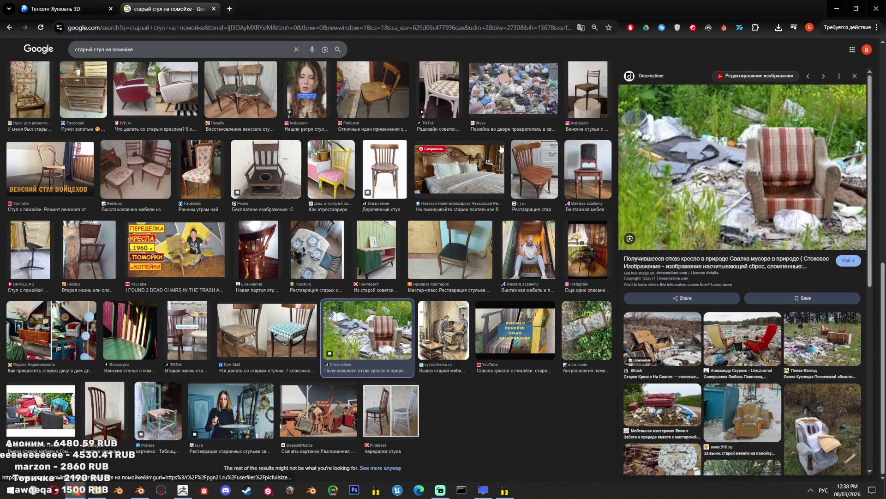
pyautogui.scroll(-3)
pyautogui.scroll(-3)
pyautogui.scroll(-3)
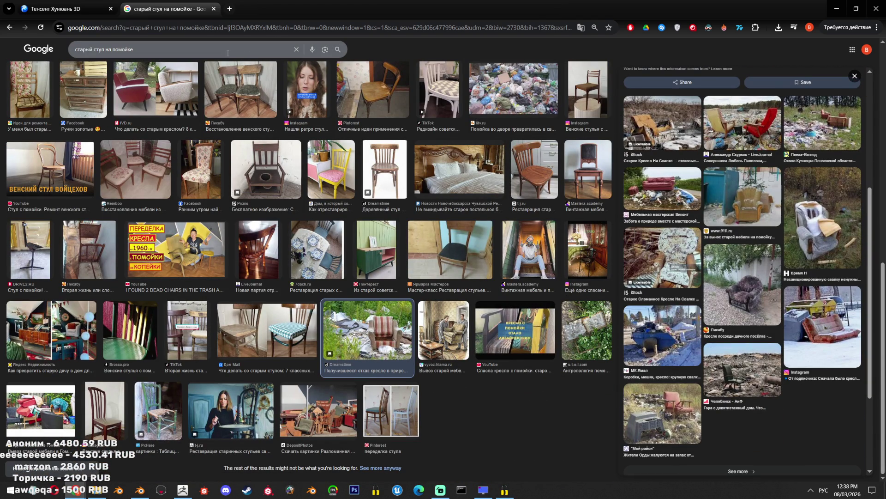
pyautogui.tripleClick(208, 49)
pyautogui.write('старый телевизор')
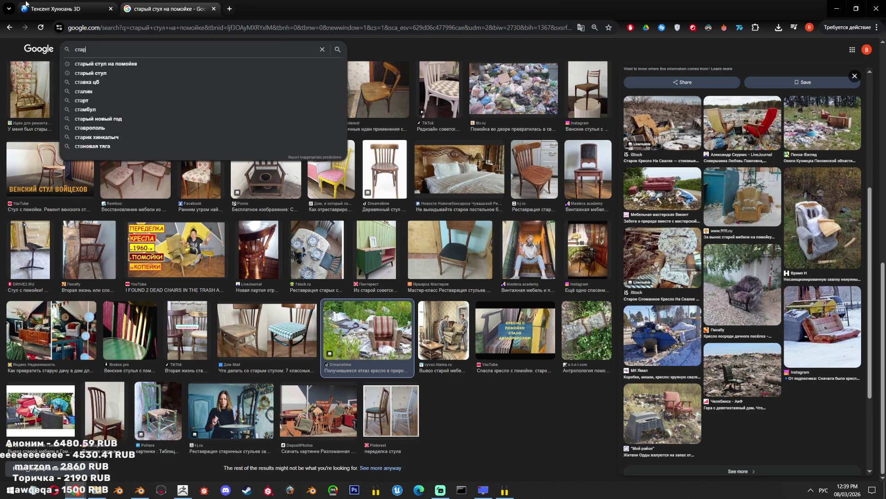
# Search for 'старый телевизор на помойке' and preview the old TV on a wooden floor
pyautogui.press('Return')
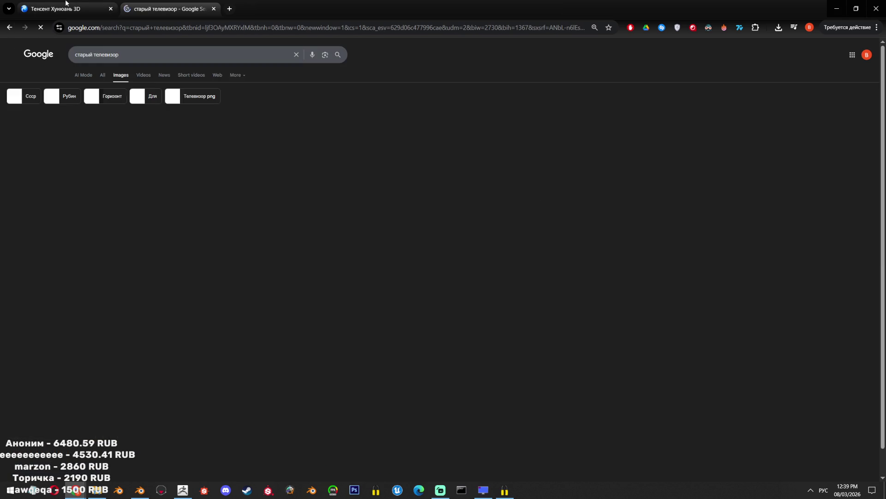
pyautogui.click(120, 55)
pyautogui.write('на помойке')
pyautogui.press('Return')
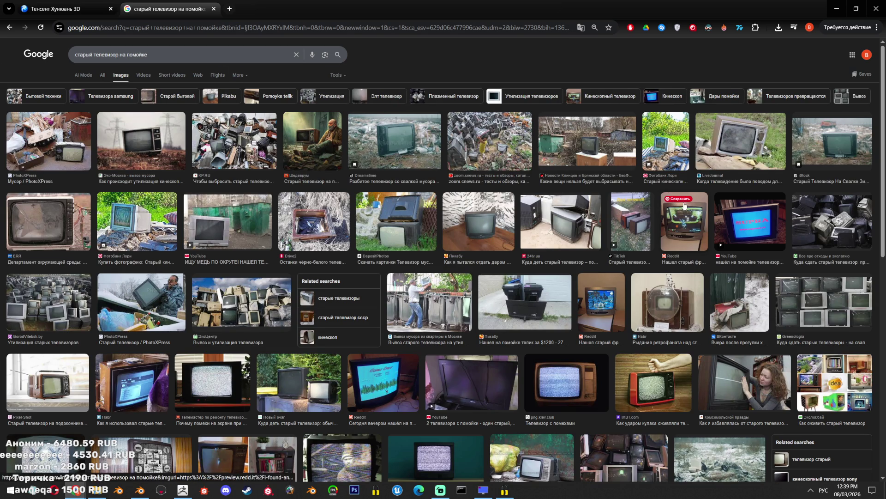
pyautogui.click(505, 241)
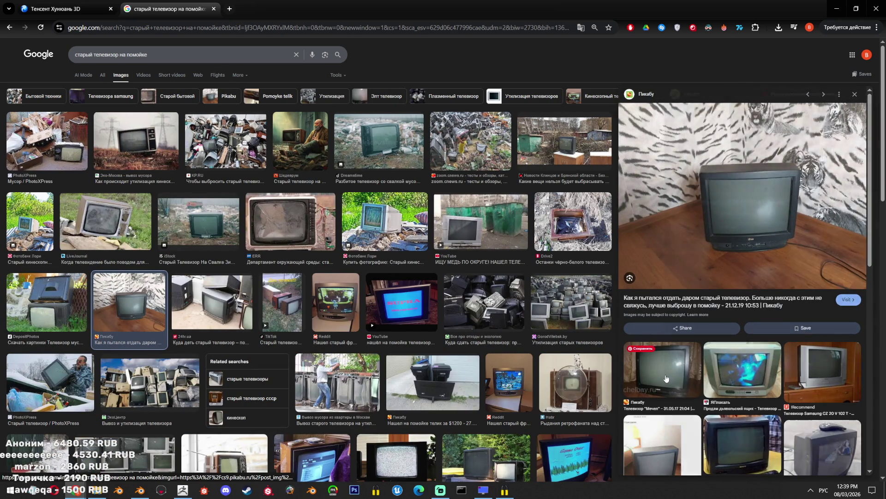
pyautogui.click(661, 367)
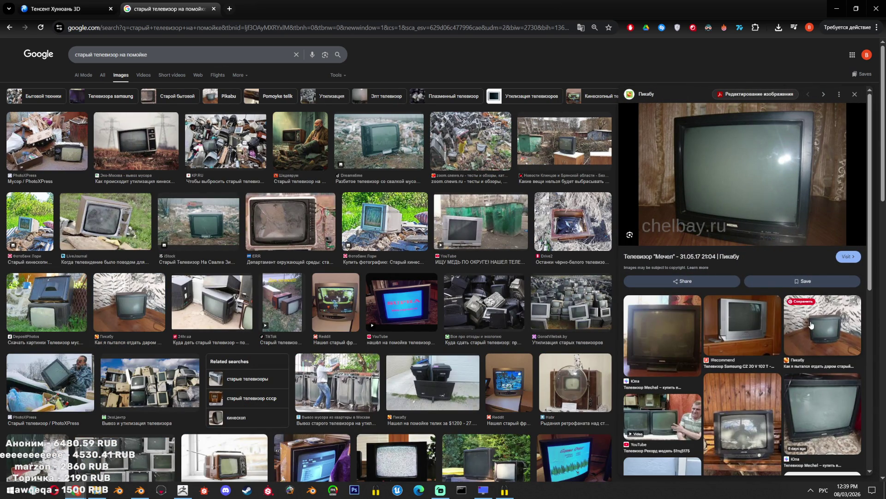
# Open the 'Старый, но не бесполезный' TV article's source page in a new tab
pyautogui.scroll(-3)
pyautogui.scroll(-3)
pyautogui.scroll(-3)
pyautogui.scroll(-3)
pyautogui.scroll(-3)
pyautogui.scroll(-3)
pyautogui.scroll(-3)
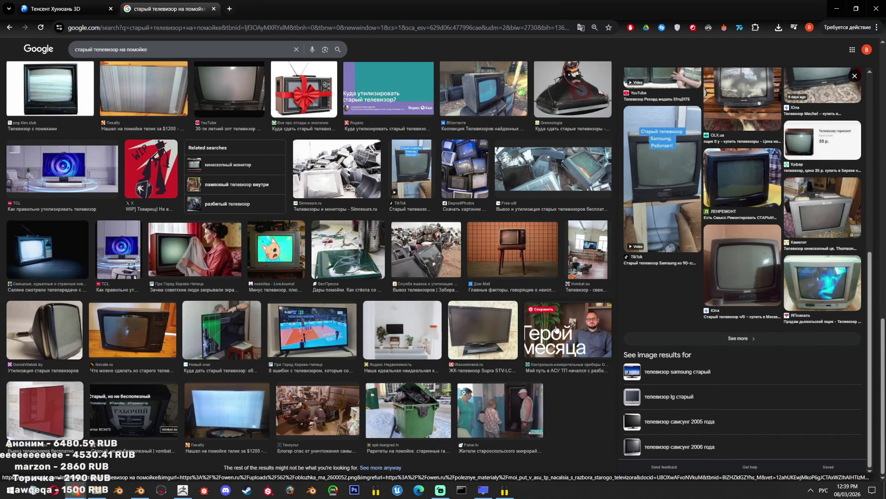
pyautogui.scroll(-3)
pyautogui.scroll(3)
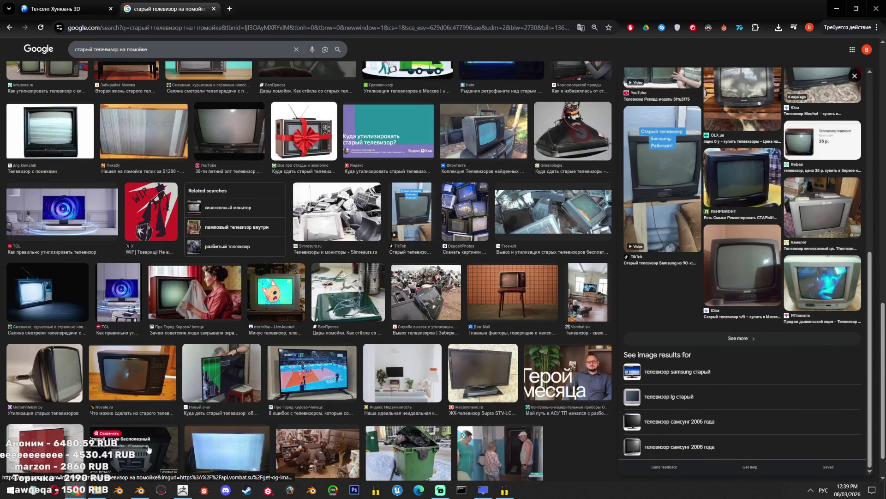
pyautogui.click(150, 446)
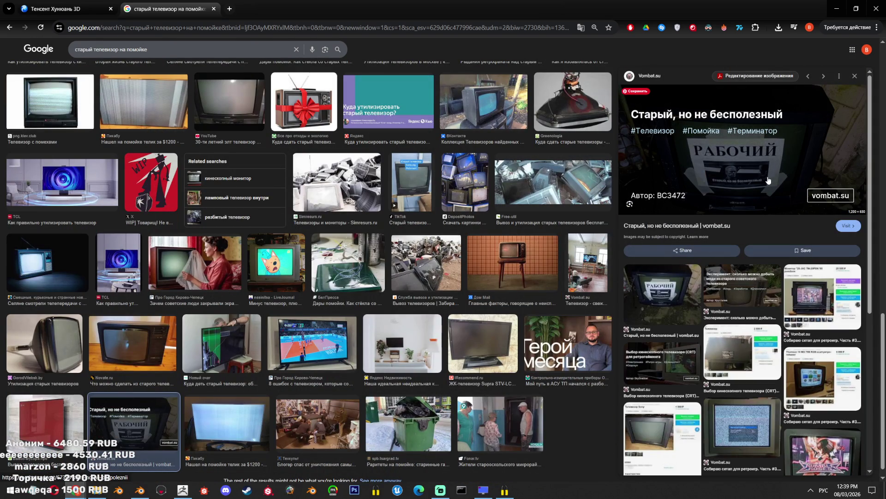
pyautogui.click(768, 180)
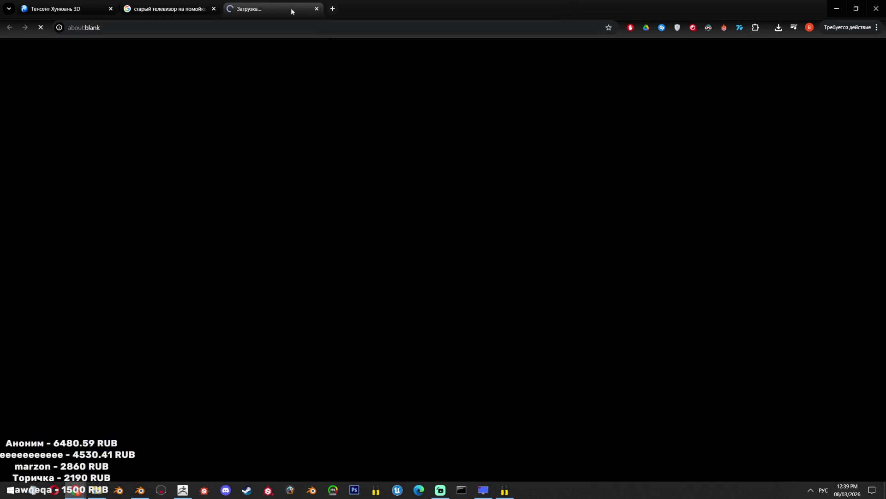
# Back on the results, preview the heap of discarded TVs and clear the TV words from the query
pyautogui.click(199, 2)
pyautogui.scroll(-3)
pyautogui.scroll(-3)
pyautogui.scroll(-3)
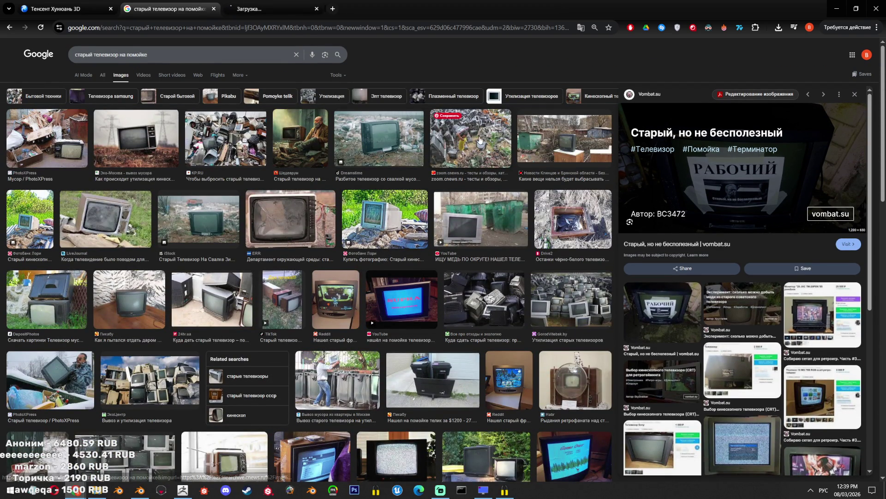
pyautogui.click(471, 138)
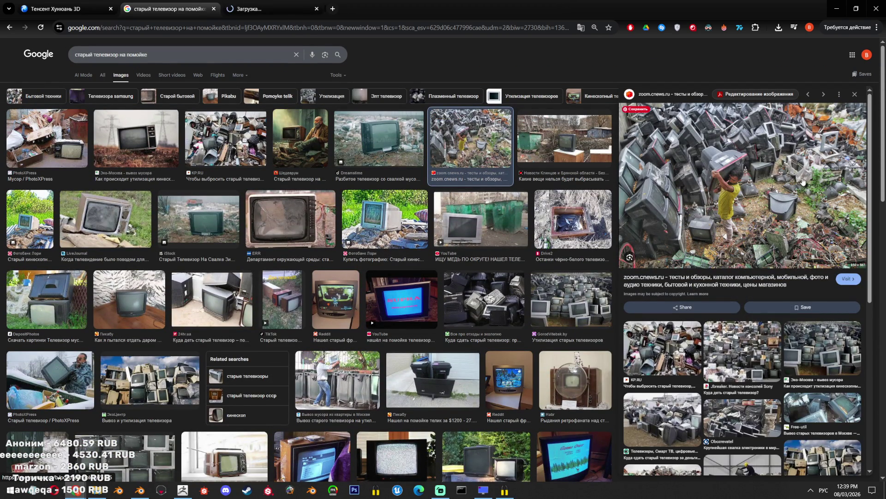
pyautogui.scroll(-3)
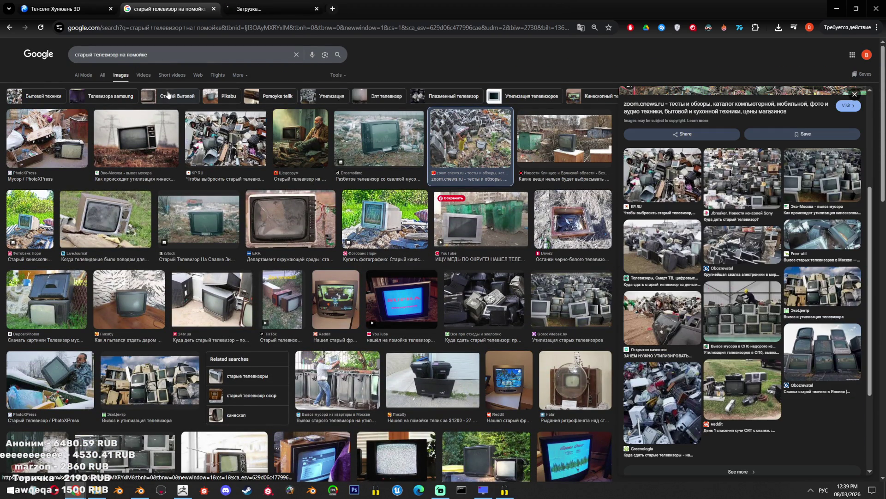
pyautogui.moveTo(126, 54); pyautogui.dragTo(27, 50)
pyautogui.press('BackSpace')
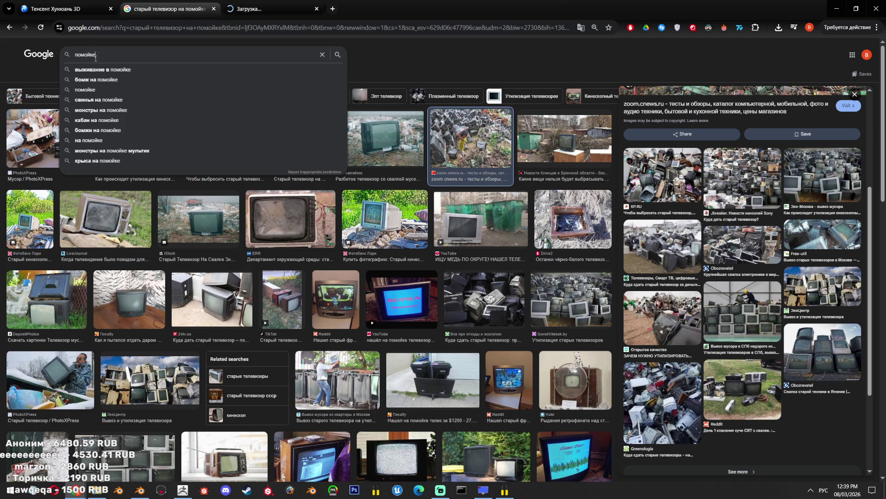
# Search Google Images for 'помойка' and preview the green trash-bin model image
pyautogui.write('а')
pyautogui.press('Return')
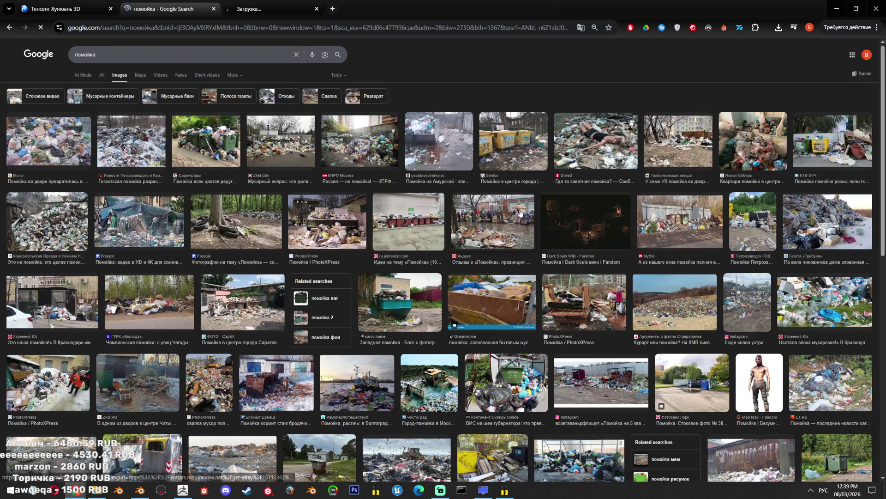
pyautogui.scroll(-3)
pyautogui.scroll(-3)
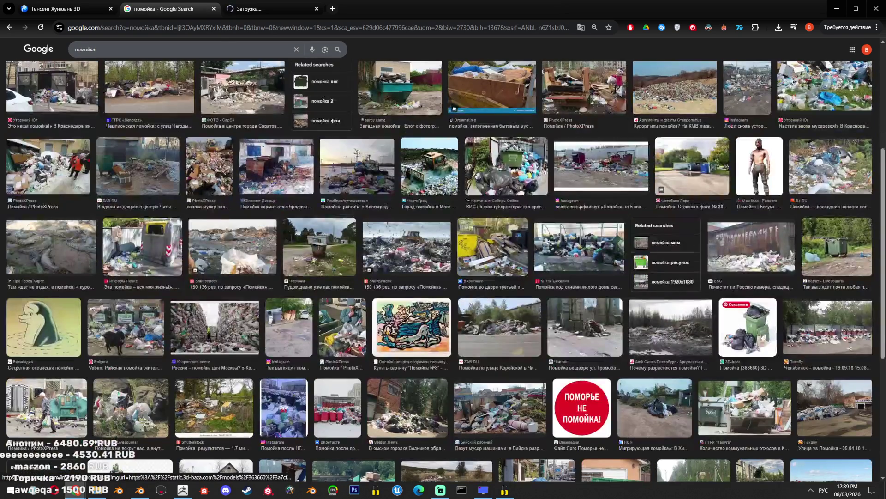
pyautogui.click(757, 328)
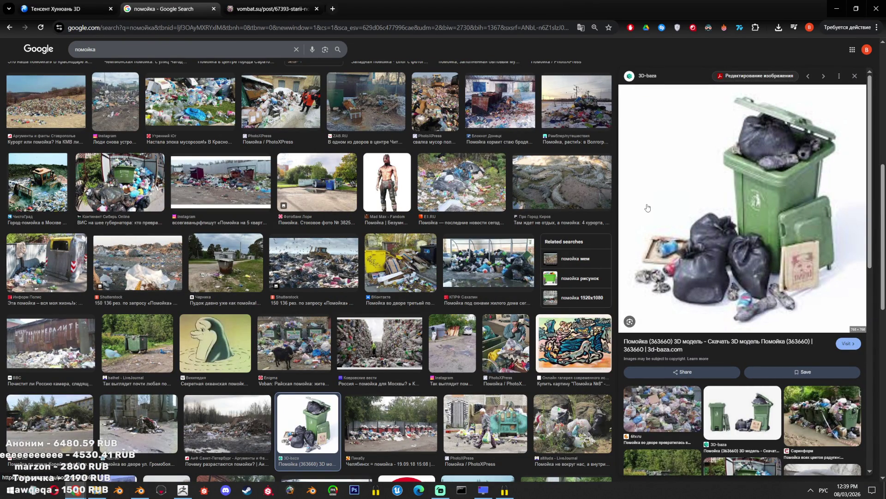
# Preview the snowy dump photo and the overflowing green bins, then select the query for replacement
pyautogui.scroll(3)
pyautogui.click(554, 140)
pyautogui.scroll(3)
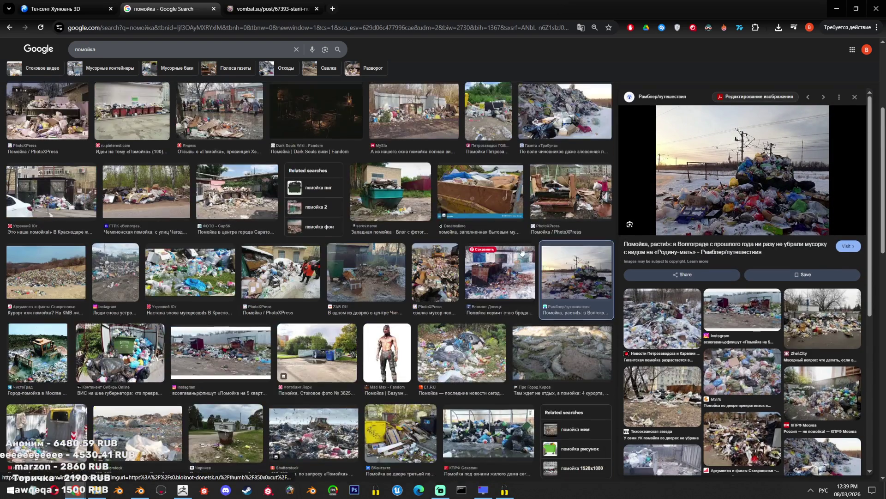
pyautogui.scroll(3)
pyautogui.click(229, 139)
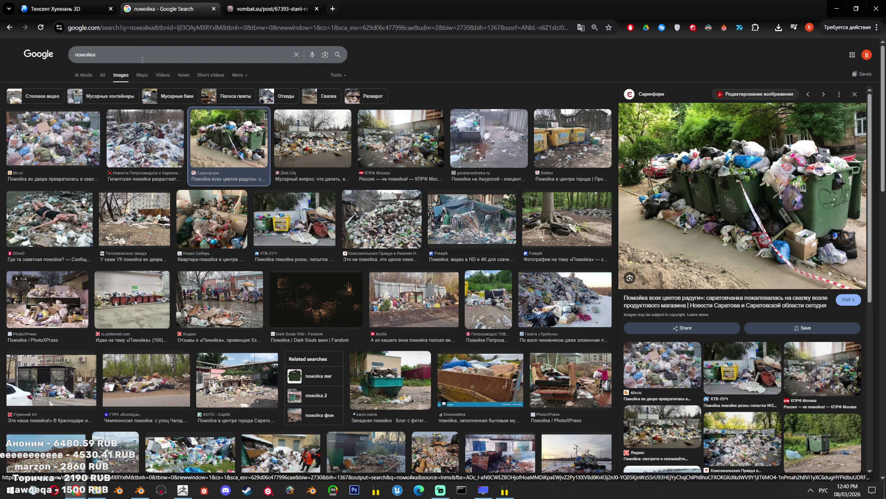
pyautogui.tripleClick(143, 59)
# Search Google Images for 'пакет с мусором', then refine the query with 'майка'
pyautogui.write('пакет с м')
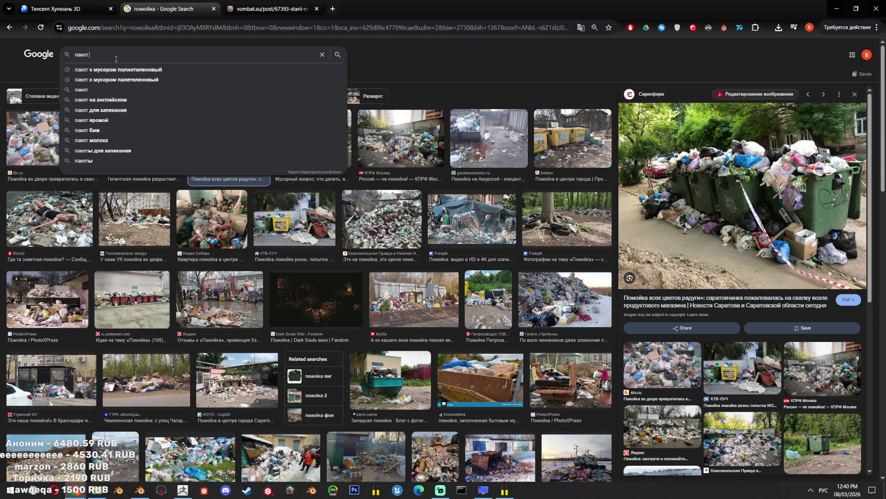
pyautogui.write('усором')
pyautogui.press('Return')
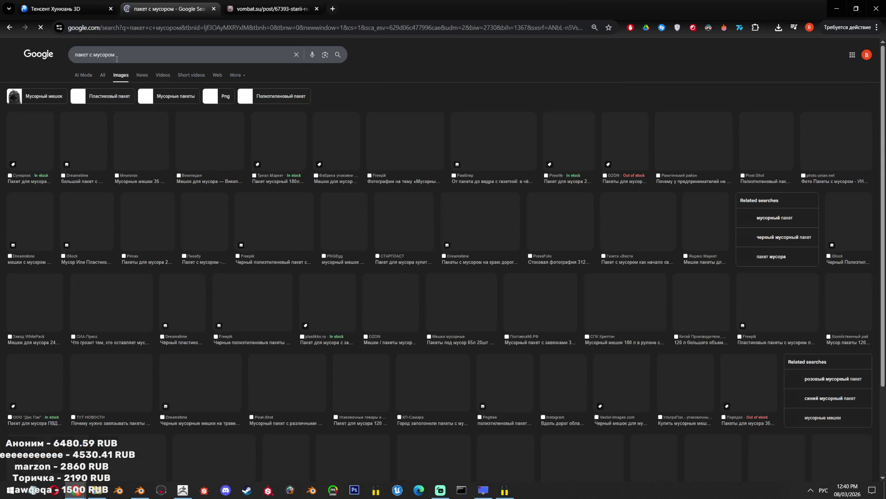
pyautogui.click(267, 55)
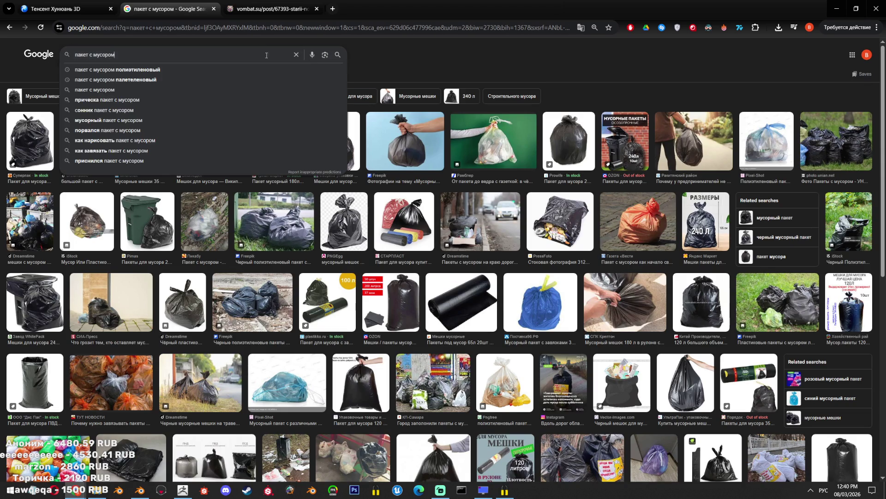
pyautogui.write(' майка')
pyautogui.press('Return')
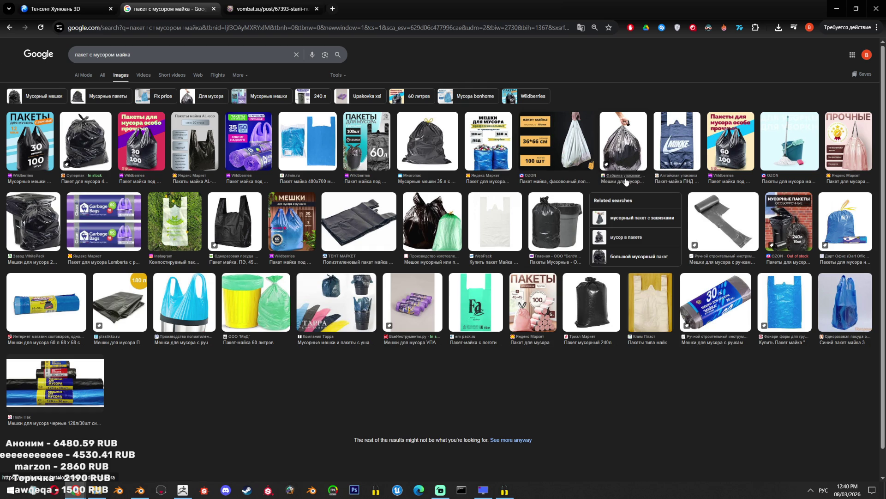
# Back on the plain garbage bag results, preview the clear, bottle-filled and orange bag photos
pyautogui.click(9, 27)
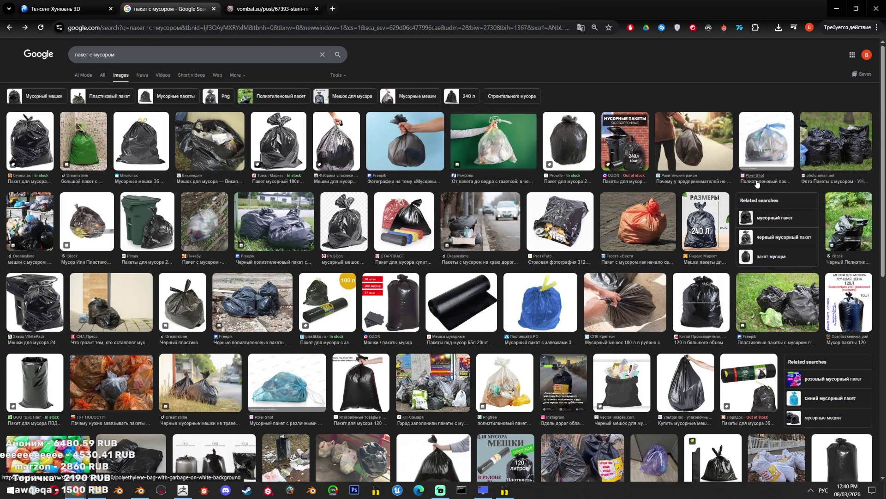
pyautogui.click(766, 140)
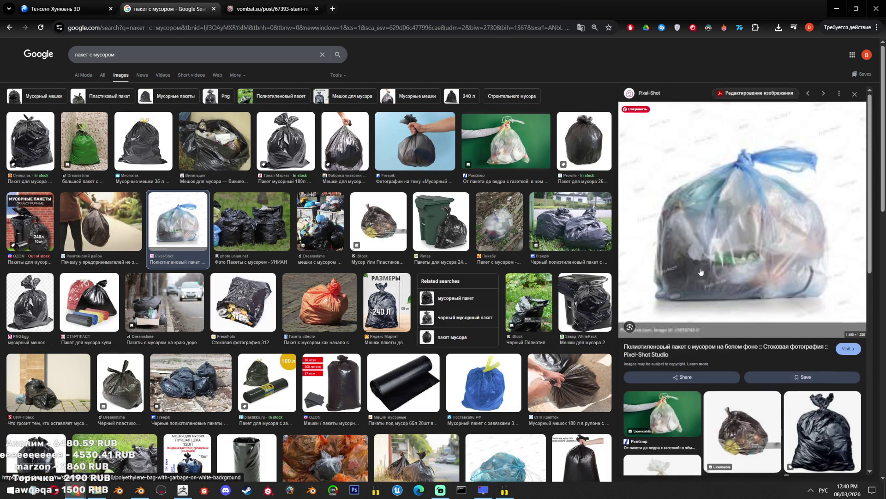
pyautogui.scroll(-3)
pyautogui.scroll(-3)
pyautogui.scroll(-3)
pyautogui.scroll(3)
pyautogui.scroll(3)
pyautogui.scroll(-3)
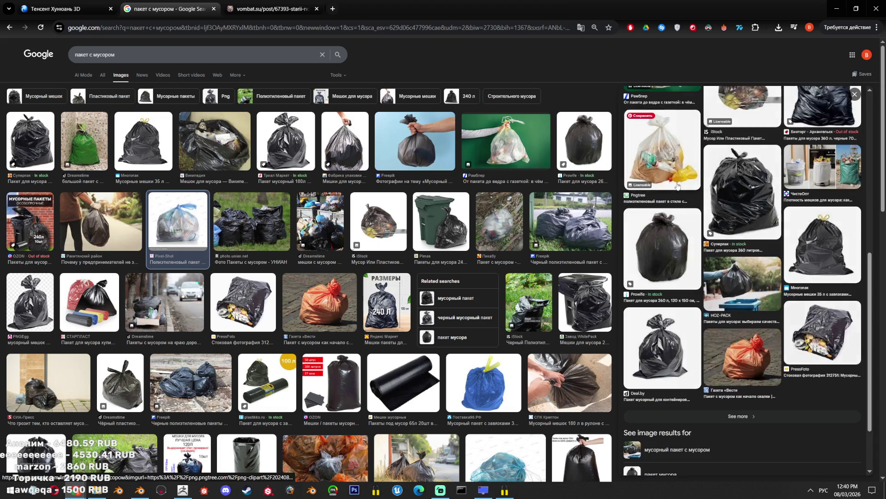
pyautogui.click(666, 183)
pyautogui.scroll(-3)
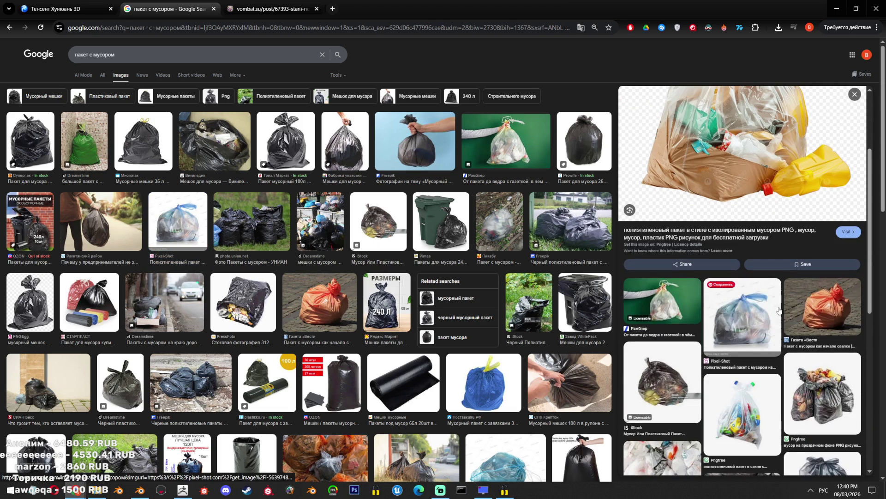
pyautogui.click(818, 321)
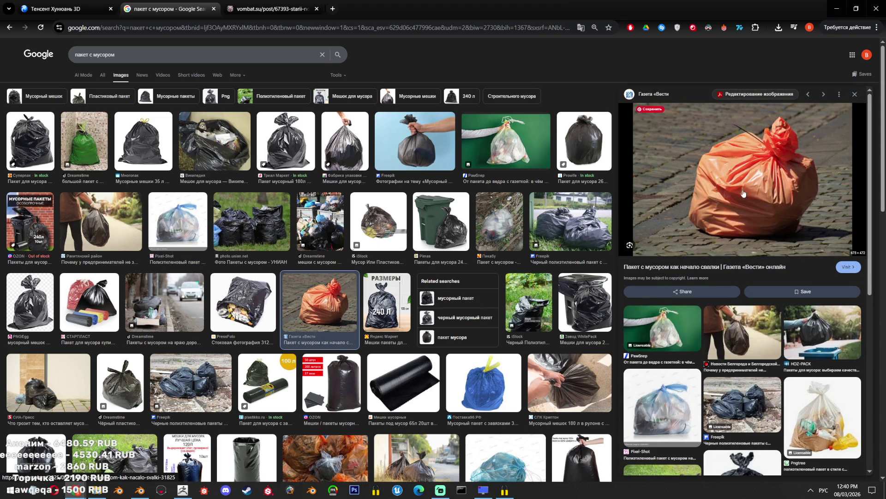
pyautogui.scroll(-3)
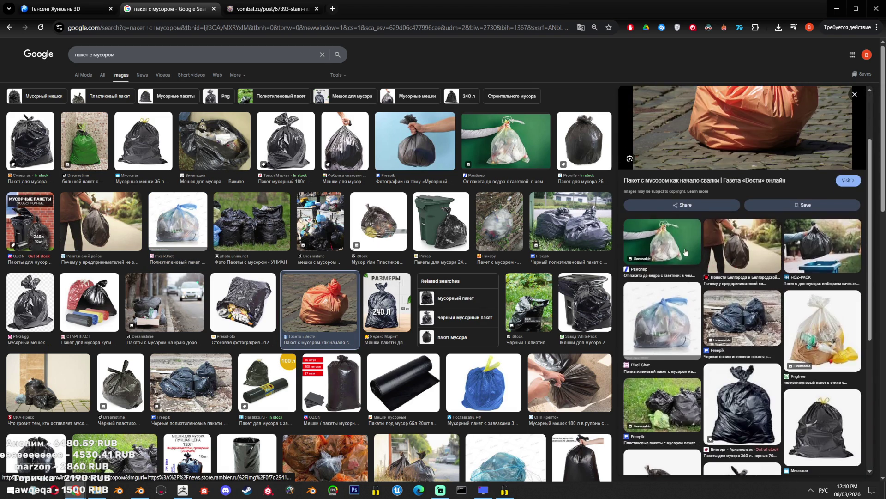
pyautogui.scroll(-3)
pyautogui.click(743, 367)
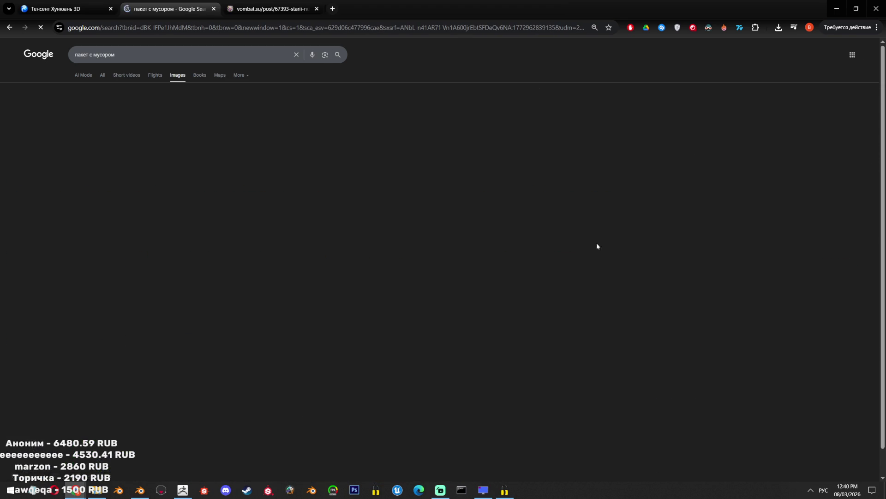
pyautogui.scroll(-3)
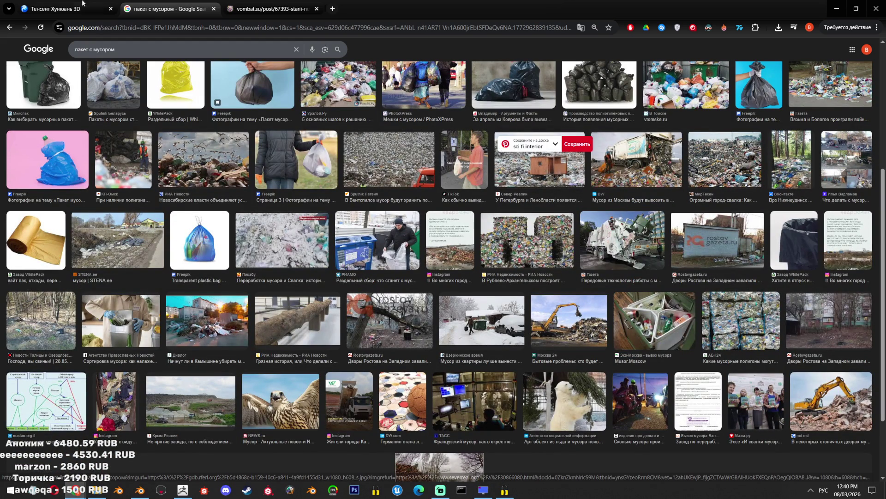
# Preview the pile of black bags and a bag on white, opening its source page
pyautogui.click(9, 27)
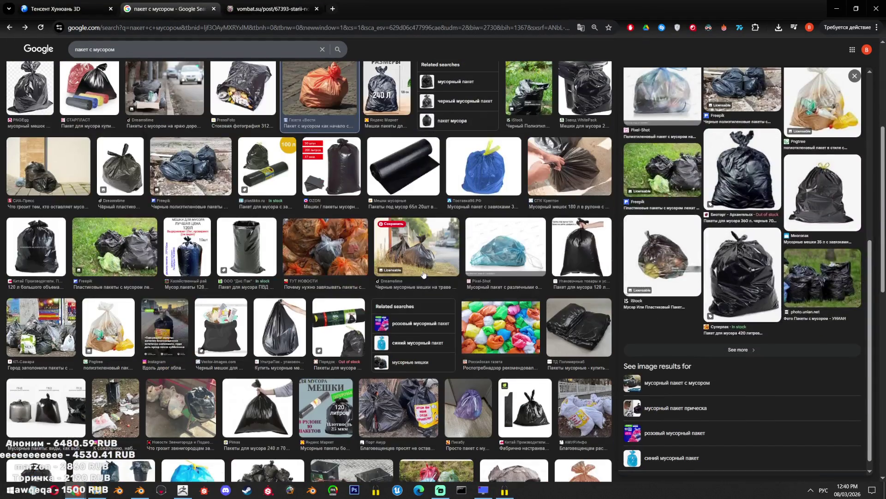
pyautogui.scroll(-3)
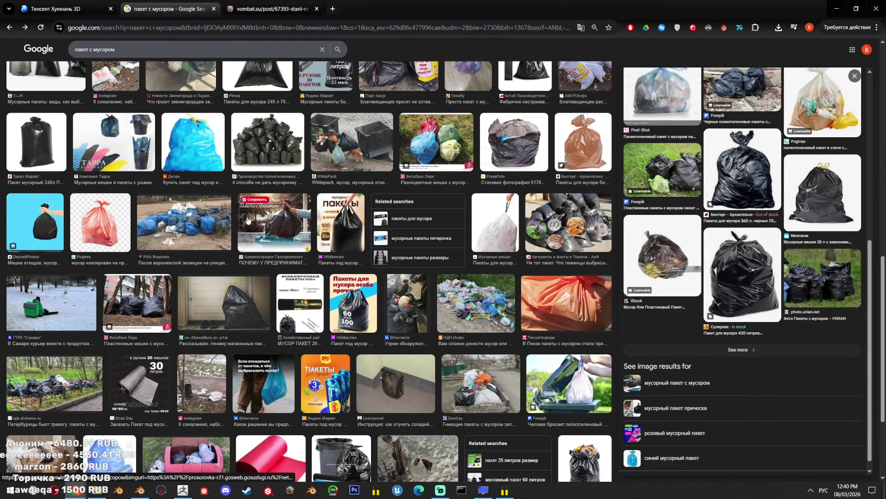
pyautogui.scroll(-3)
pyautogui.scroll(-3)
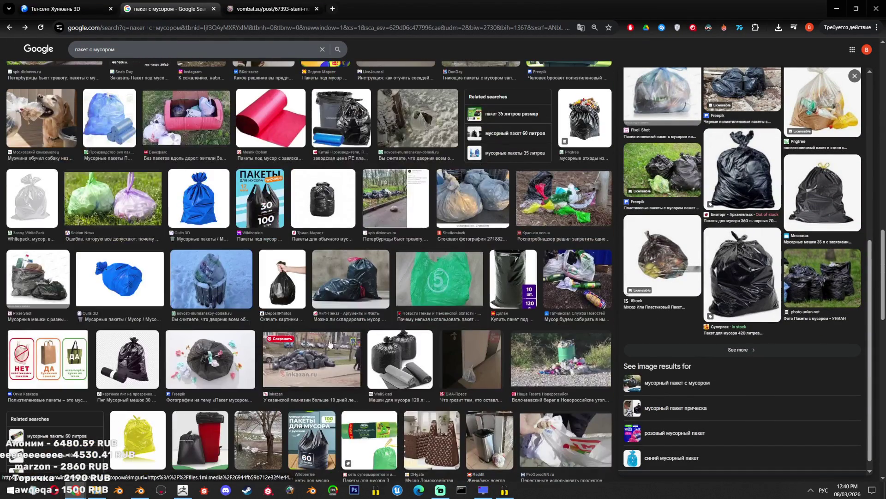
pyautogui.scroll(-3)
pyautogui.scroll(-3)
pyautogui.scroll(-3)
pyautogui.scroll(-3)
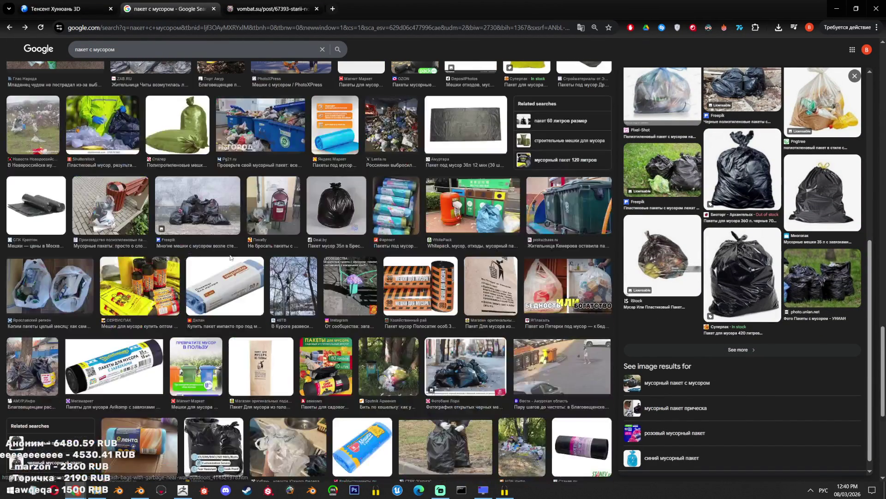
pyautogui.click(218, 220)
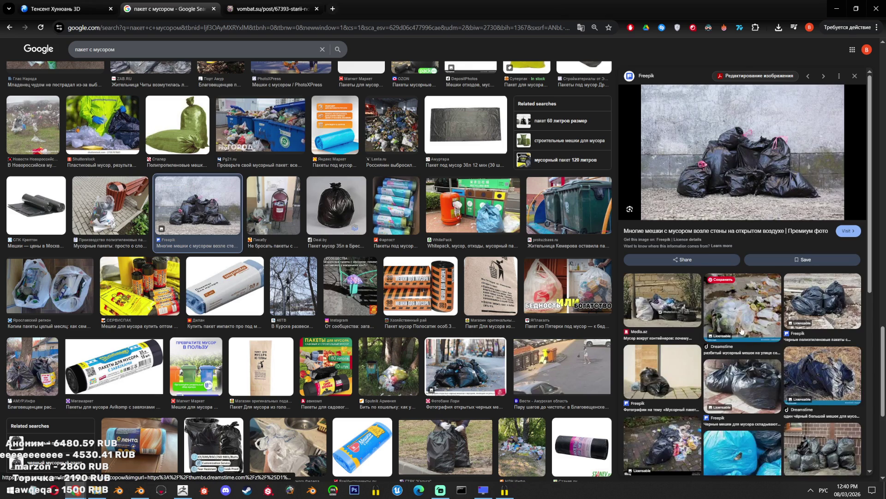
pyautogui.scroll(-3)
pyautogui.scroll(-3)
pyautogui.scroll(-3)
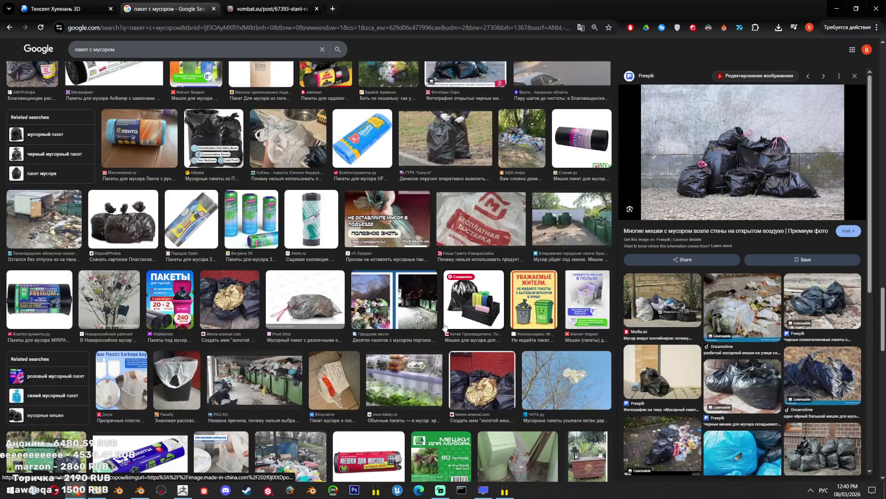
pyautogui.scroll(-3)
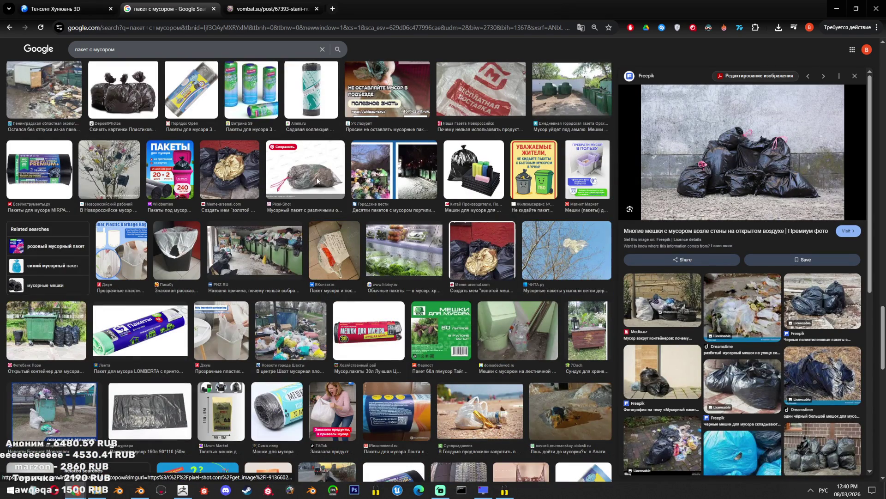
pyautogui.click(317, 181)
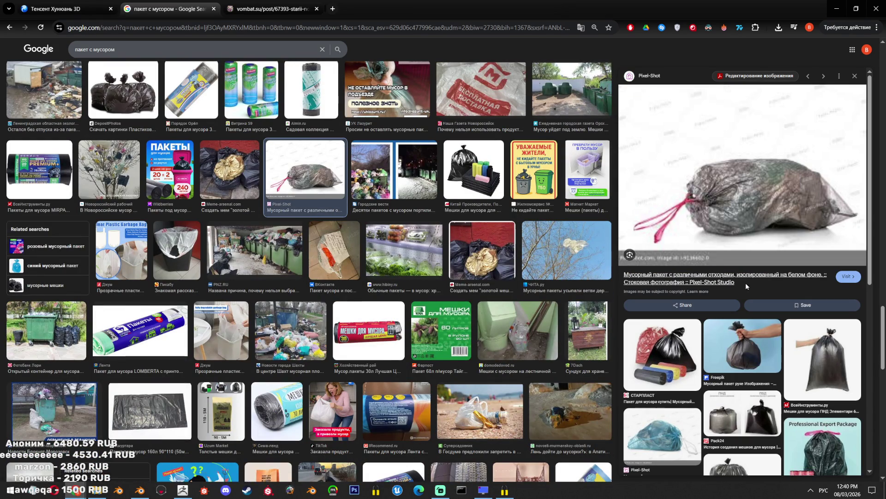
pyautogui.click(746, 282)
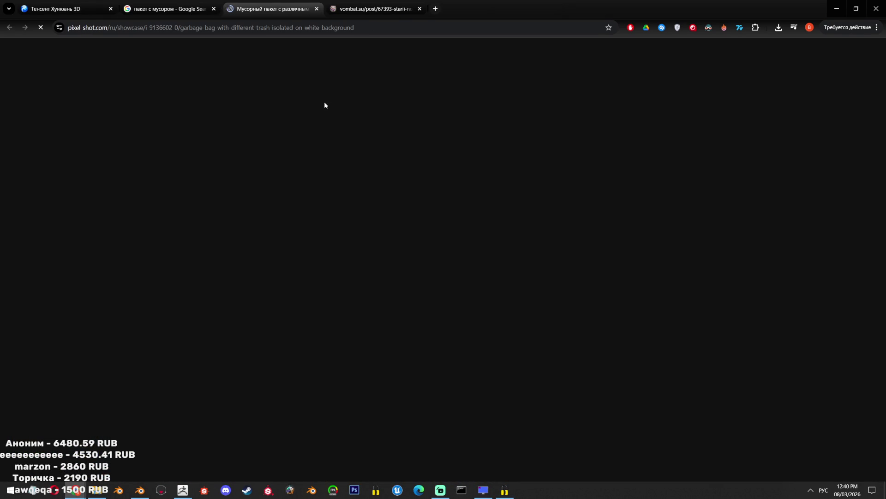
# Search for 'мусорный пакет на белом фоне' and scroll through the results
pyautogui.click(196, 4)
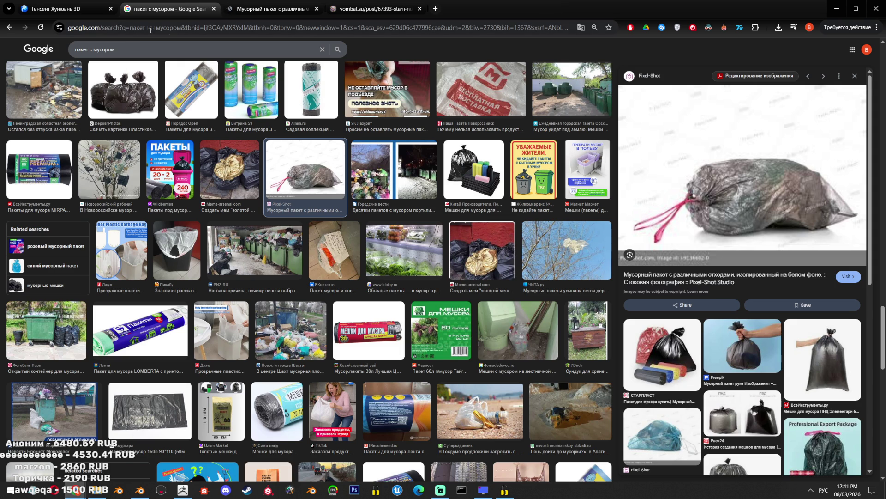
pyautogui.write('мусор')
pyautogui.write('ный пакет на ')
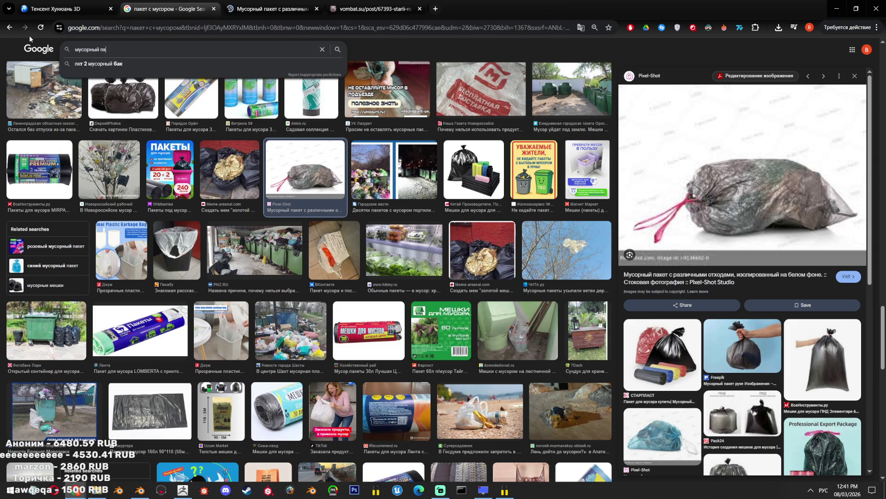
pyautogui.write('белом фоне')
pyautogui.press('Return')
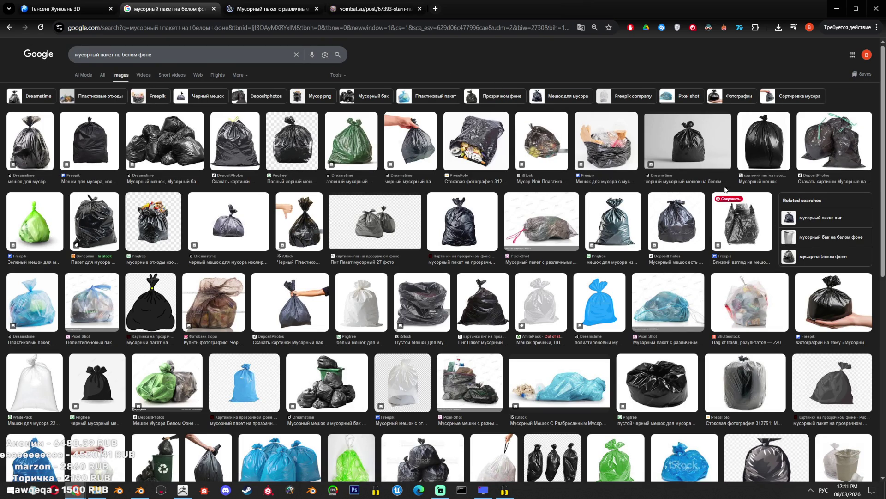
pyautogui.scroll(-3)
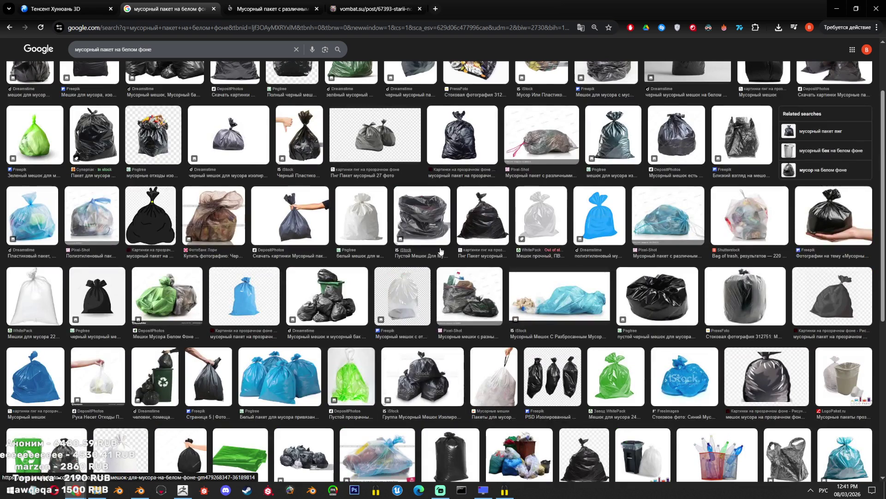
pyautogui.scroll(-3)
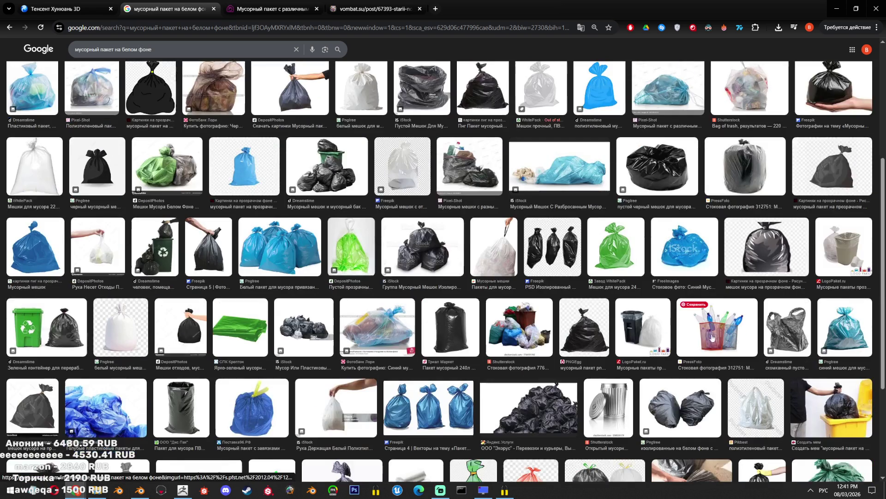
pyautogui.scroll(-3)
pyautogui.scroll(-3)
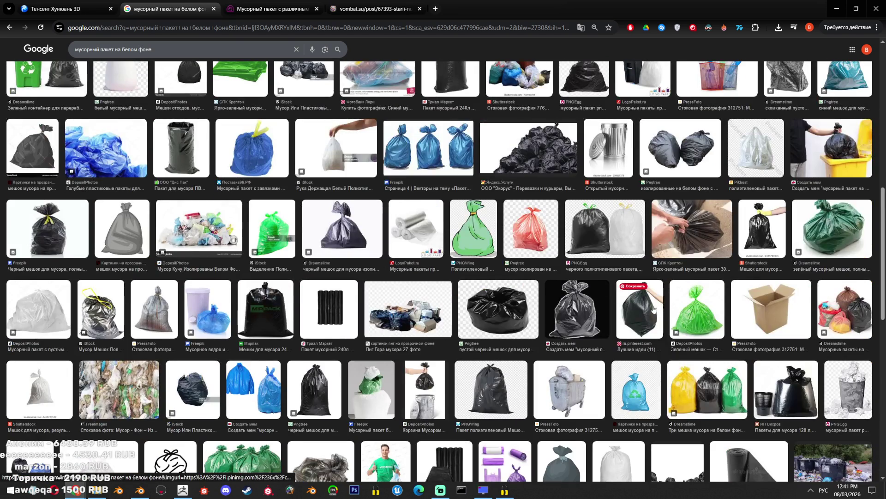
pyautogui.scroll(-3)
pyautogui.scroll(-3)
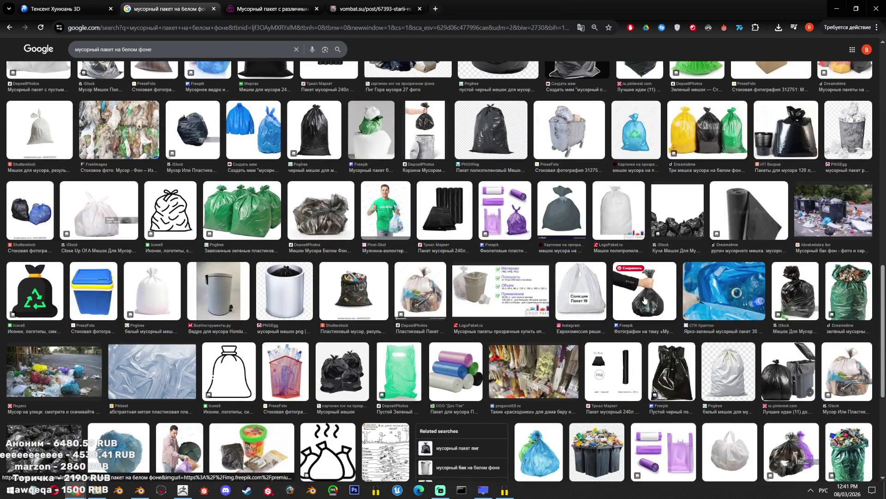
pyautogui.scroll(-3)
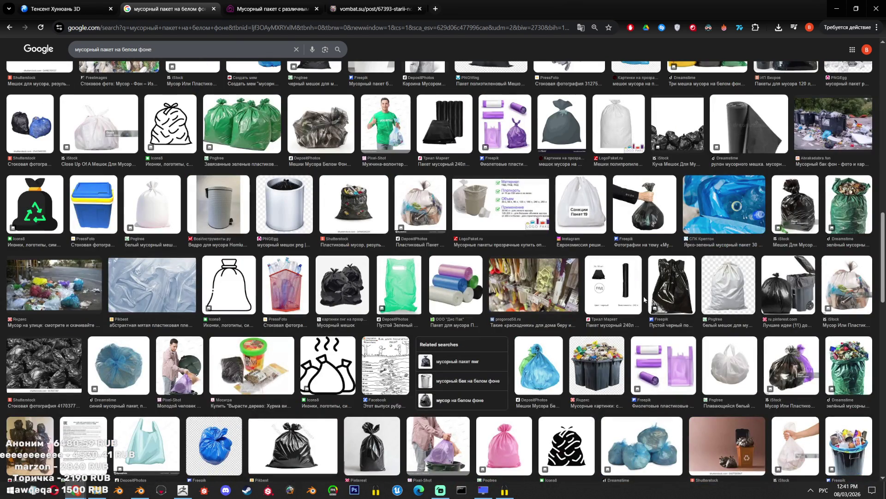
pyautogui.scroll(-3)
pyautogui.scroll(-3)
pyautogui.scroll(-3)
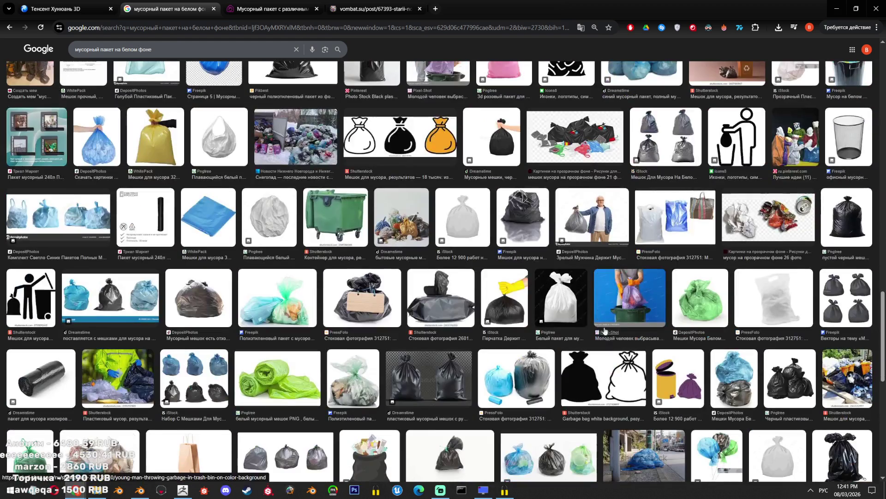
pyautogui.scroll(-3)
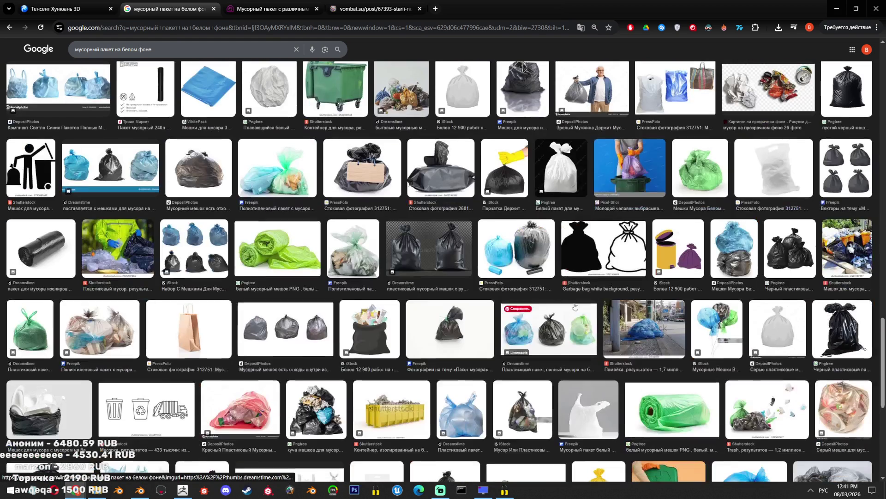
pyautogui.scroll(-3)
pyautogui.scroll(-3)
pyautogui.scroll(-3)
pyautogui.scroll(-3)
pyautogui.scroll(-3)
pyautogui.scroll(-3)
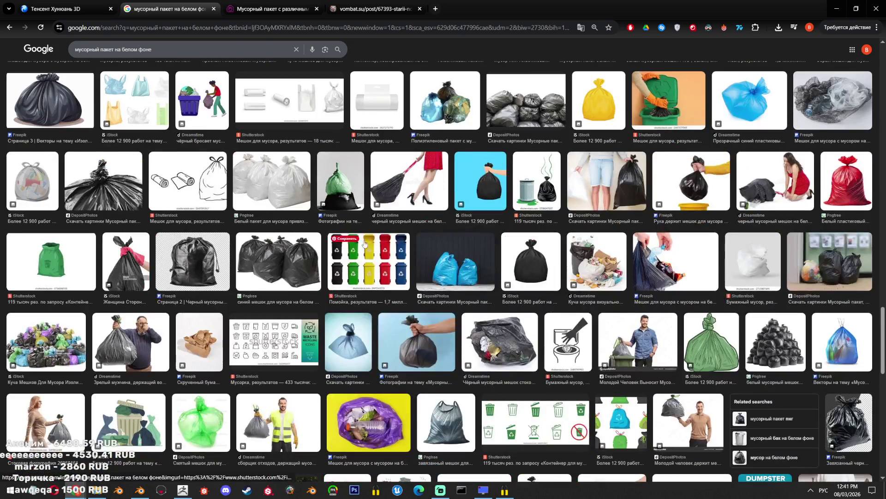
# Preview the three white tied trash bags, browse a related image's results, then return
pyautogui.click(278, 187)
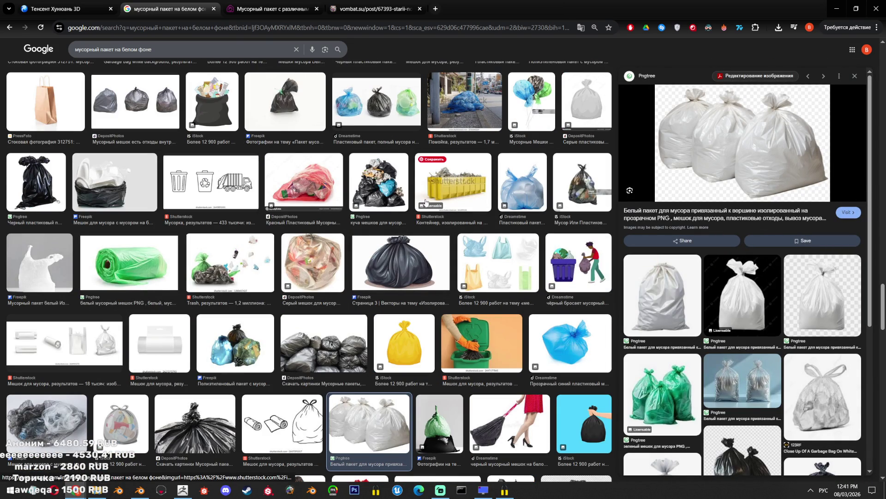
pyautogui.scroll(-3)
pyautogui.scroll(-3)
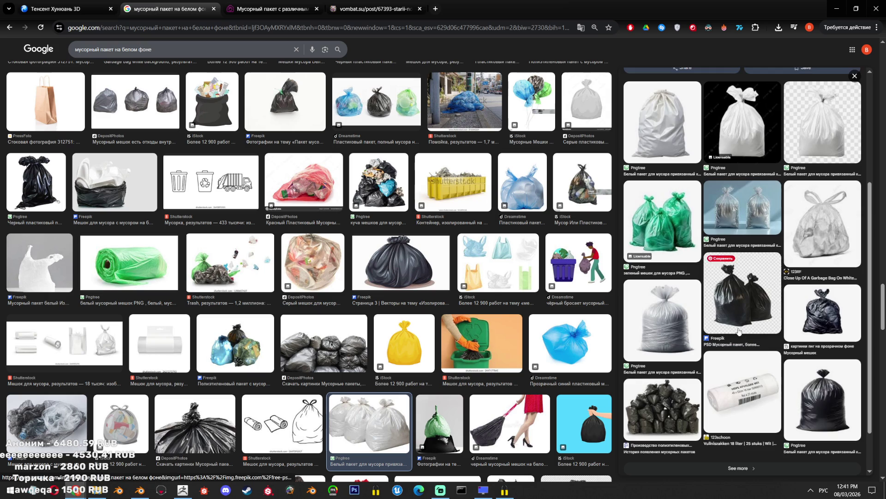
pyautogui.scroll(-3)
pyautogui.click(666, 362)
pyautogui.scroll(-3)
pyautogui.scroll(-3)
pyautogui.hotkey('alt', 'Left')
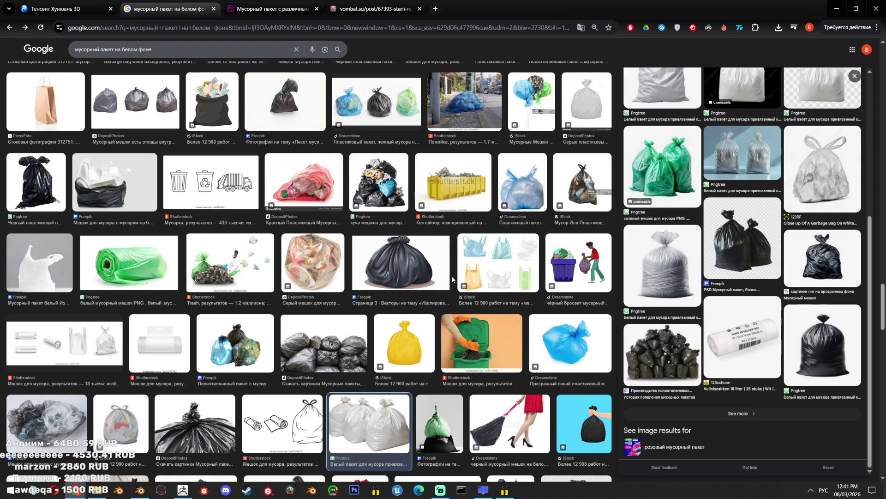
# Preview the two clear bags and the cellophane bag, show more related images, then select the query
pyautogui.scroll(-3)
pyautogui.scroll(-3)
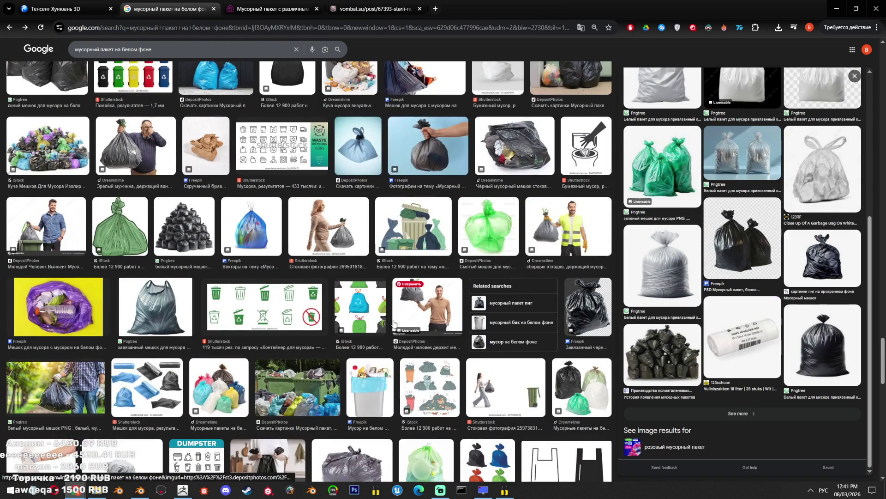
pyautogui.scroll(-3)
pyautogui.scroll(-3)
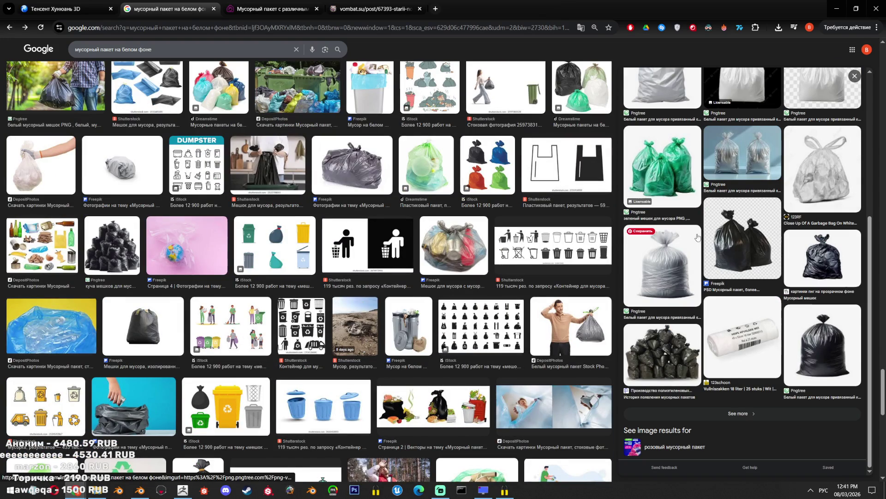
pyautogui.scroll(3)
pyautogui.click(740, 268)
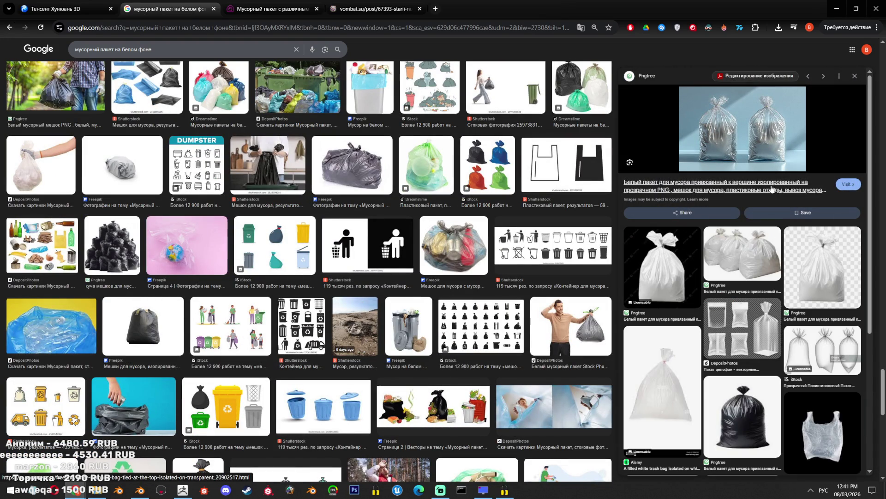
pyautogui.scroll(-3)
pyautogui.click(816, 319)
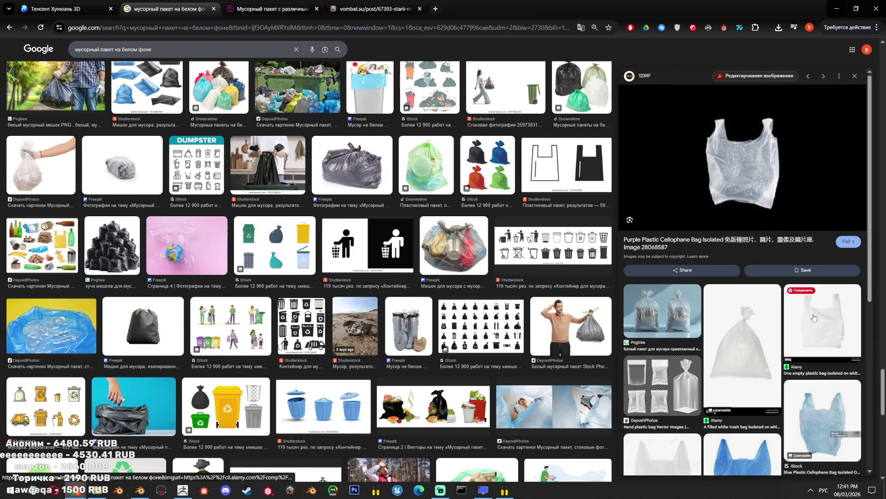
pyautogui.scroll(-3)
pyautogui.scroll(-3)
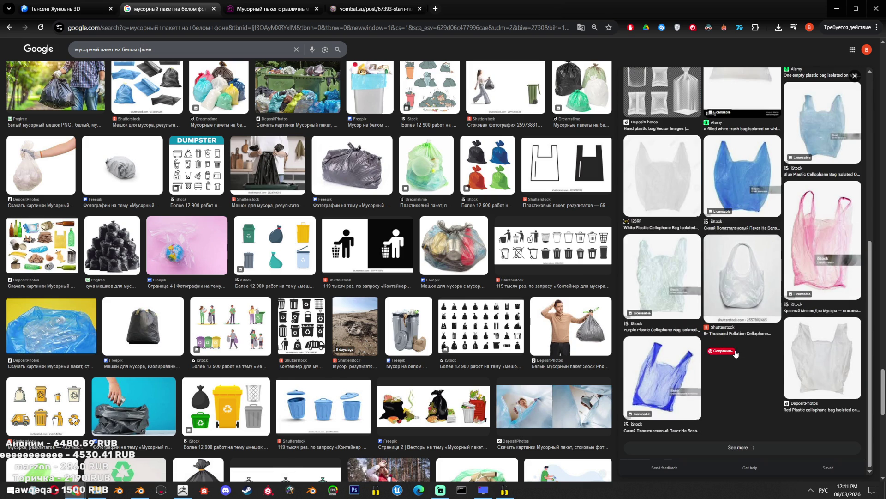
pyautogui.click(738, 446)
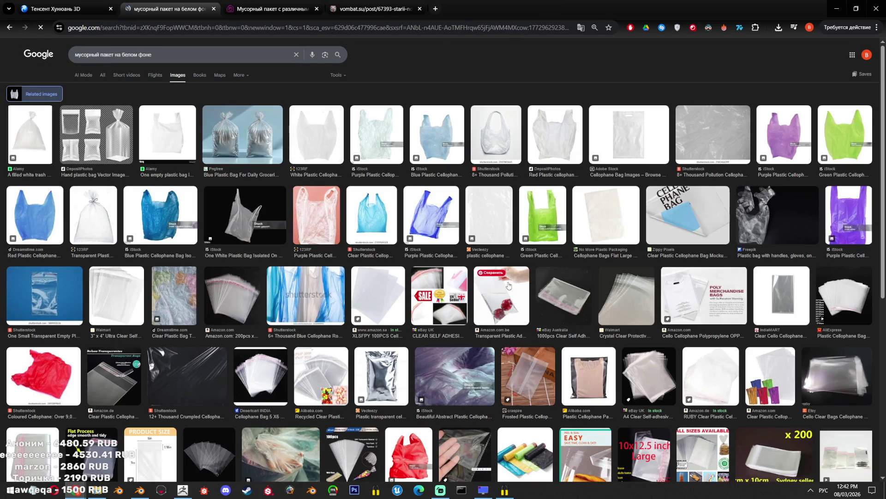
pyautogui.scroll(-3)
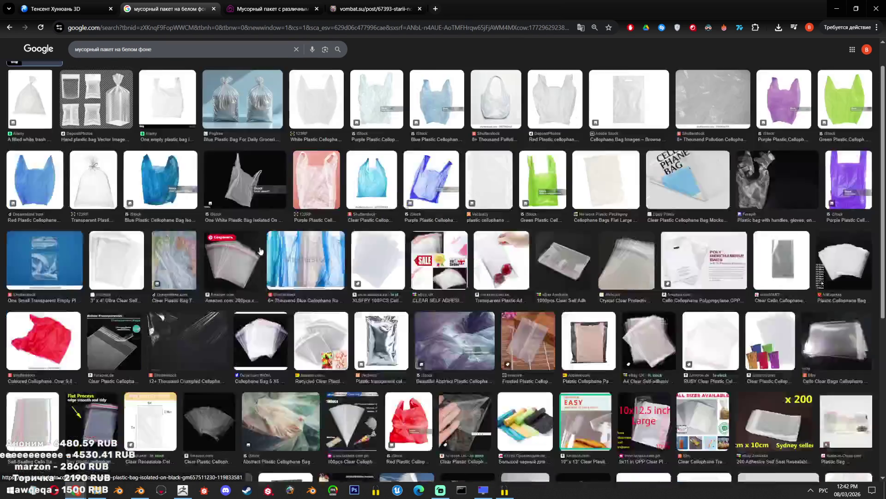
pyautogui.click(184, 49)
pyautogui.hotkey('ctrl', 'a')
# Search Google Images for 'пакет с мусором на белом фофне' and preview the iStock bag
pyautogui.write('пакет с мусором')
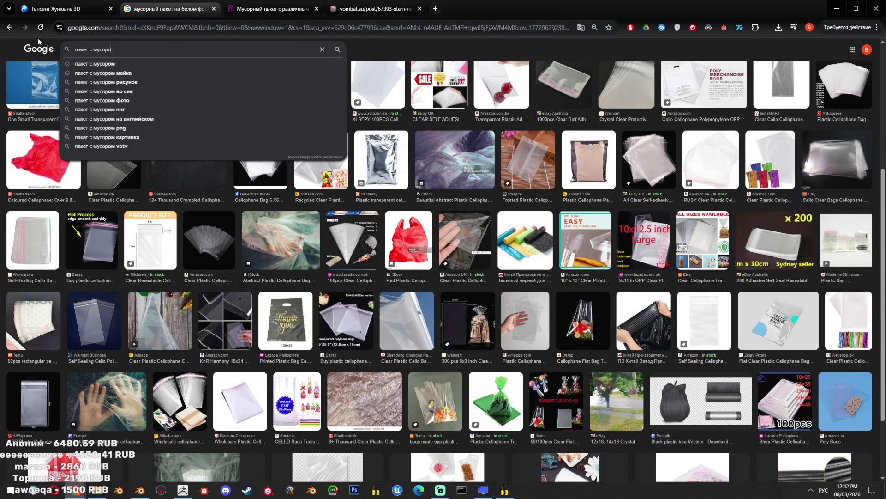
pyautogui.write(' на белом фофне')
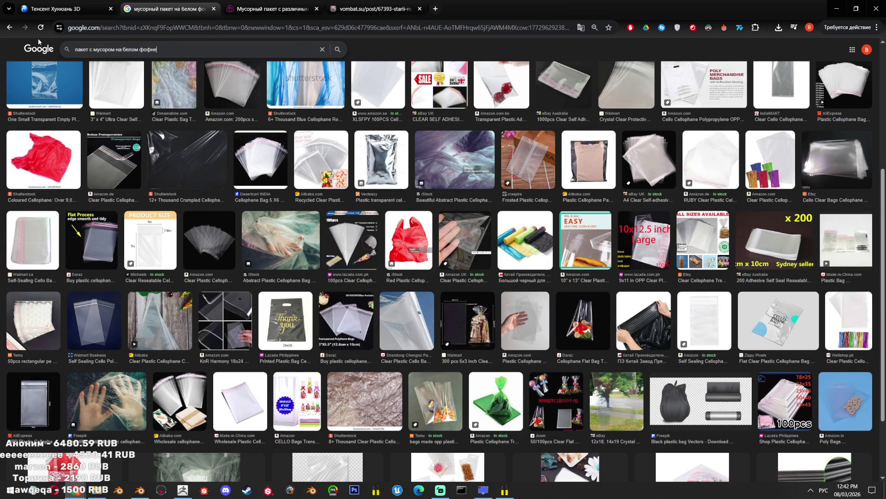
pyautogui.press('Return')
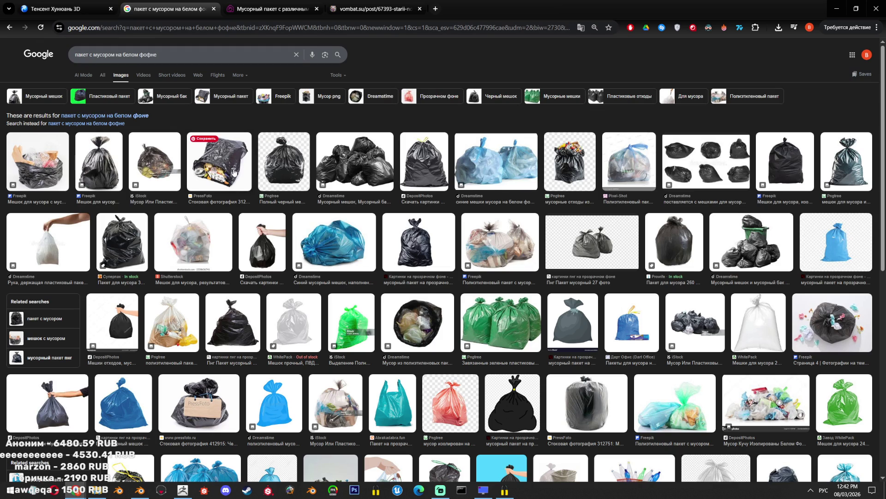
pyautogui.click(171, 162)
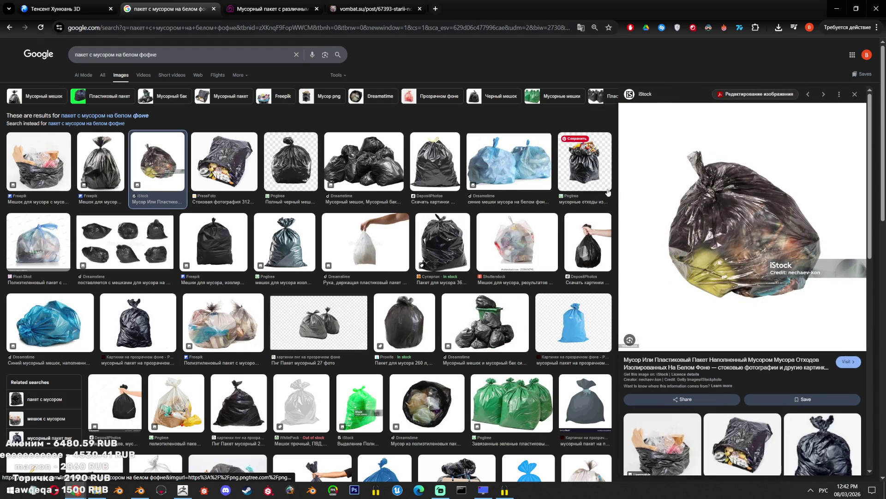
# Open the clear Shutterstock trash bag's source page in a new tab, then preview the blue Dreamstime bag
pyautogui.click(545, 238)
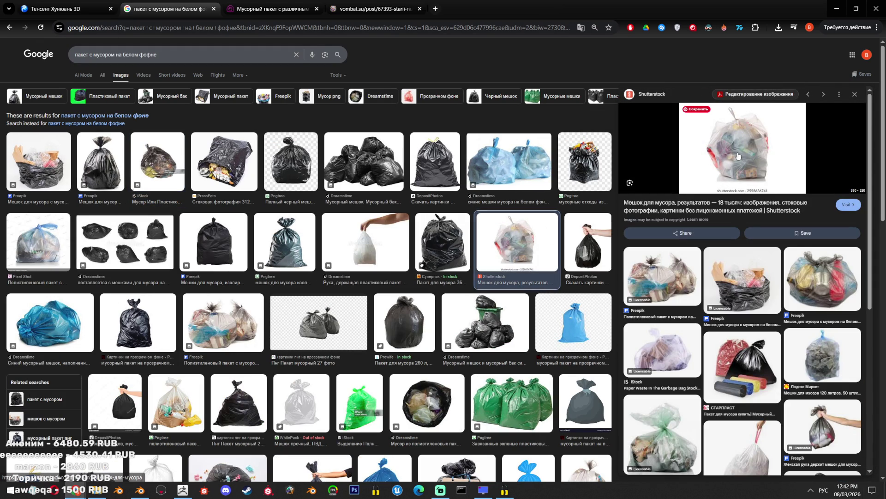
pyautogui.click(745, 158)
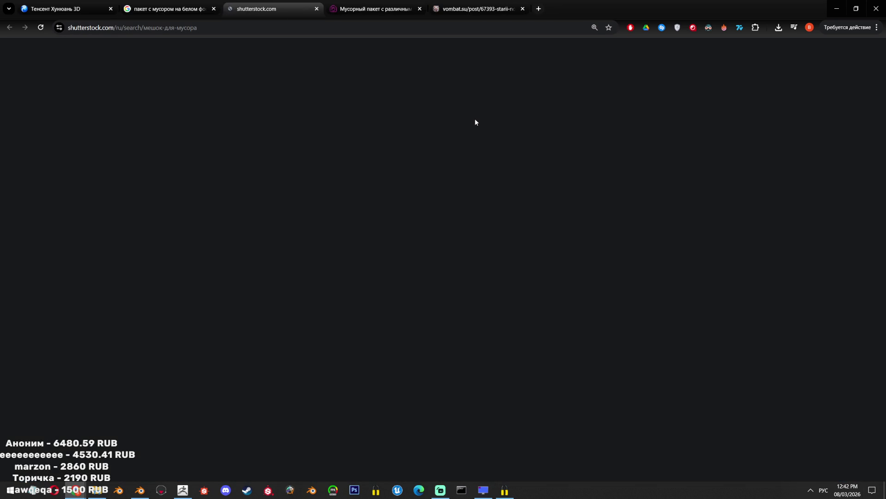
pyautogui.click(205, 6)
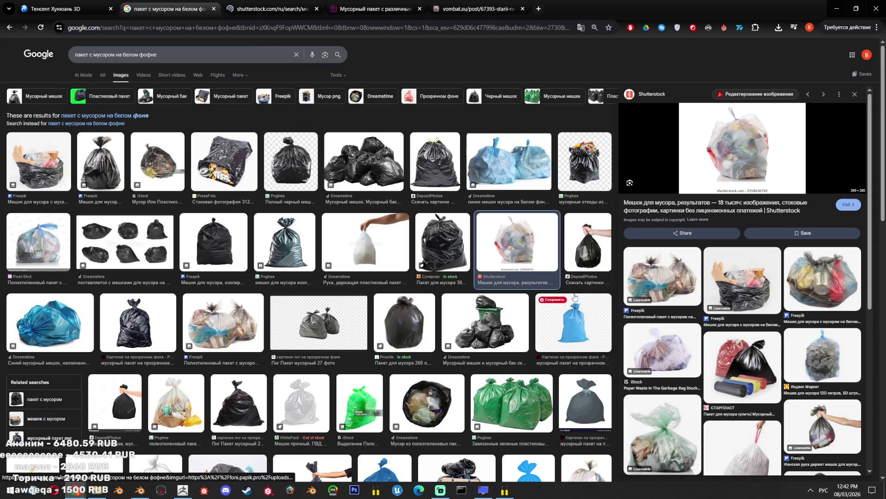
pyautogui.scroll(-3)
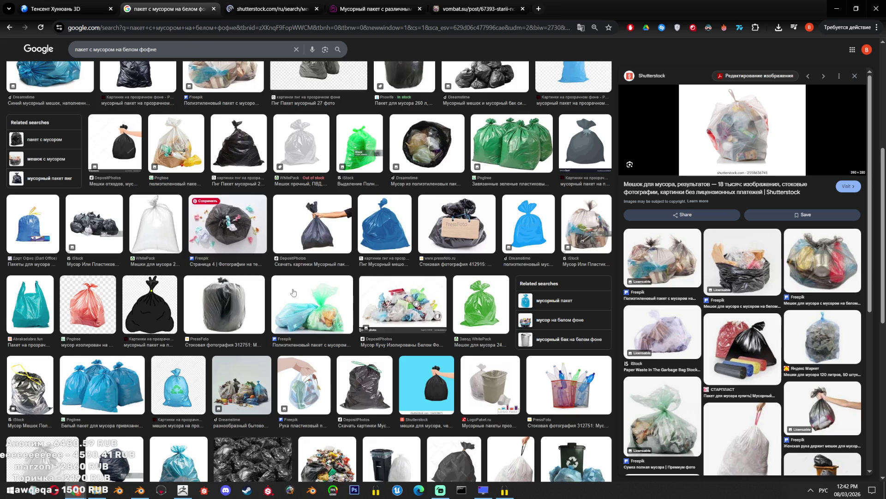
pyautogui.scroll(-3)
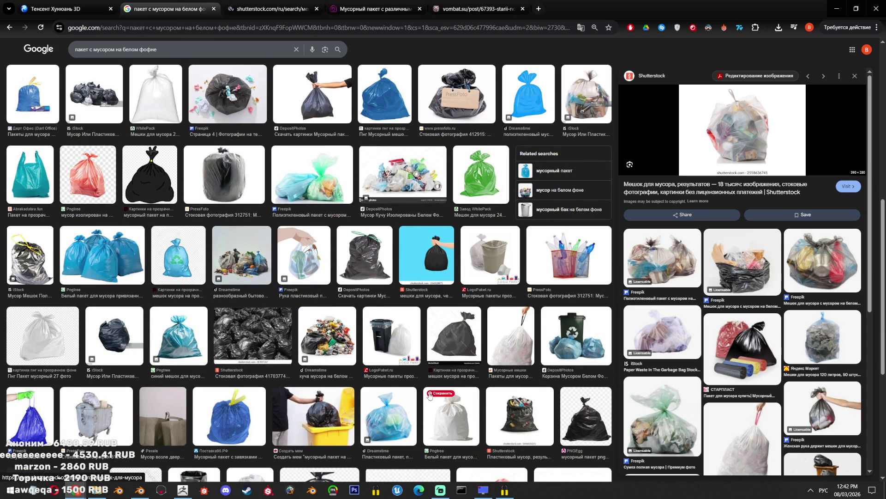
pyautogui.click(387, 415)
# Save the previewed blue Dreamstime bag image to disk as a .webp file
pyautogui.rightClick(745, 222)
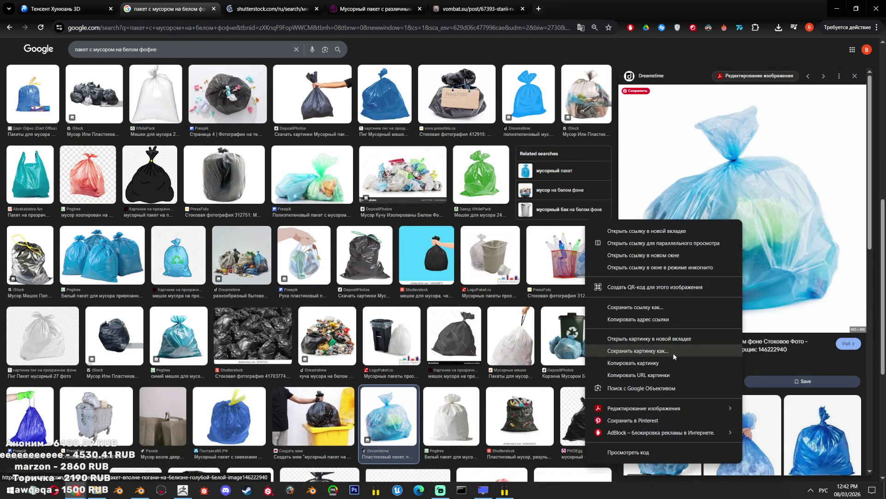
pyautogui.click(672, 353)
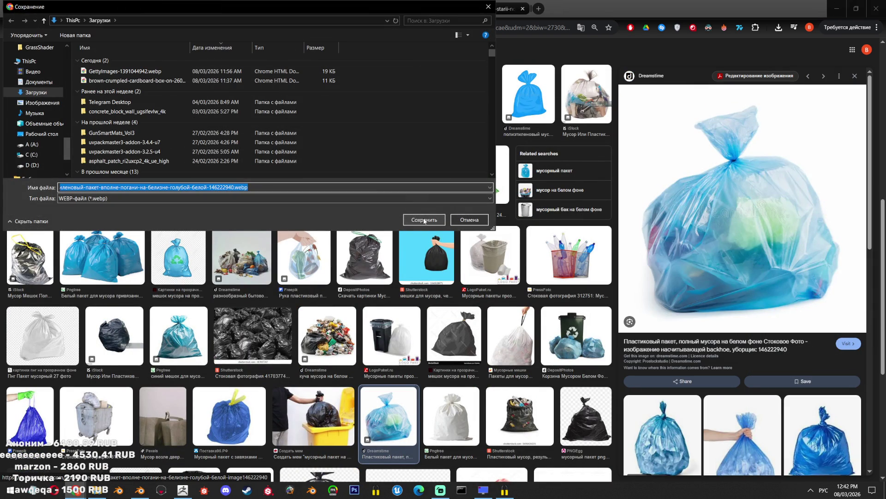
pyautogui.click(425, 219)
# Browse the visual matches and preview a matching blue bag image
pyautogui.scroll(-3)
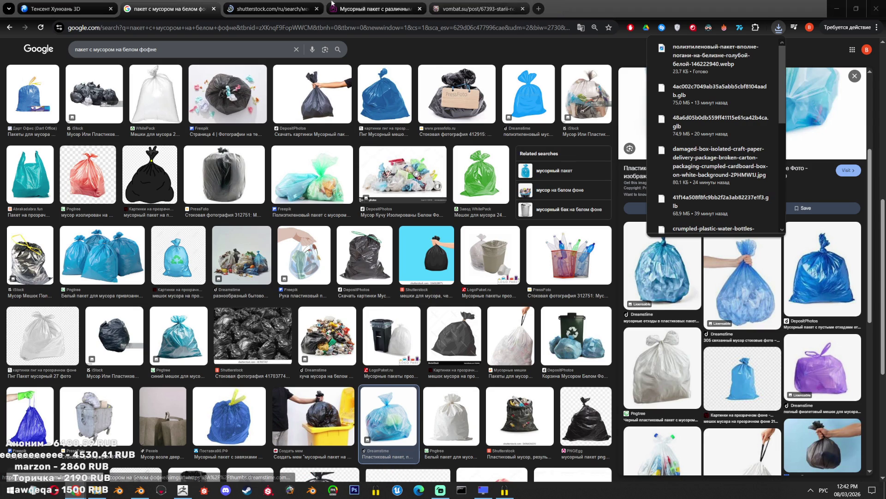
pyautogui.scroll(3)
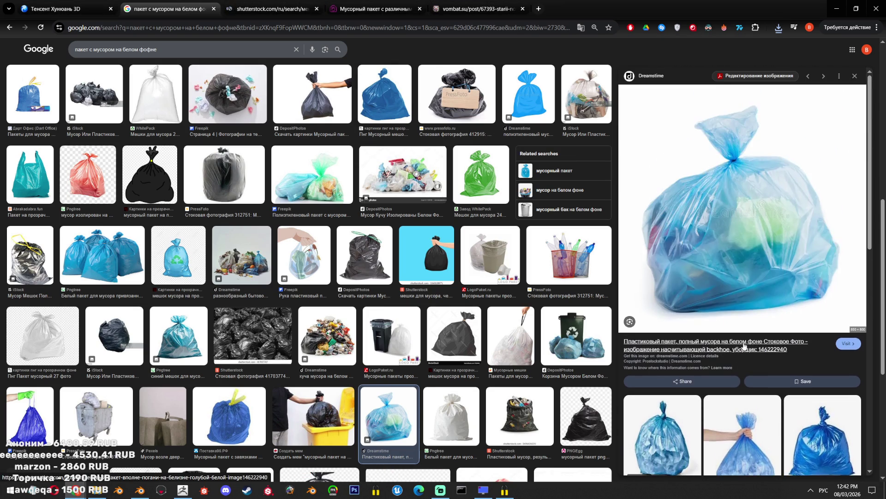
pyautogui.scroll(-3)
pyautogui.scroll(3)
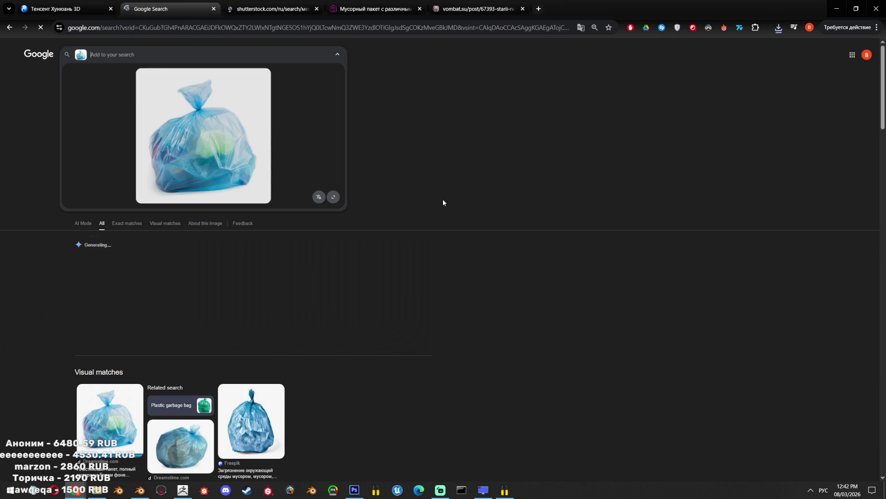
pyautogui.scroll(-3)
pyautogui.click(265, 438)
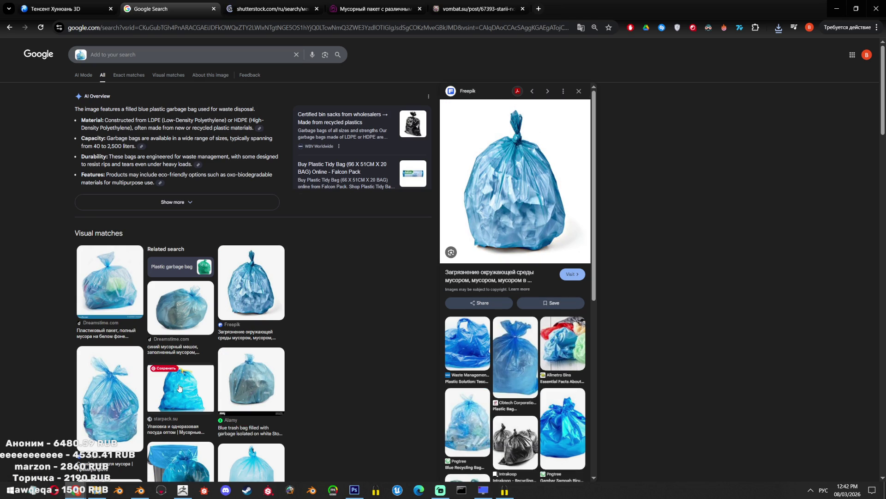
# Preview the tied-top blue garbage bag photo from Freepik among the visual matches
pyautogui.click(114, 390)
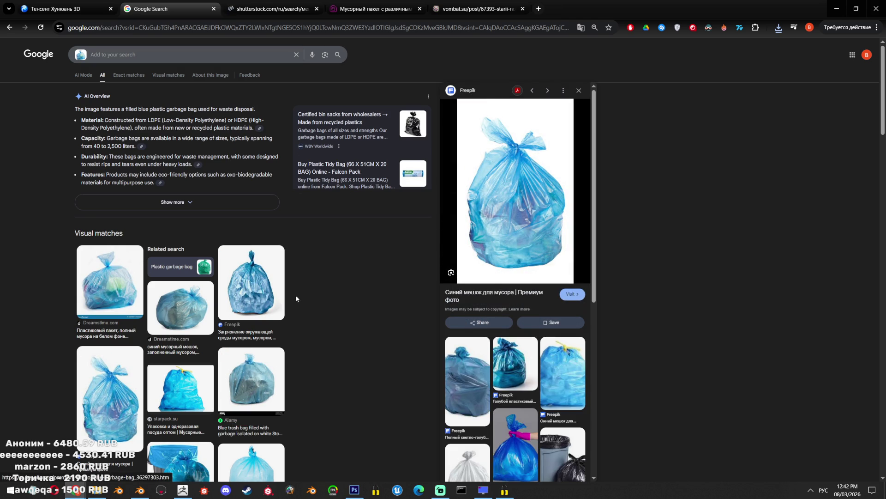
pyautogui.hotkey('alt', 'Tab')
pyautogui.hotkey('alt', 'Tab')
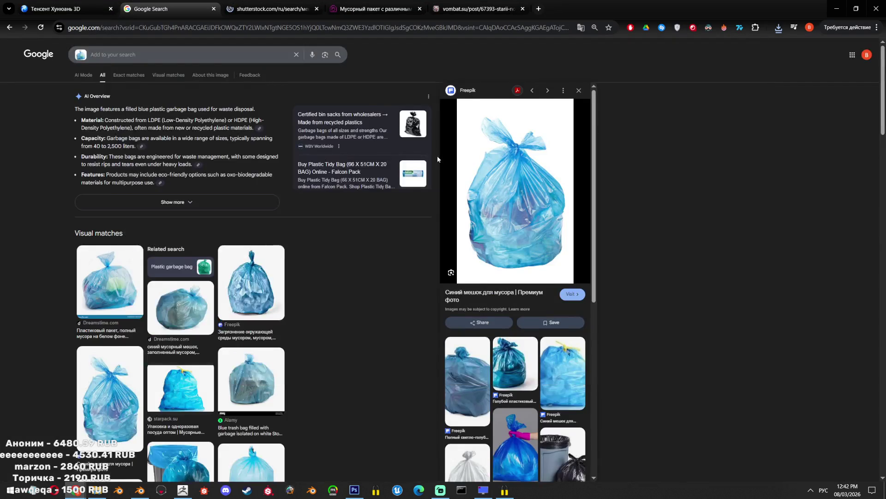
pyautogui.scroll(-3)
pyautogui.scroll(-3)
pyautogui.scroll(-3)
pyautogui.scroll(-3)
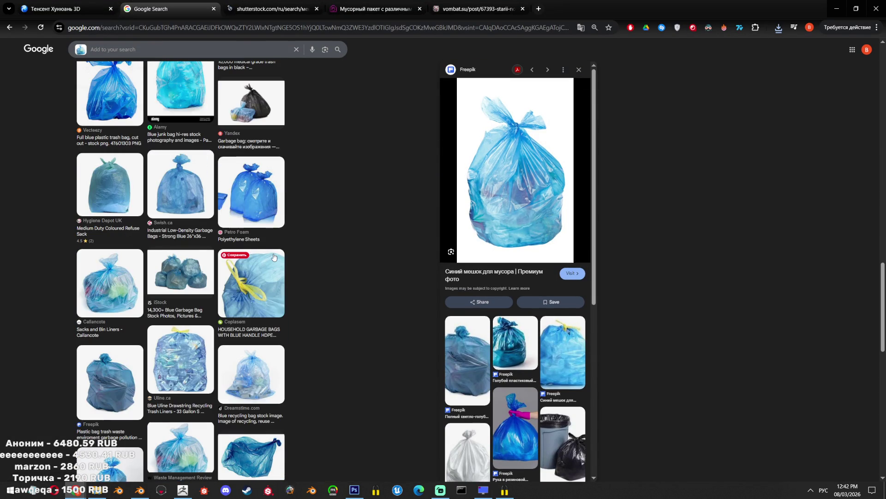
# Create a new square Photoshop canvas with height 2048, then return to the browser results
pyautogui.hotkey('alt', 'Tab')
pyautogui.hotkey('alt', 'f')
pyautogui.press('n')
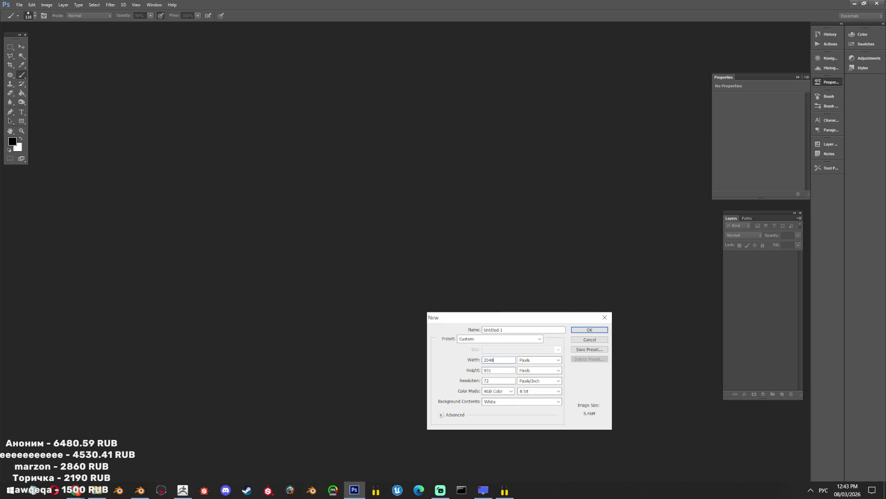
pyautogui.write('48')
pyautogui.press('Return')
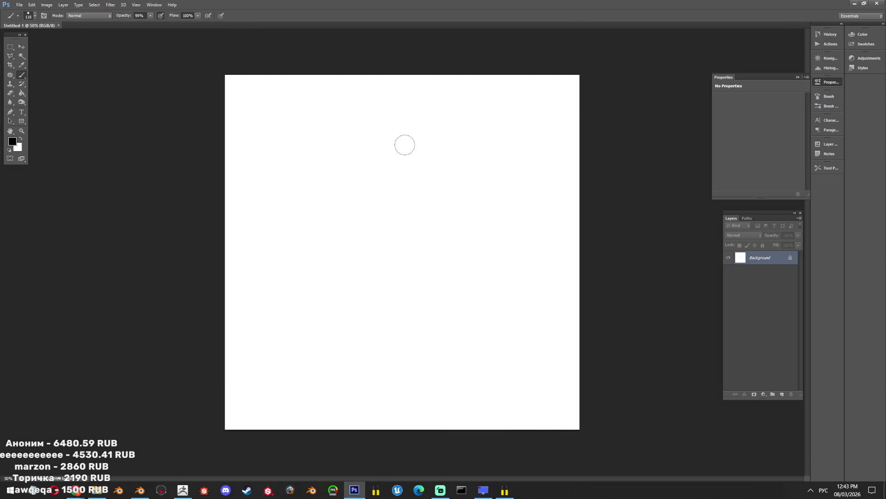
pyautogui.hotkey('alt', 'Tab')
pyautogui.scroll(-3)
pyautogui.scroll(-3)
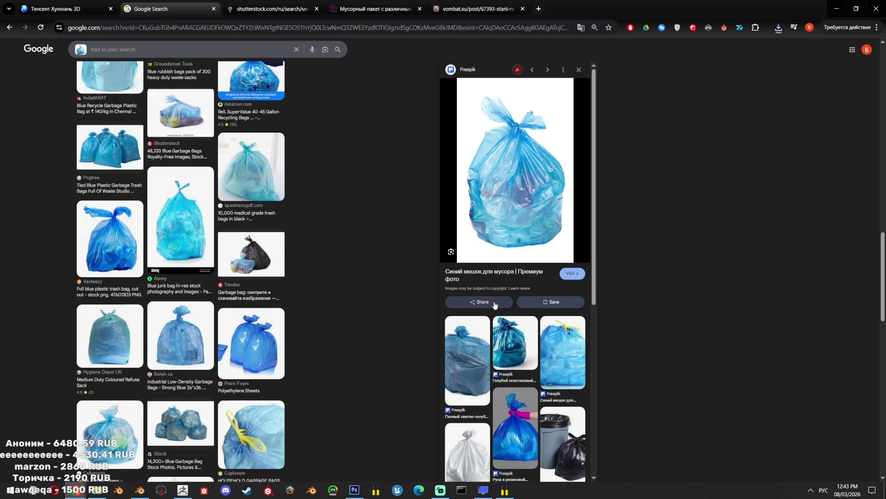
# Close the timed-out vombat.su tab and return to the Google Search results tab
pyautogui.scroll(3)
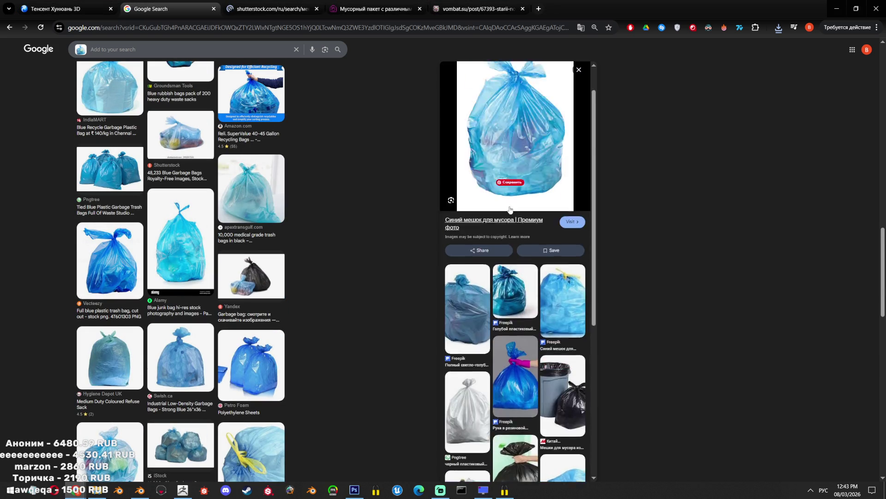
pyautogui.click(461, 3)
pyautogui.click(522, 9)
pyautogui.click(301, 4)
pyautogui.click(175, 4)
pyautogui.scroll(3)
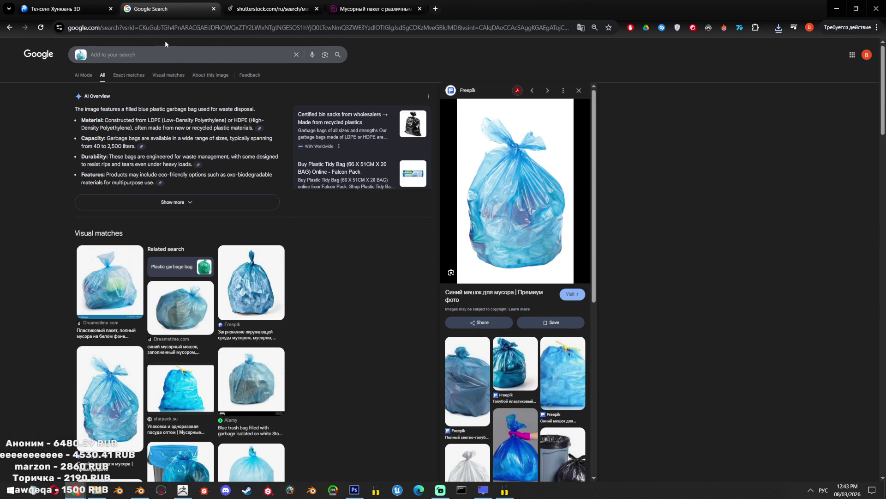
# Go to ya.ru from the address bar, then close that tab with Ctrl+W
pyautogui.click(181, 29)
pyautogui.write('нф')
pyautogui.hotkey('alt', 'shift')
pyautogui.press('BackSpace')
pyautogui.press('BackSpace')
pyautogui.write('ya.ru')
pyautogui.press('Return')
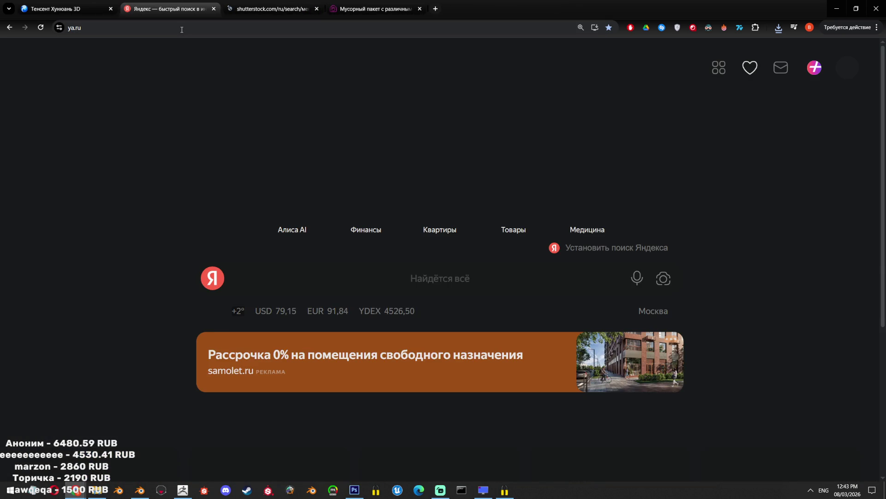
pyautogui.write('d')
pyautogui.hotkey('ctrl', 'w')
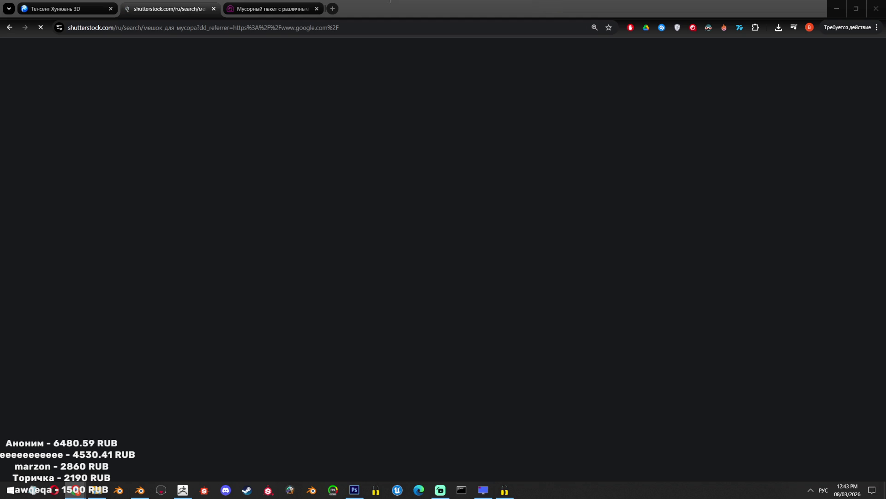
# Return to Yandex Images and scroll through the trash bag results
pyautogui.hotkey('alt', 'Tab')
pyautogui.scroll(-3)
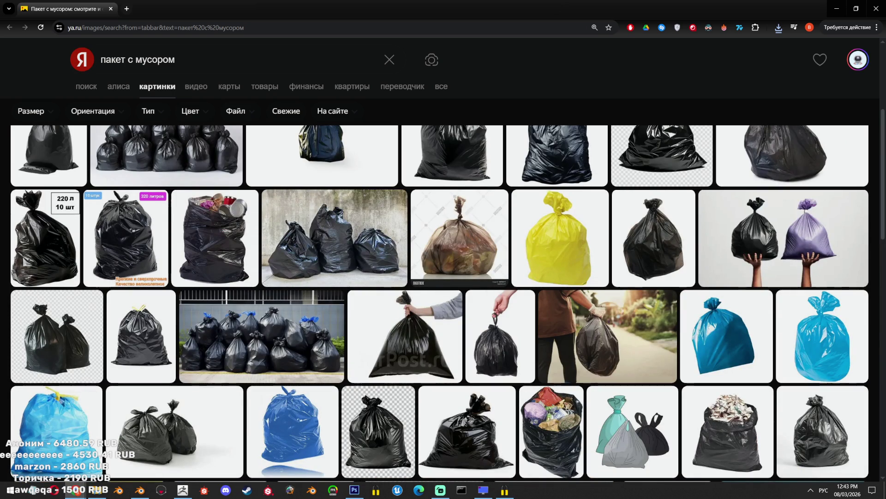
pyautogui.moveTo(603, 339)
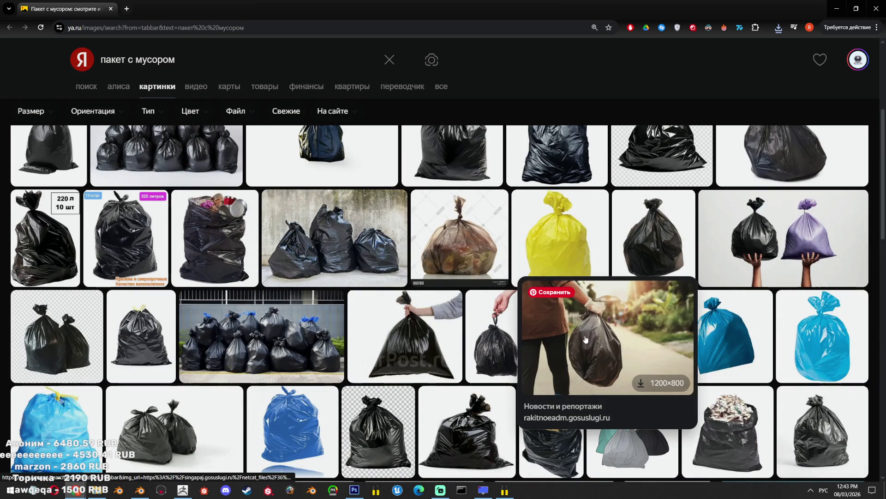
pyautogui.scroll(-3)
pyautogui.scroll(-3)
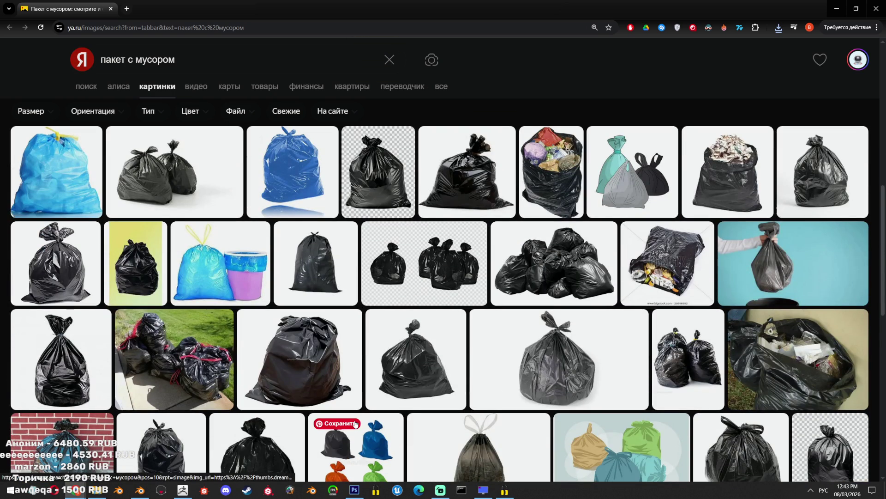
pyautogui.scroll(-3)
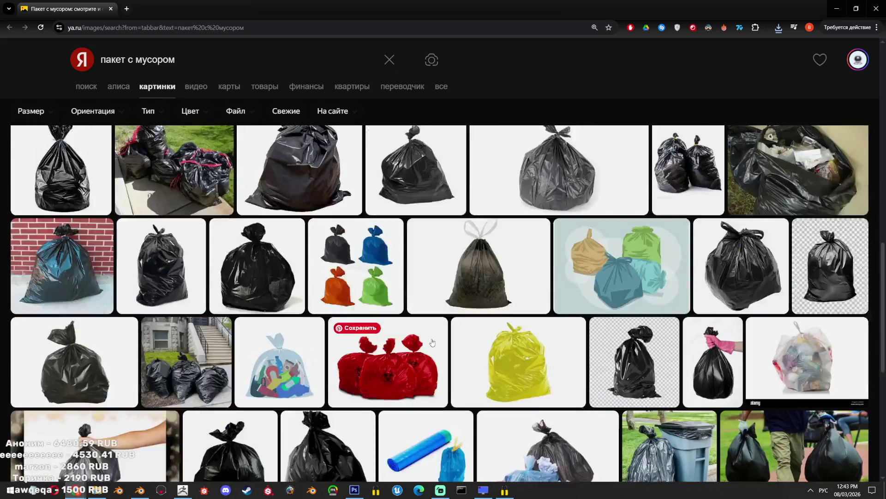
pyautogui.scroll(-3)
pyautogui.scroll(-3)
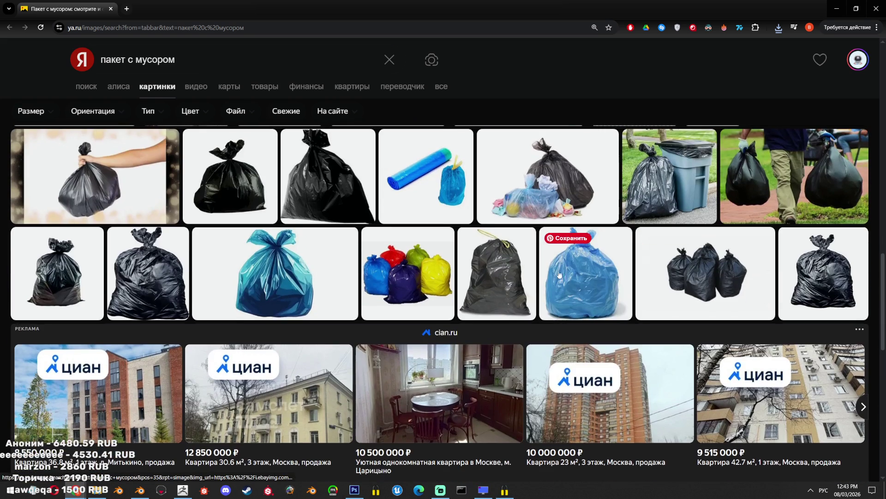
pyautogui.scroll(-3)
pyautogui.scroll(-3)
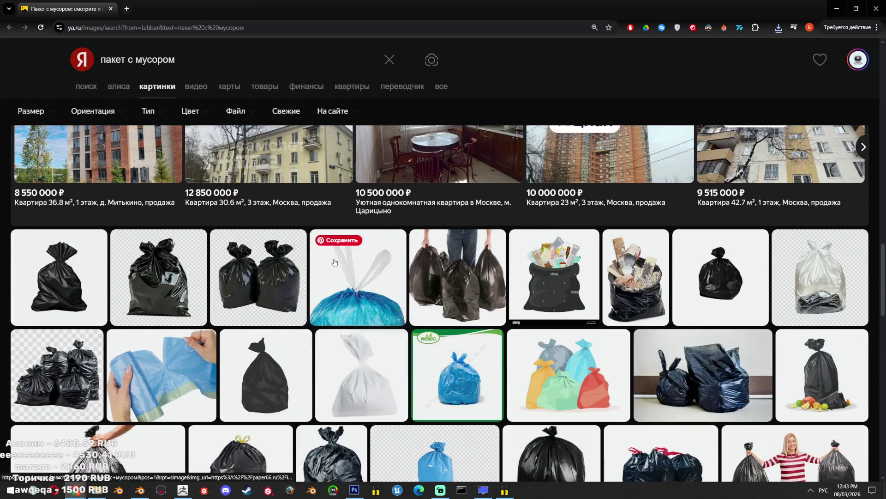
pyautogui.scroll(-3)
pyautogui.scroll(-3)
pyautogui.scroll(-3)
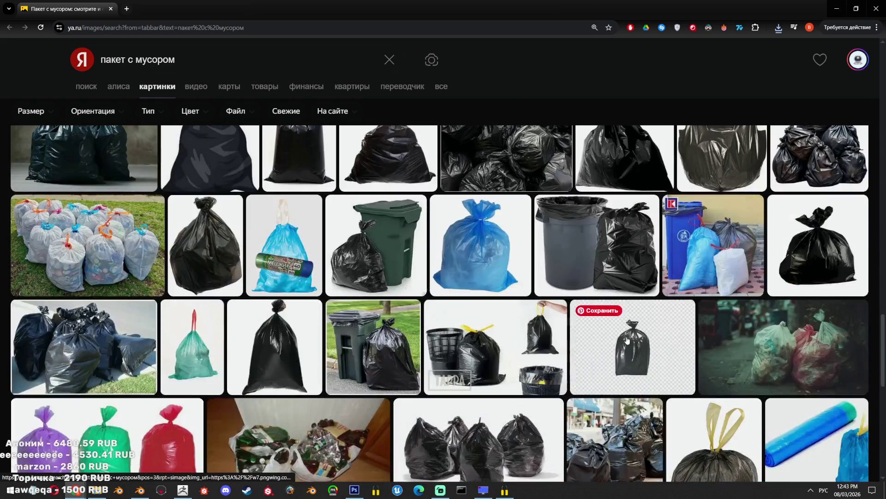
pyautogui.scroll(-3)
pyautogui.scroll(-3)
pyautogui.scroll(-3)
pyautogui.scroll(3)
pyautogui.scroll(-3)
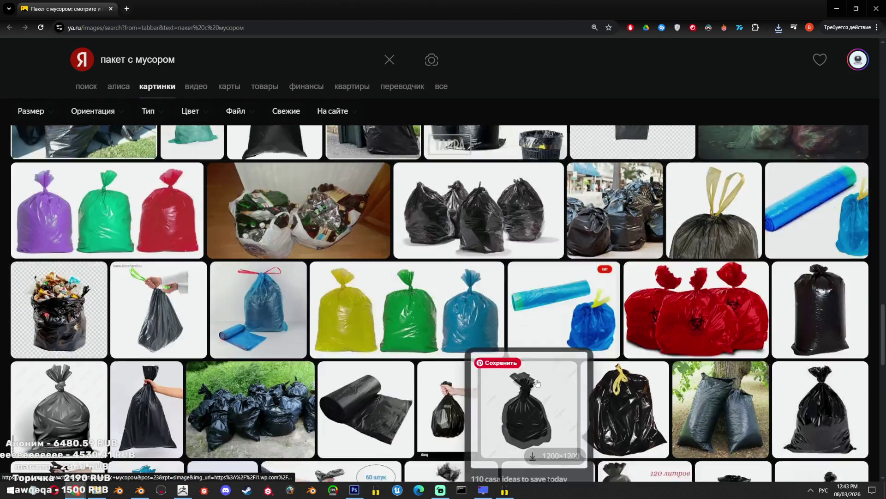
pyautogui.scroll(-3)
pyautogui.scroll(-3)
pyautogui.scroll(-3)
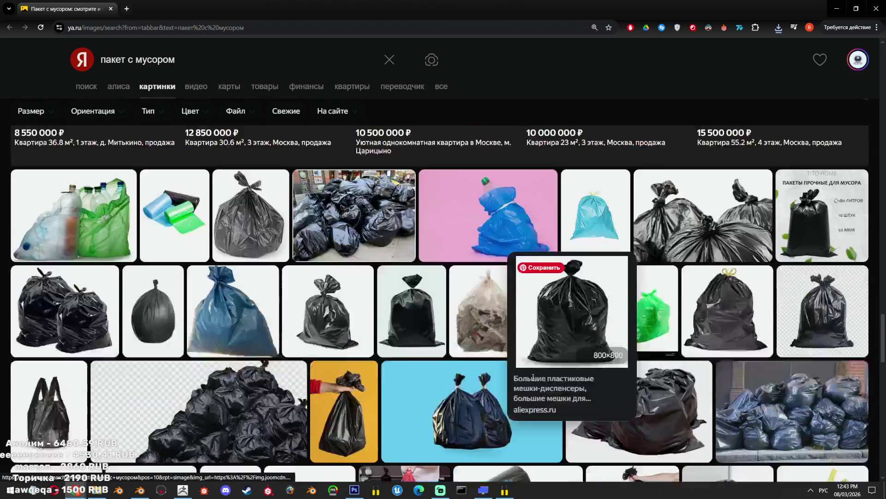
pyautogui.scroll(-3)
pyautogui.scroll(-3)
pyautogui.scroll(-3)
pyautogui.scroll(-3)
pyautogui.scroll(-3)
pyautogui.scroll(-3)
# Refine the search to the png suggestion 'пакет с мусором png' and browse the results
pyautogui.click(208, 62)
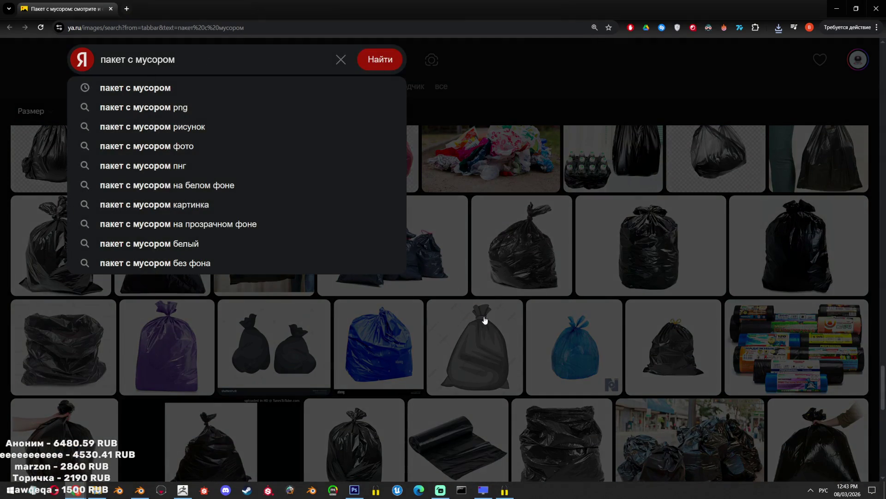
pyautogui.scroll(-3)
pyautogui.press('Down')
pyautogui.press('Down')
pyautogui.press('Return')
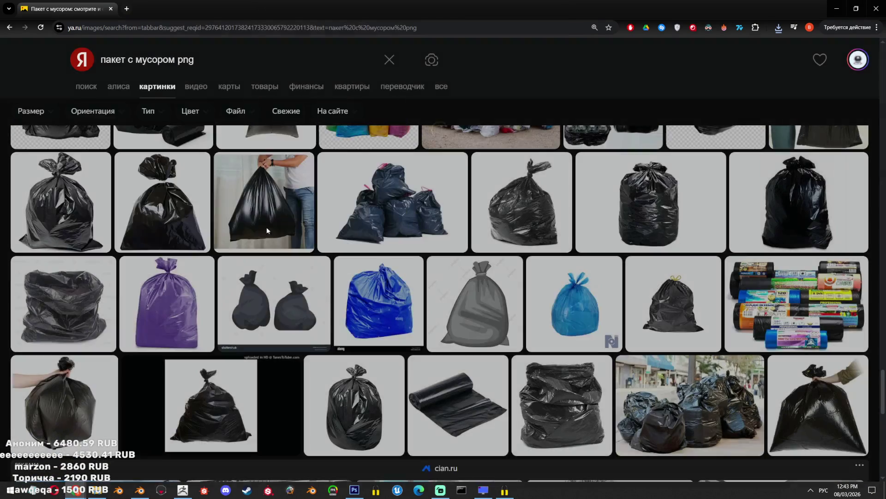
pyautogui.scroll(-3)
pyautogui.scroll(-3)
pyautogui.scroll(-3)
pyautogui.scroll(-3)
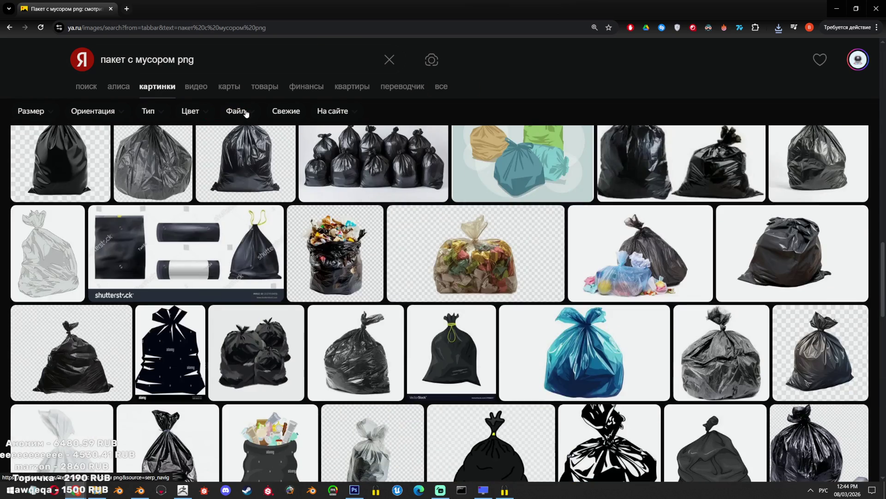
pyautogui.scroll(-3)
pyautogui.scroll(3)
# Add 'СНГ' to the query and search 'пакет с мусором png СНГ'
pyautogui.click(247, 56)
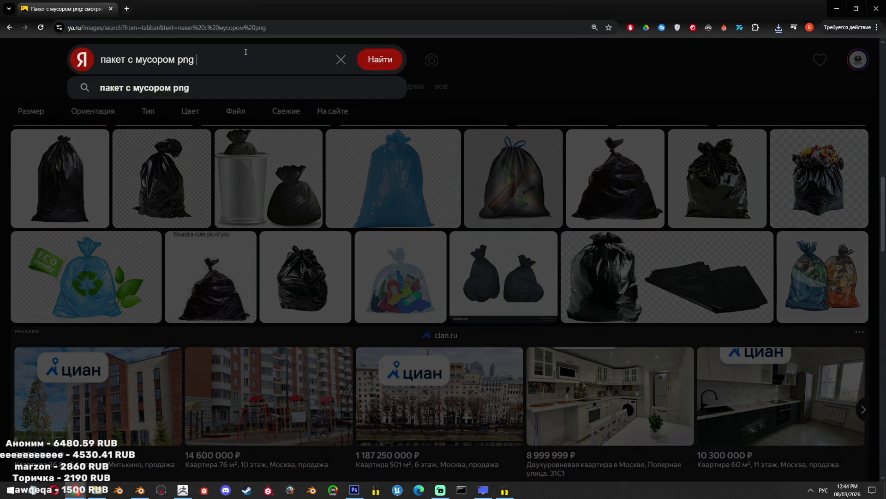
pyautogui.write('СНГ')
pyautogui.press('Return')
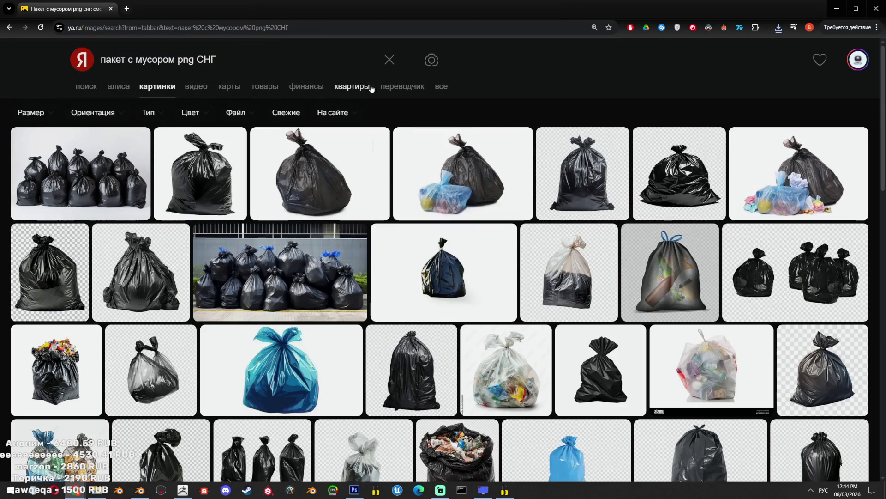
pyautogui.scroll(-3)
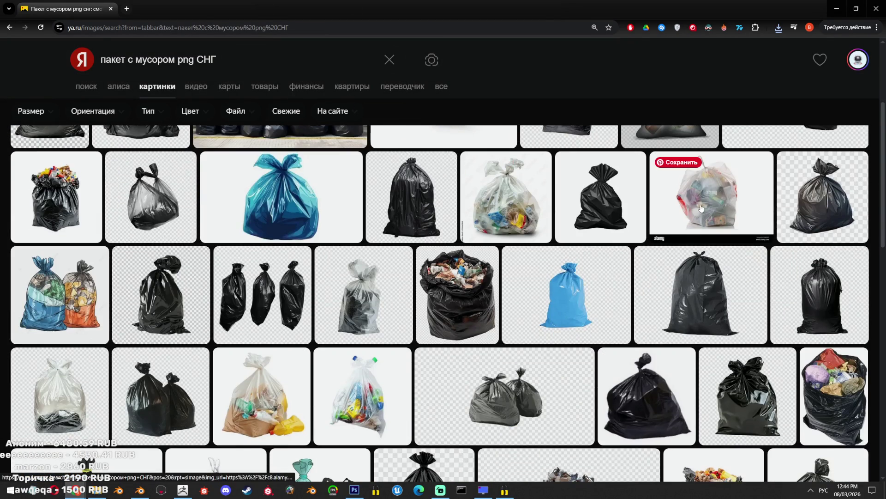
# Copy the clear trash bag image from alamy and paste it into Photoshop
pyautogui.click(683, 198)
pyautogui.rightClick(404, 210)
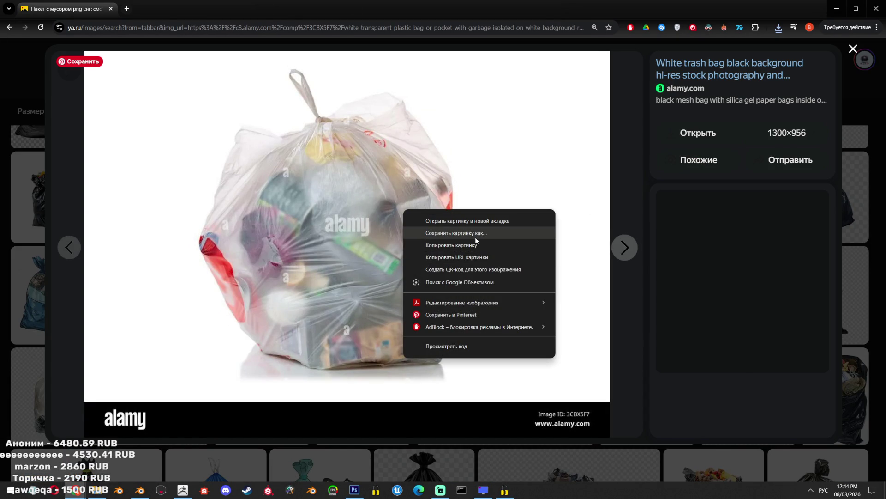
pyautogui.click(452, 245)
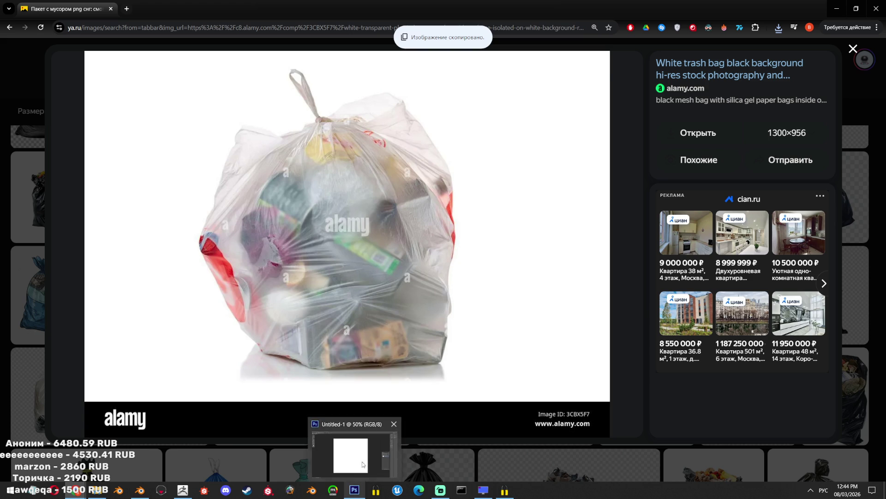
pyautogui.click(355, 491)
pyautogui.hotkey('ctrl', 'v')
# Cut the bag away from the banner, delete the banner layer, and place the bag top-left
pyautogui.click(10, 47)
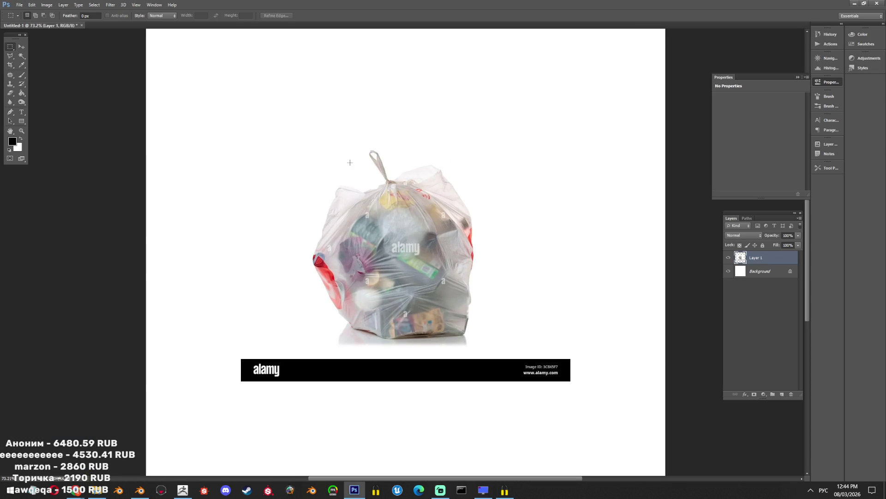
pyautogui.moveTo(426, 286); pyautogui.dragTo(474, 346)
pyautogui.hotkey('ctrl', 'x')
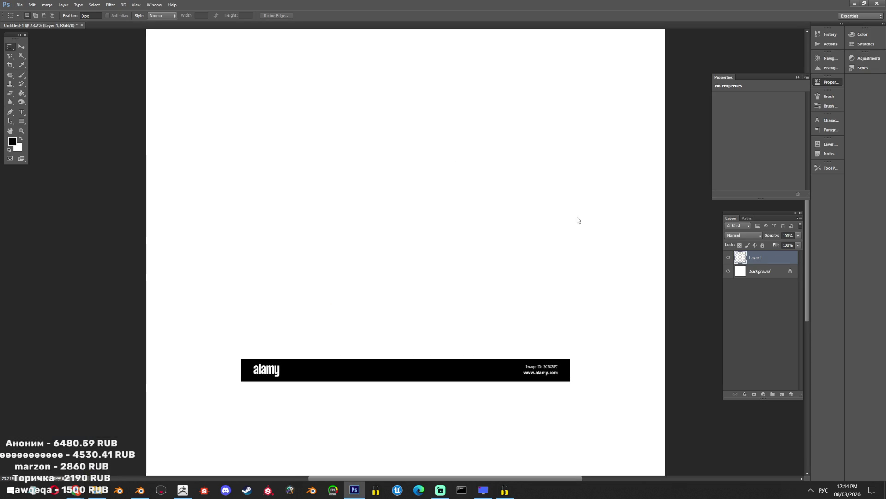
pyautogui.press('Delete')
pyautogui.hotkey('ctrl', 'v')
pyautogui.moveTo(436, 247); pyautogui.dragTo(294, 123)
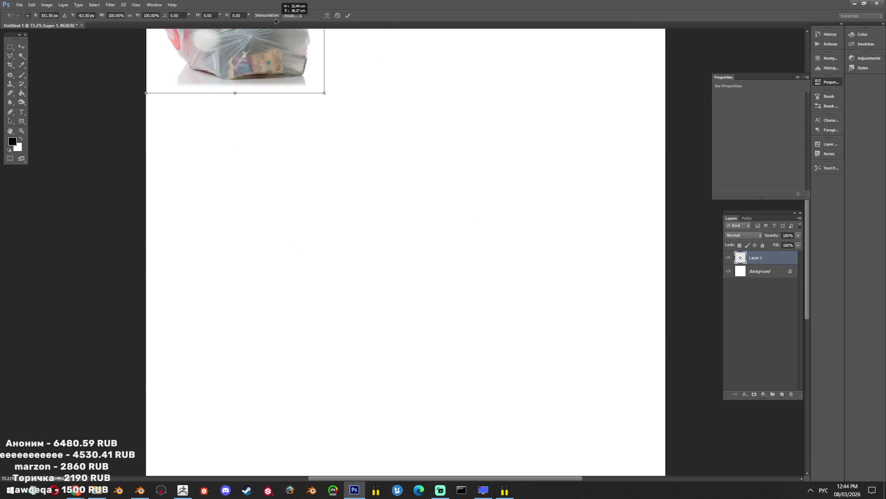
pyautogui.scroll(3)
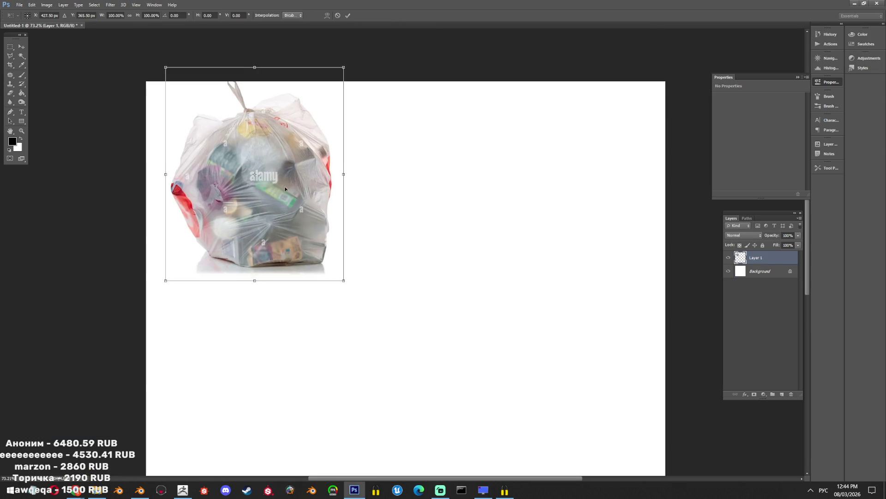
pyautogui.scroll(3)
# Pick a retouching brush at about size 87 and zoom out the canvas
pyautogui.press('j')
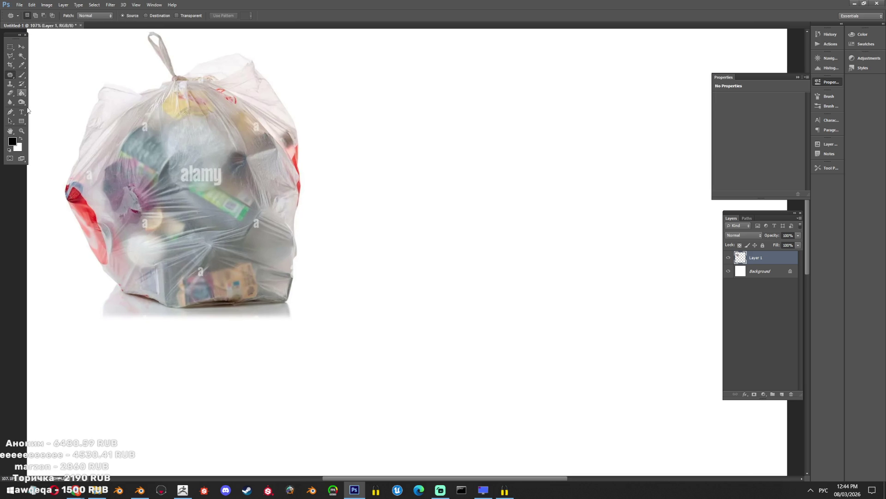
pyautogui.moveTo(118, 312); pyautogui.dragTo(100, 300)
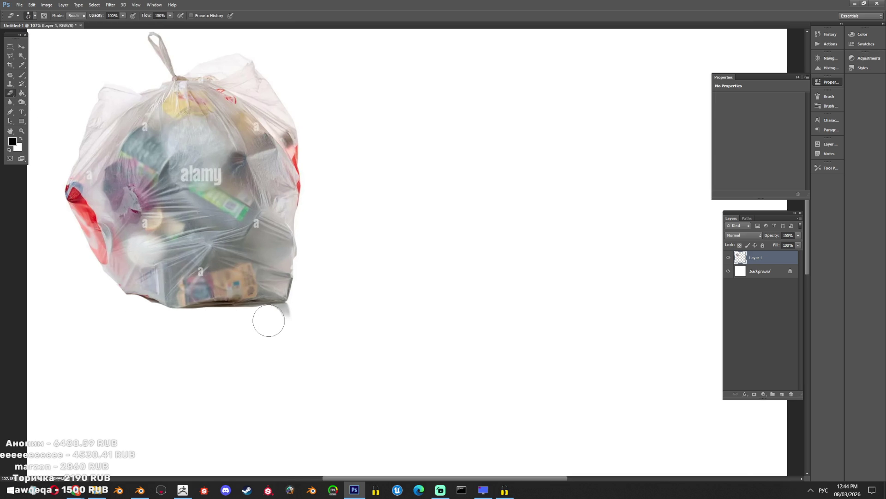
pyautogui.hotkey('ctrl', '-')
pyautogui.hotkey('ctrl', '-')
pyautogui.hotkey('alt', 'Tab')
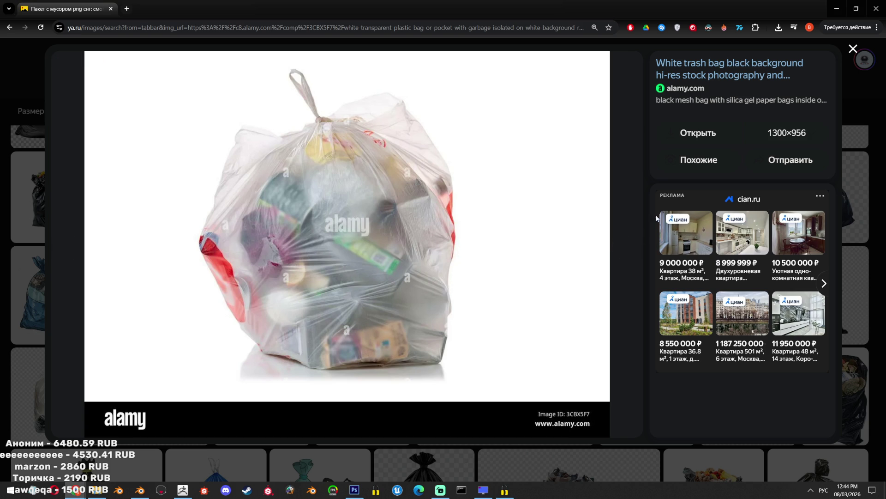
# Skip ahead three images, then copy the clear trash bag image from Adobe Stock
pyautogui.click(625, 246)
pyautogui.click(624, 246)
pyautogui.click(624, 246)
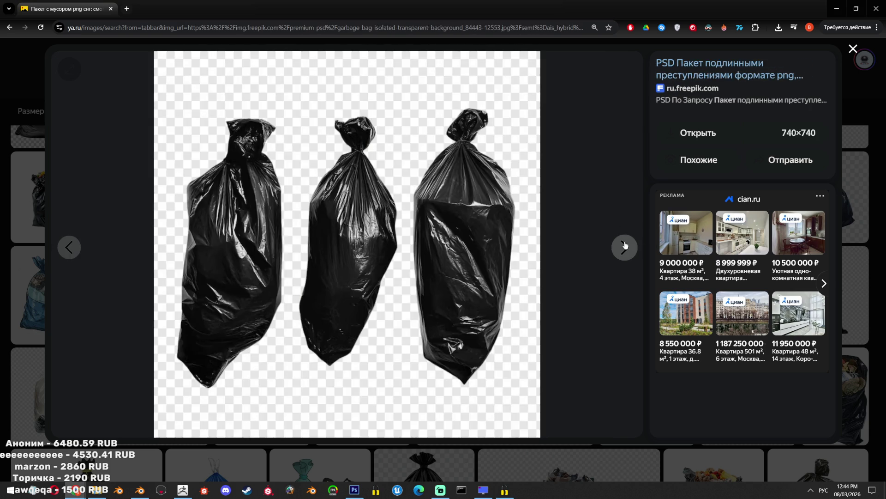
pyautogui.press('Escape')
pyautogui.click(506, 231)
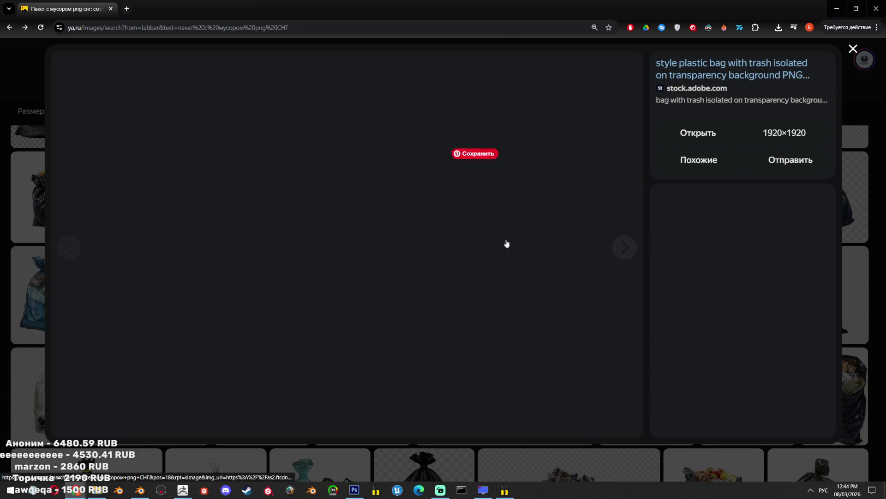
pyautogui.rightClick(452, 249)
pyautogui.click(536, 278)
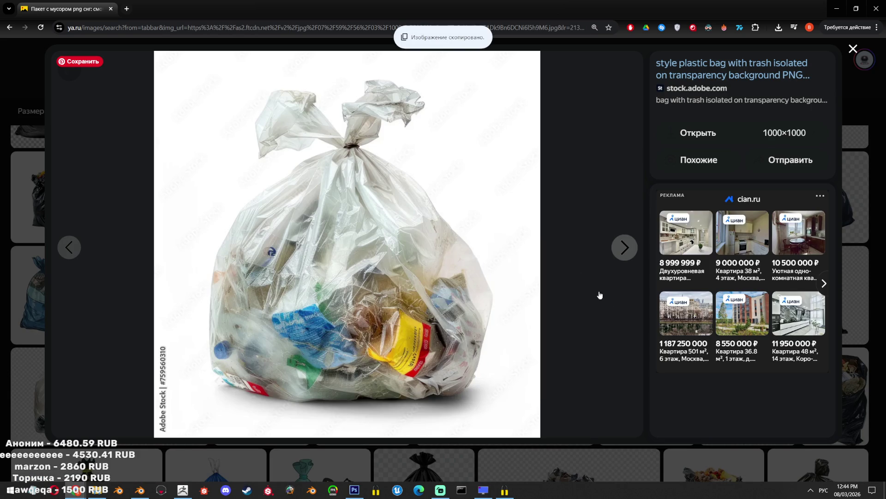
# Paste the clear bag into Photoshop as a new layer placed at the upper right
pyautogui.hotkey('alt', 'Tab')
pyautogui.hotkey('ctrl', 'v')
pyautogui.hotkey('ctrl', 't')
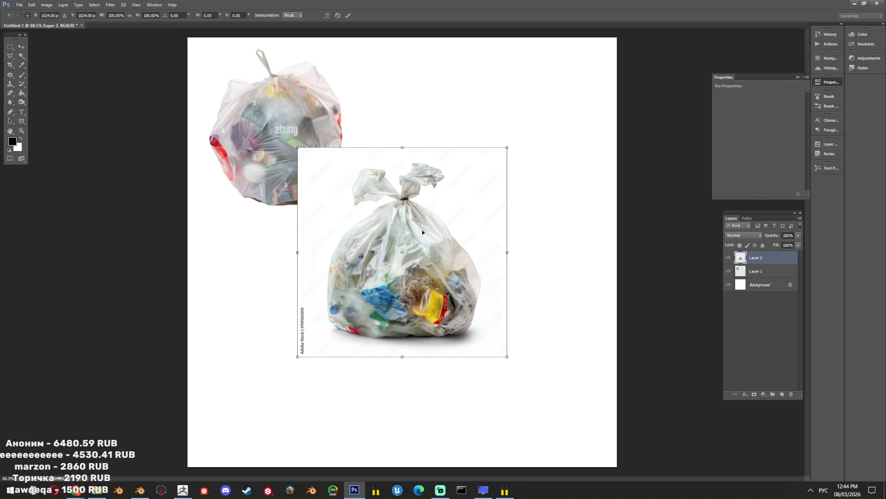
pyautogui.moveTo(416, 237); pyautogui.dragTo(499, 159)
pyautogui.press('Return')
pyautogui.press('e')
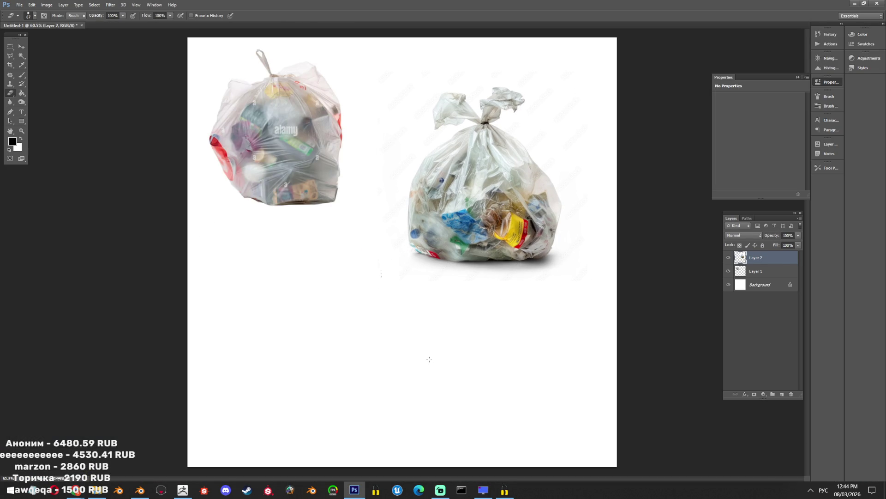
# Back in the browser, flip past three more images and close the viewer
pyautogui.hotkey('alt', 'Tab')
pyautogui.click(625, 247)
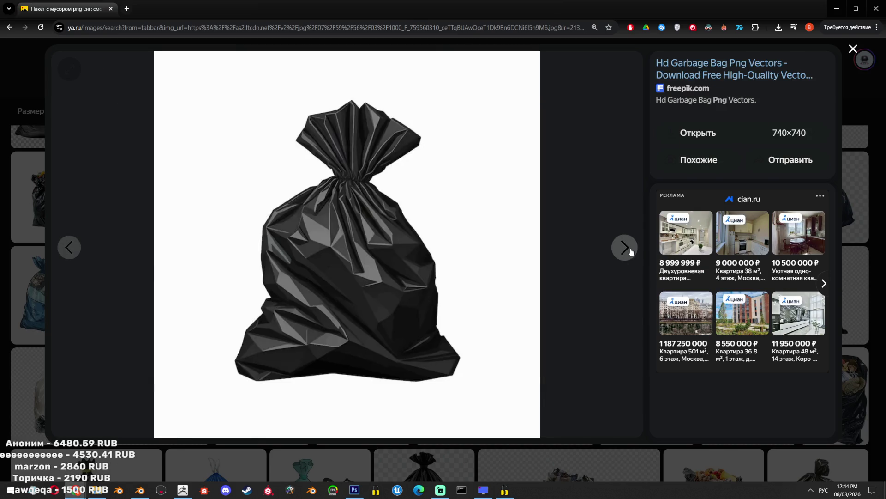
pyautogui.click(627, 249)
pyautogui.click(627, 249)
pyautogui.press('Escape')
pyautogui.moveTo(476, 266)
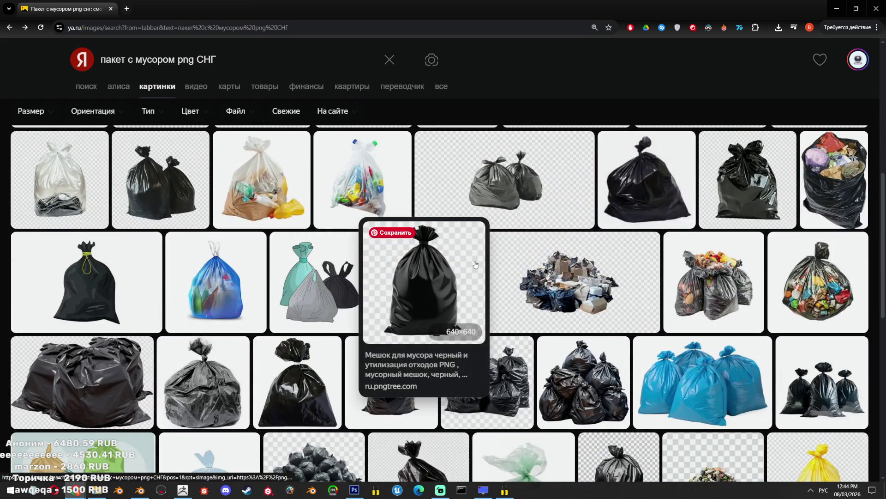
# Scroll down and copy the white see-through trash bag image
pyautogui.scroll(-3)
pyautogui.scroll(-3)
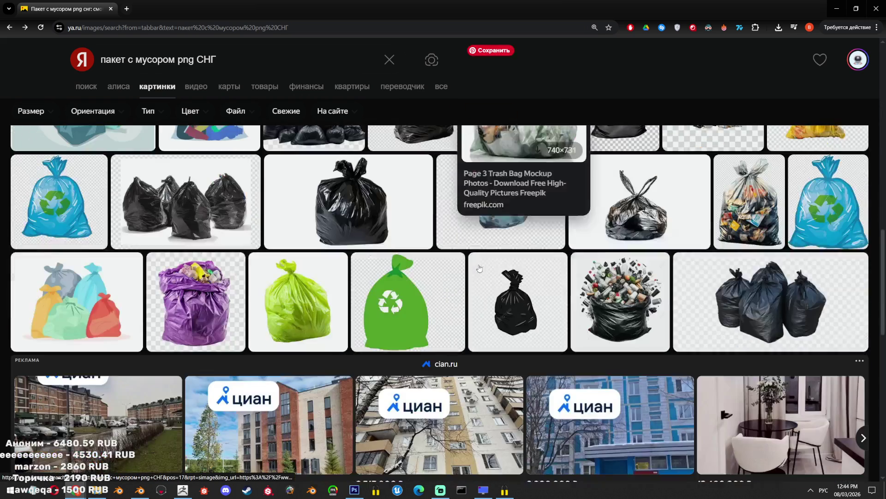
pyautogui.scroll(-3)
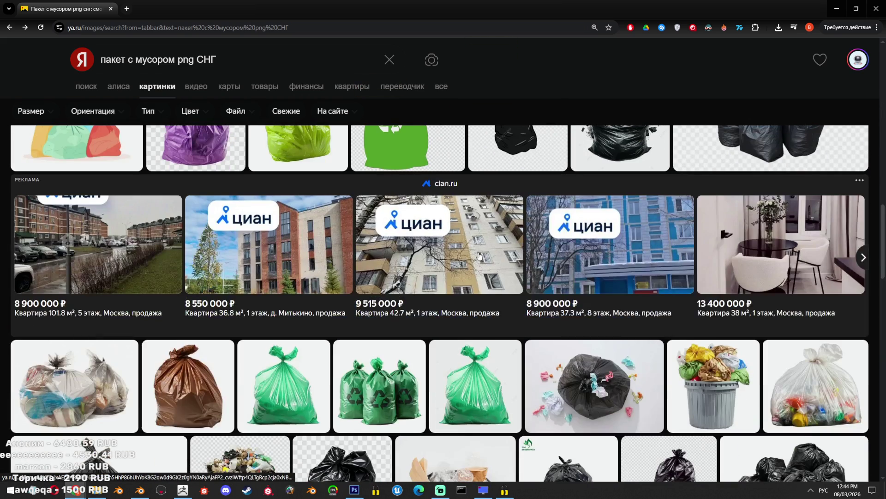
pyautogui.scroll(-3)
pyautogui.click(834, 269)
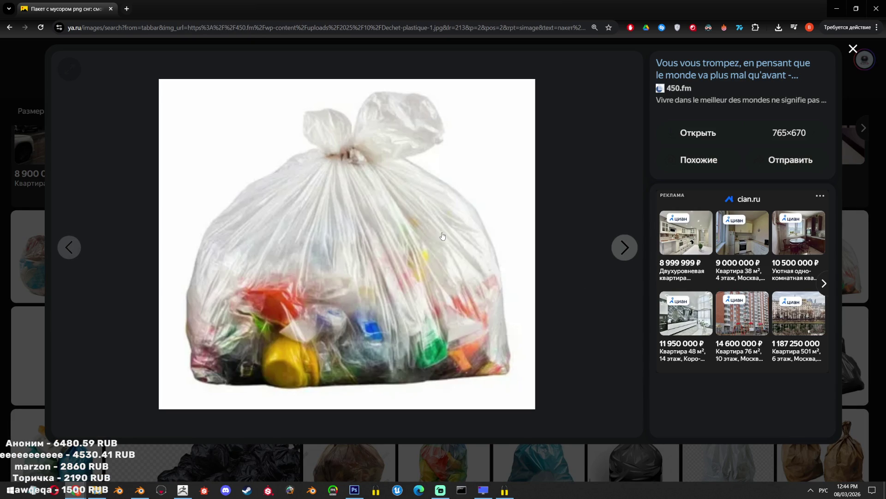
pyautogui.rightClick(441, 237)
pyautogui.click(467, 268)
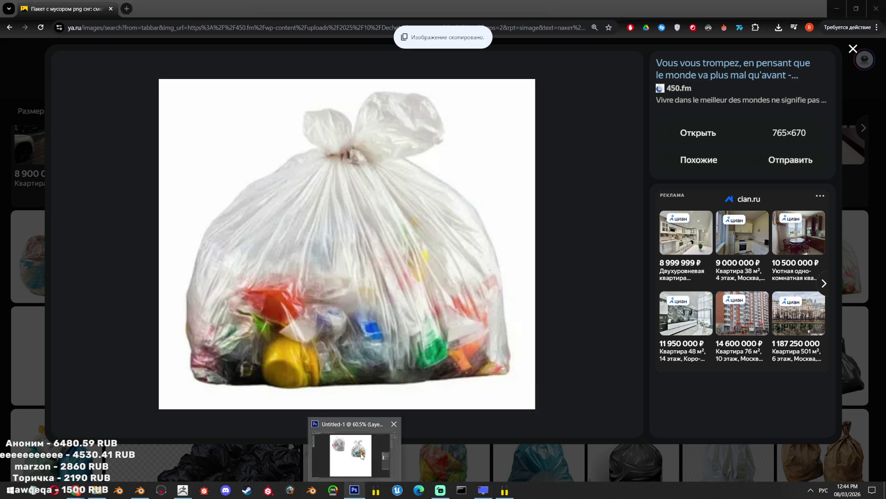
# Paste the white bag shrunk to the lower left, then undo it and close the viewer
pyautogui.click(355, 491)
pyautogui.hotkey('ctrl', 'v')
pyautogui.hotkey('ctrl', 't')
pyautogui.moveTo(439, 262); pyautogui.dragTo(290, 325)
pyautogui.press('Return')
pyautogui.hotkey('ctrl', 'alt', 'z')
pyautogui.hotkey('ctrl', 'alt', 'z')
pyautogui.hotkey('alt', 'Tab')
pyautogui.press('Escape')
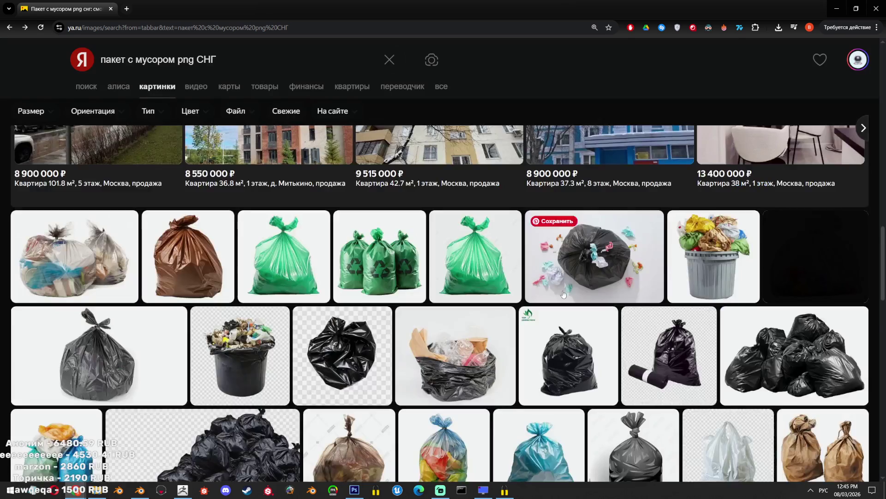
# Scroll far down through the trash bag image results
pyautogui.scroll(-3)
pyautogui.scroll(-3)
pyautogui.scroll(-3)
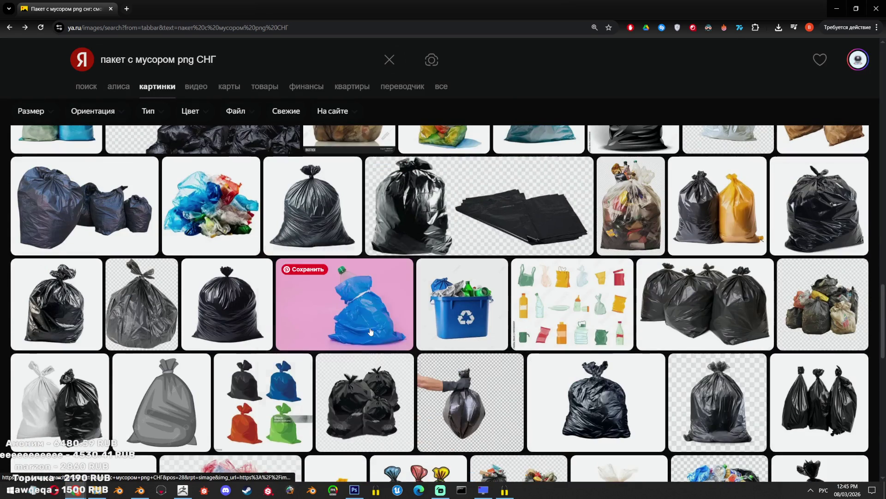
pyautogui.scroll(3)
pyautogui.scroll(-3)
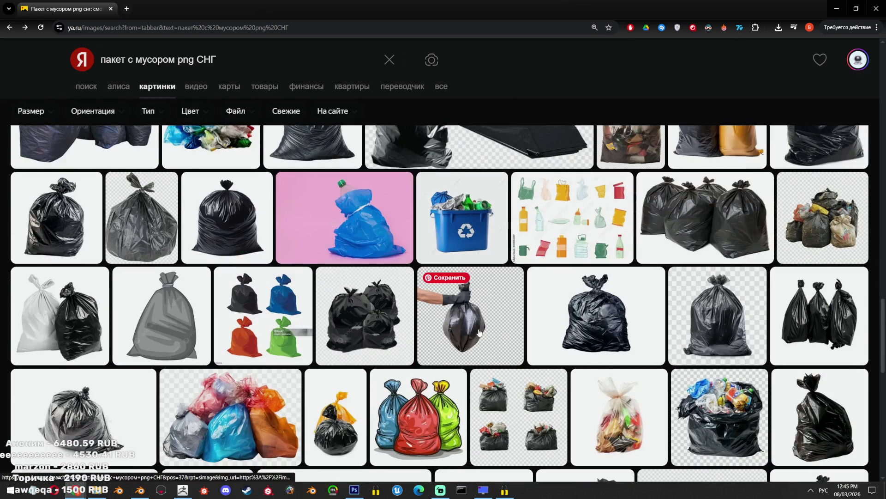
pyautogui.scroll(-3)
pyautogui.scroll(-3)
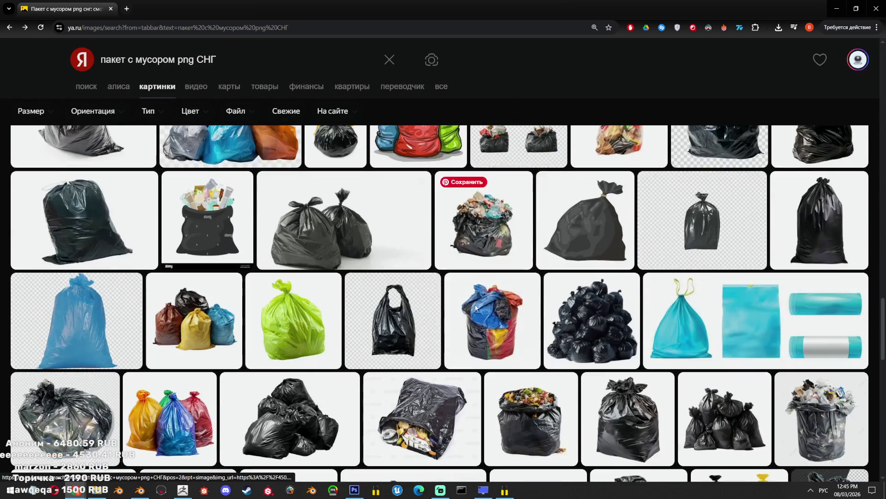
pyautogui.scroll(-3)
pyautogui.scroll(-3)
pyautogui.scroll(-3)
pyautogui.scroll(-3)
pyautogui.scroll(-3)
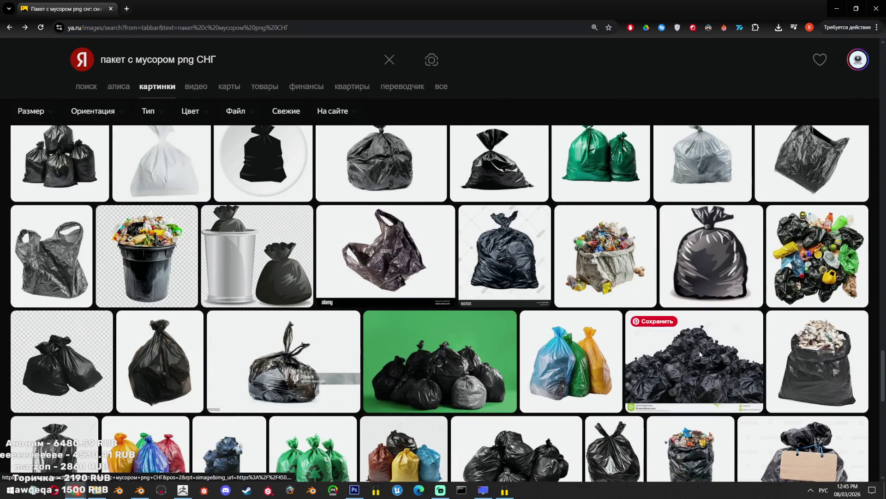
pyautogui.scroll(-3)
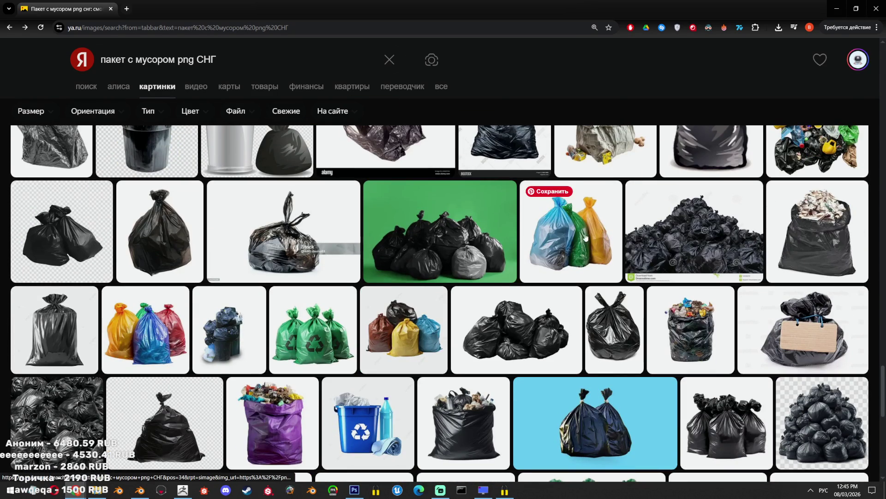
pyautogui.moveTo(578, 235)
pyautogui.scroll(-3)
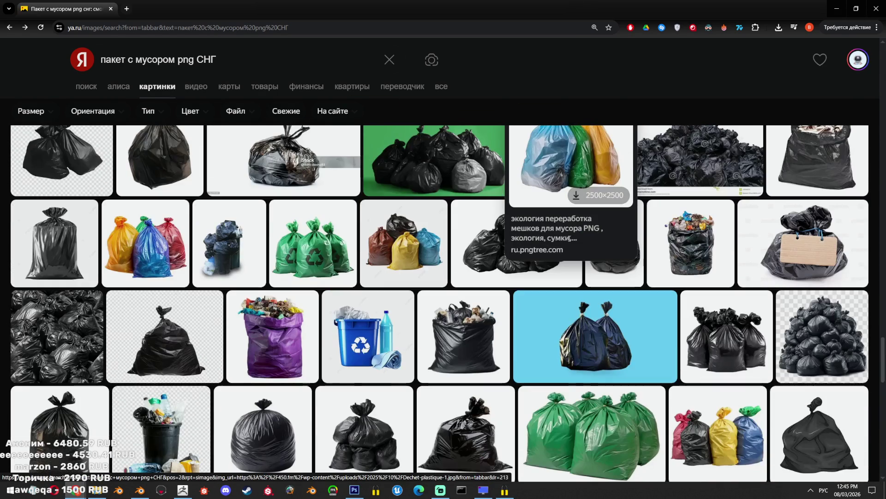
pyautogui.scroll(-3)
pyautogui.scroll(-3)
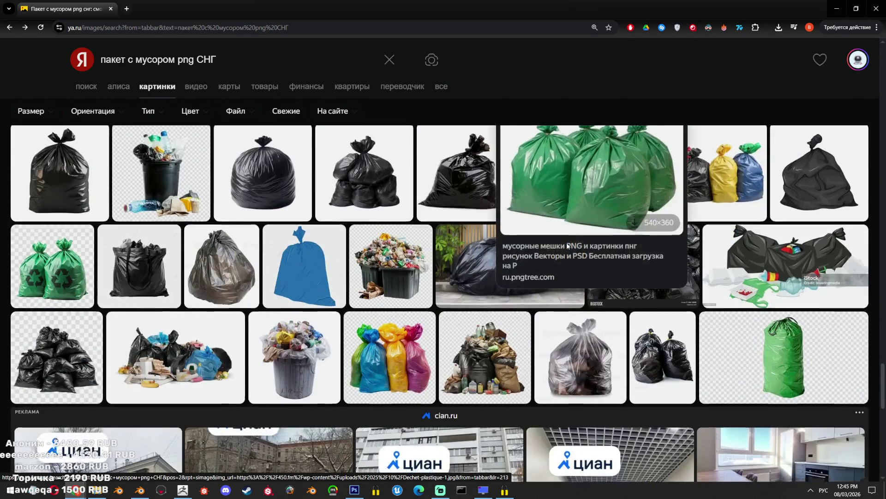
pyautogui.scroll(-3)
pyautogui.scroll(-3)
pyautogui.scroll(-3)
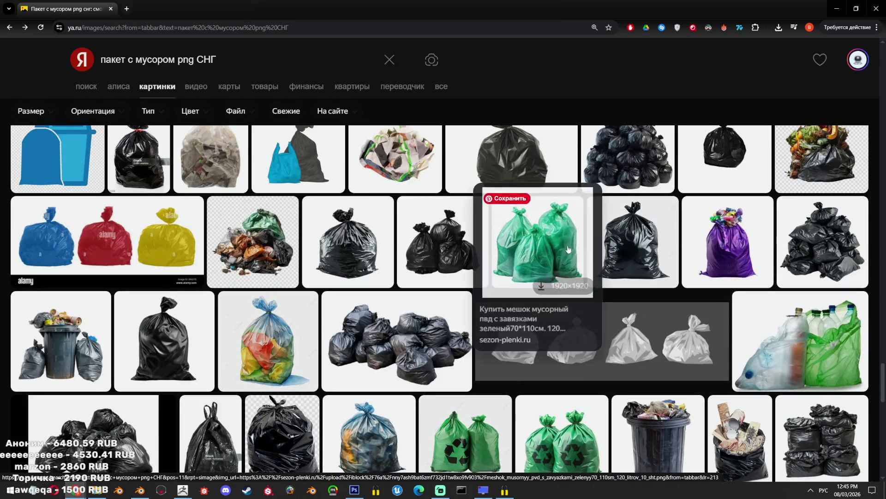
pyautogui.moveTo(445, 247)
pyautogui.scroll(-3)
pyautogui.scroll(-3)
pyautogui.scroll(-3)
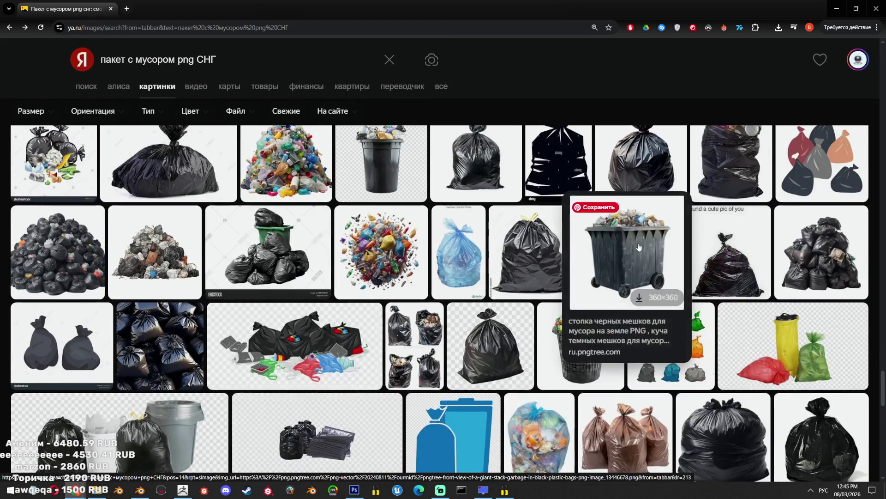
pyautogui.scroll(-3)
pyautogui.scroll(-3)
pyautogui.scroll(-3)
pyautogui.moveTo(514, 284)
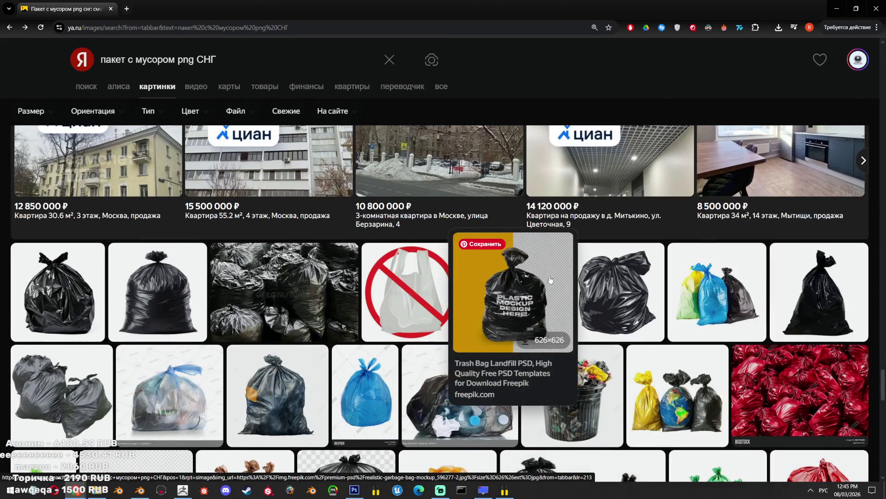
pyautogui.scroll(-3)
pyautogui.scroll(-3)
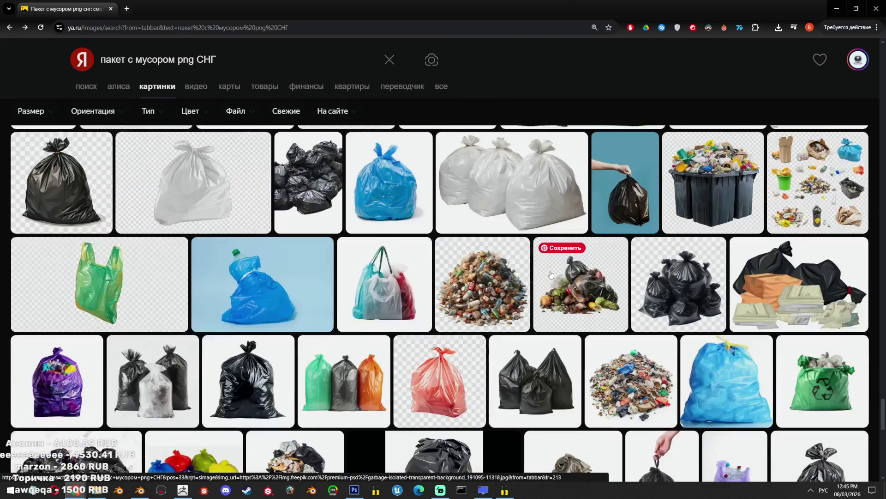
pyautogui.scroll(-3)
pyautogui.moveTo(550, 269)
# Preview the green recycle-bag image, then load more results with Показать ещё
pyautogui.click(766, 195)
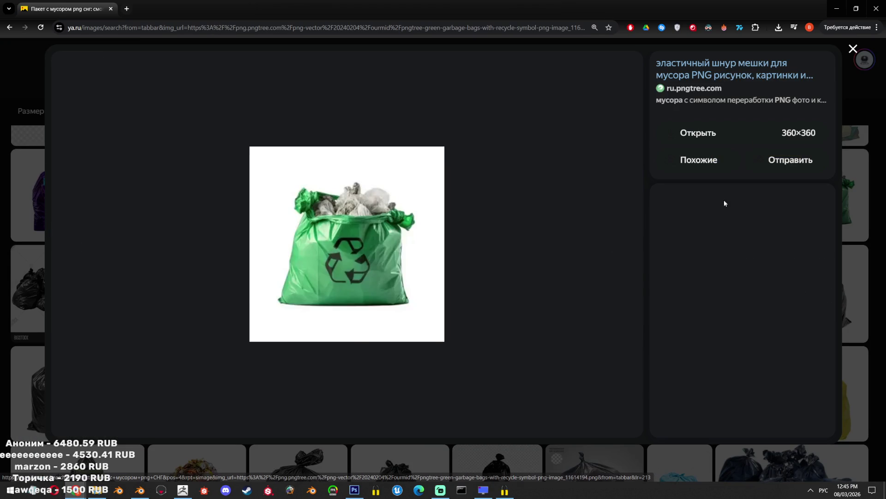
pyautogui.click(624, 247)
pyautogui.click(625, 247)
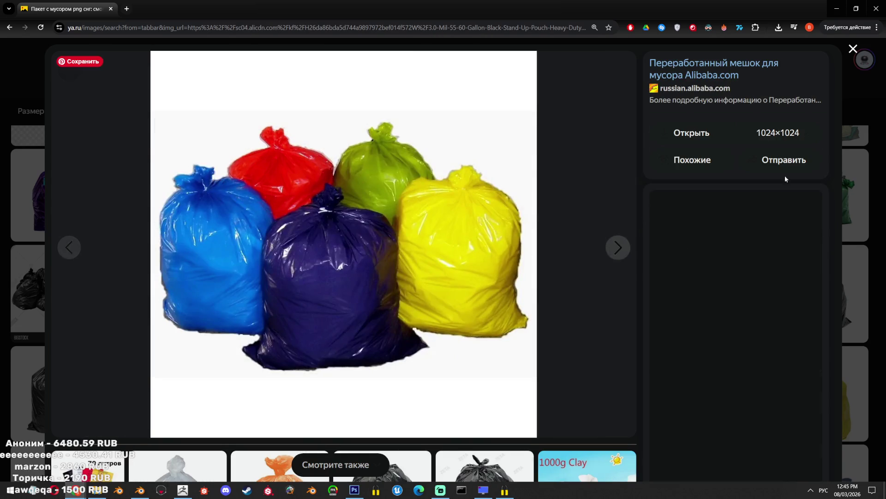
pyautogui.click(853, 48)
pyautogui.scroll(-3)
pyautogui.scroll(-3)
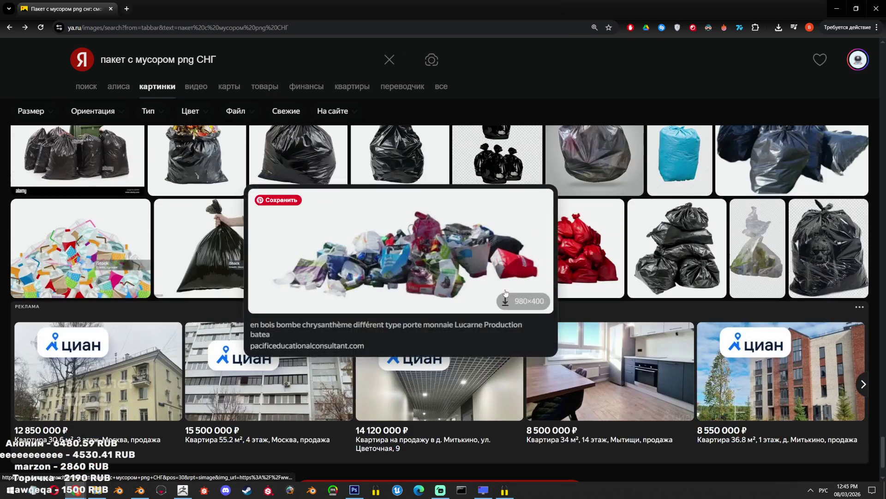
pyautogui.scroll(-3)
pyautogui.scroll(-3)
pyautogui.click(439, 403)
pyautogui.scroll(-3)
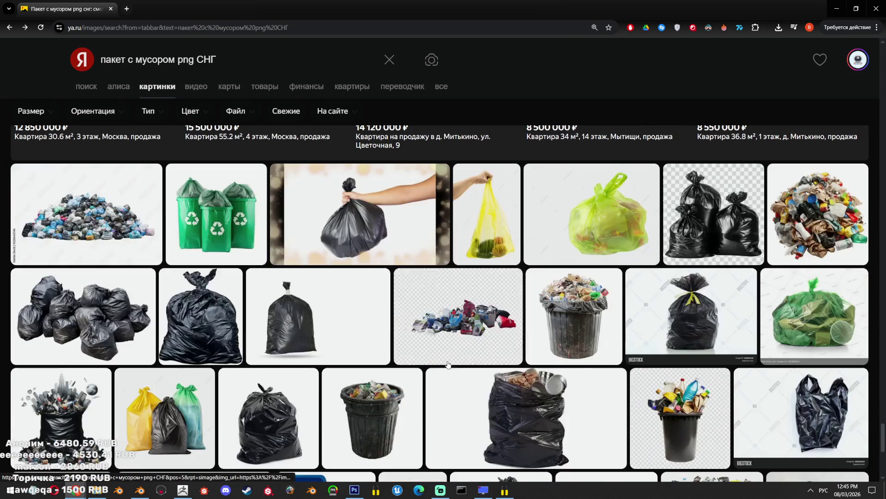
# Copy the lime-green garbage bag image from mungfali.com (862×641)
pyautogui.click(592, 224)
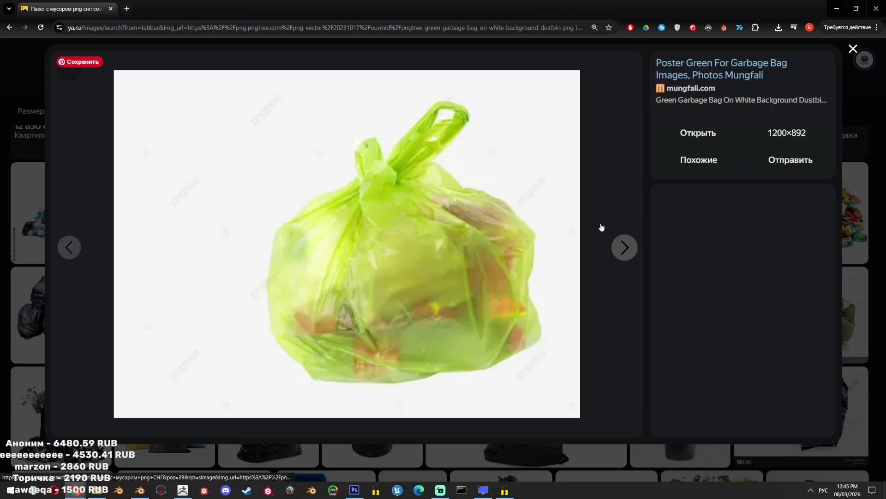
pyautogui.rightClick(491, 225)
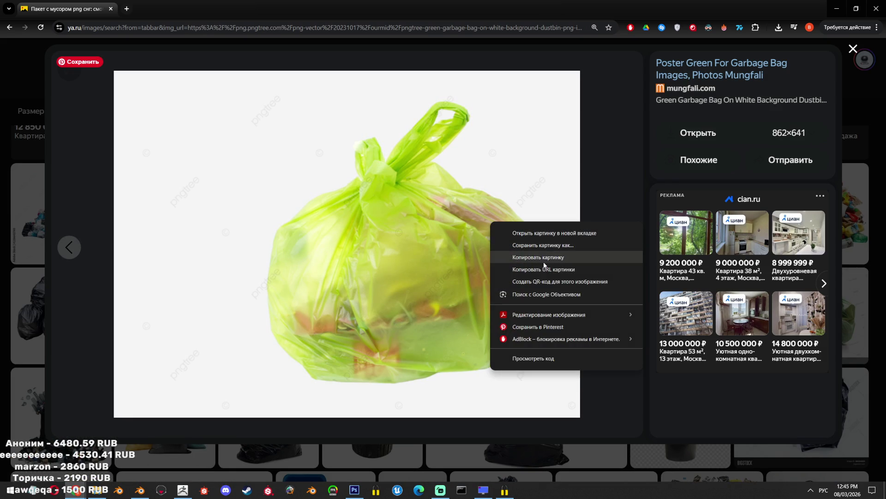
pyautogui.click(545, 257)
# Paste the green bag into the Photoshop reference canvas and move it to the lower-left
pyautogui.click(355, 489)
pyautogui.hotkey('ctrl', 'v')
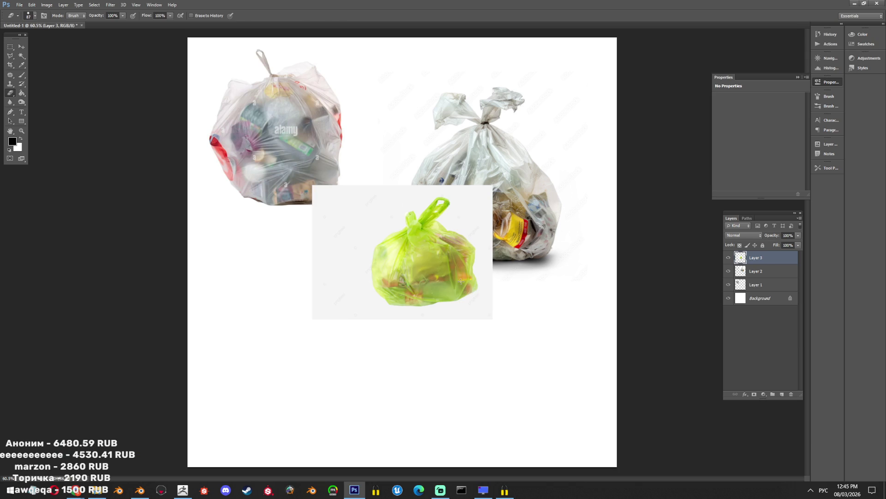
pyautogui.moveTo(461, 280); pyautogui.dragTo(406, 391)
pyautogui.scroll(3)
# Save the canvas as a PNG file in the GarbageProps folder
pyautogui.hotkey('ctrl', 's')
pyautogui.doubleClick(277, 135)
pyautogui.doubleClick(276, 129)
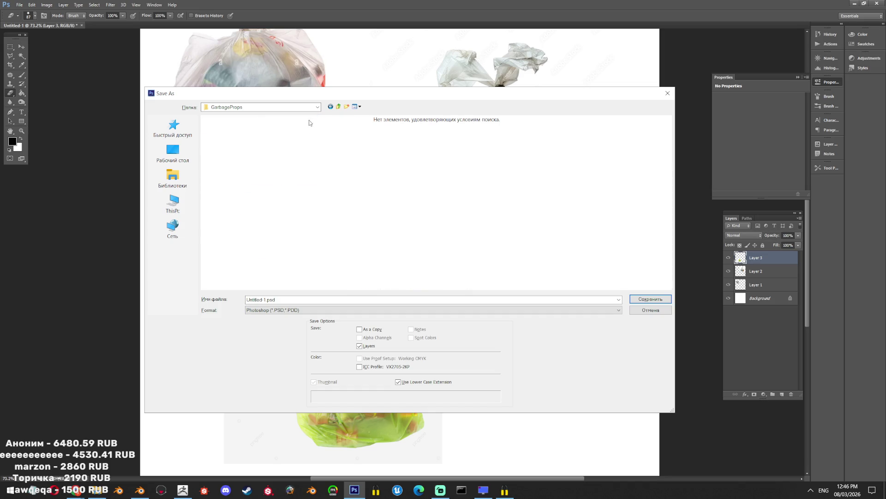
pyautogui.press('BackSpace')
pyautogui.press('Return')
pyautogui.click(291, 310)
pyautogui.click(286, 401)
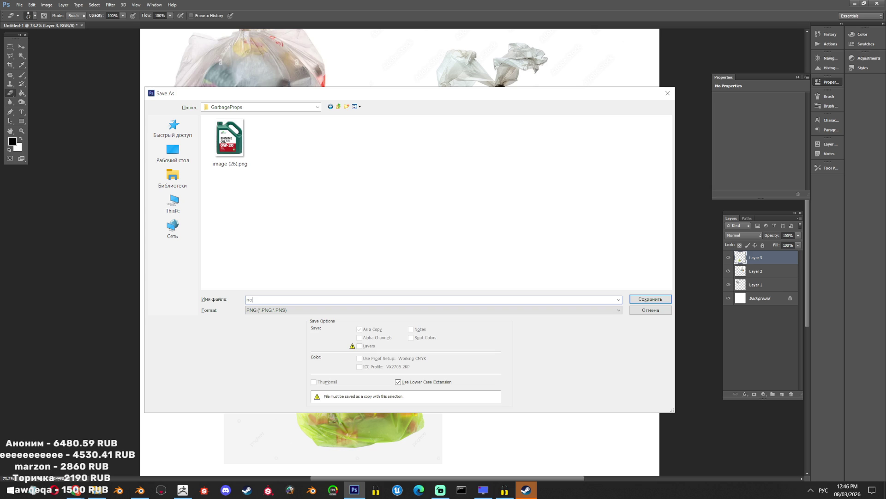
pyautogui.press('Return')
pyautogui.click(532, 487)
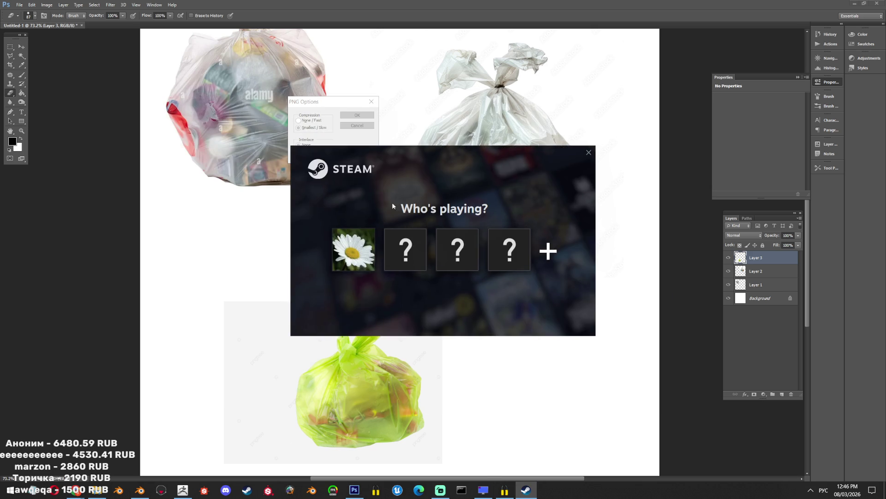
# Finish the PNG save, sign in to Steam and uninstall the Marathon Server Slam demo
pyautogui.click(356, 237)
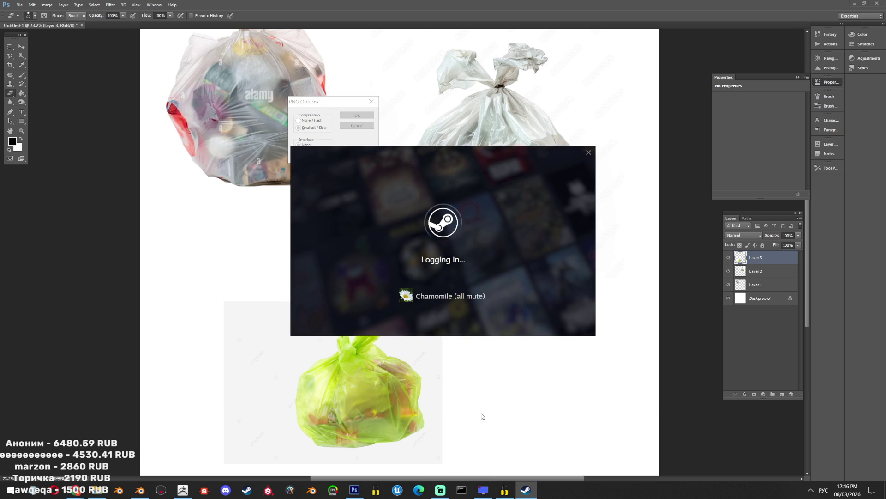
pyautogui.click(358, 114)
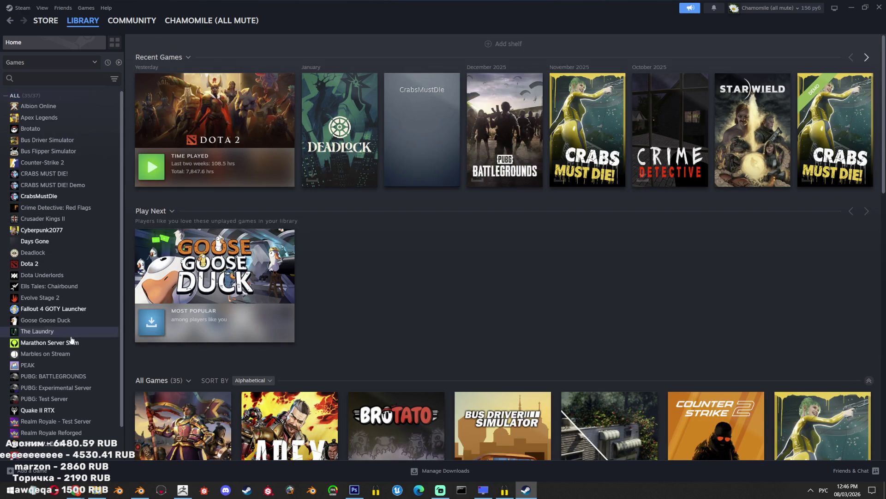
pyautogui.rightClick(68, 342)
pyautogui.moveTo(102, 394)
pyautogui.click(176, 439)
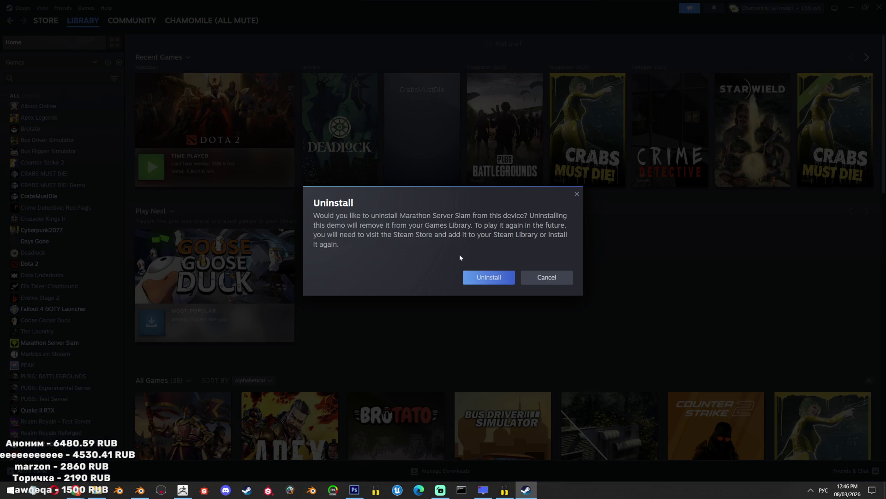
pyautogui.click(488, 278)
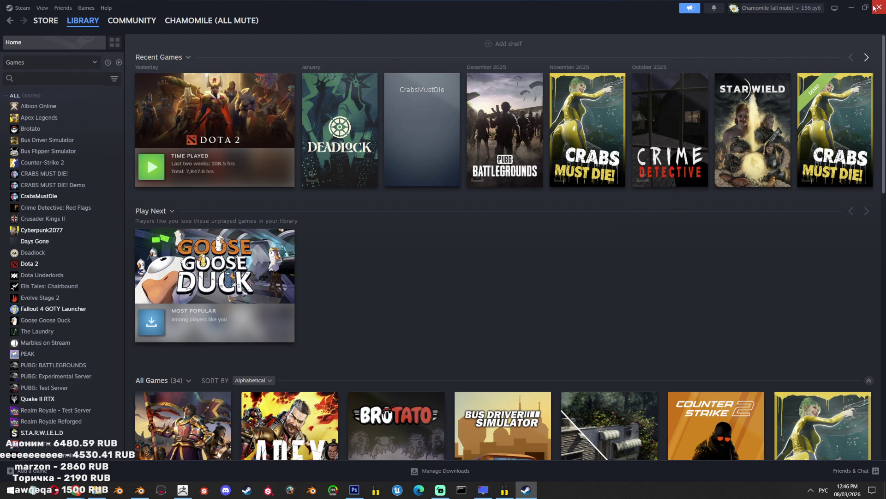
# Close the Steam library window and exit Steam from the system tray
pyautogui.hotkey('alt', 'F4')
pyautogui.click(810, 490)
pyautogui.rightClick(820, 438)
pyautogui.click(743, 432)
pyautogui.moveTo(75, 490)
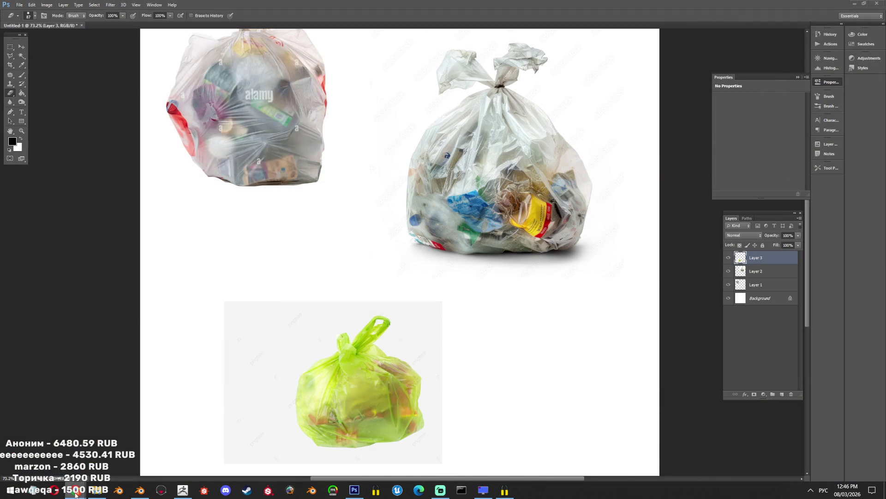
pyautogui.click(141, 450)
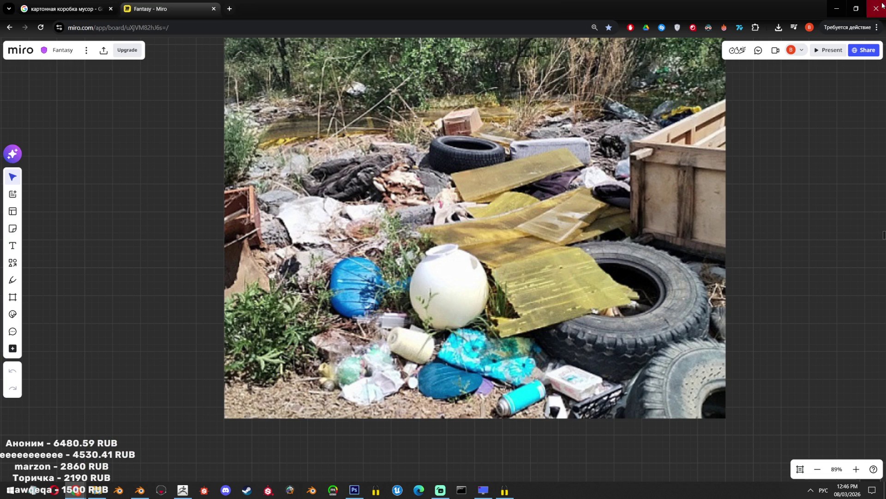
# Close the Shutterstock tab and go back to the Hunyuan 3D home page
pyautogui.click(883, 5)
pyautogui.moveTo(75, 490)
pyautogui.click(395, 448)
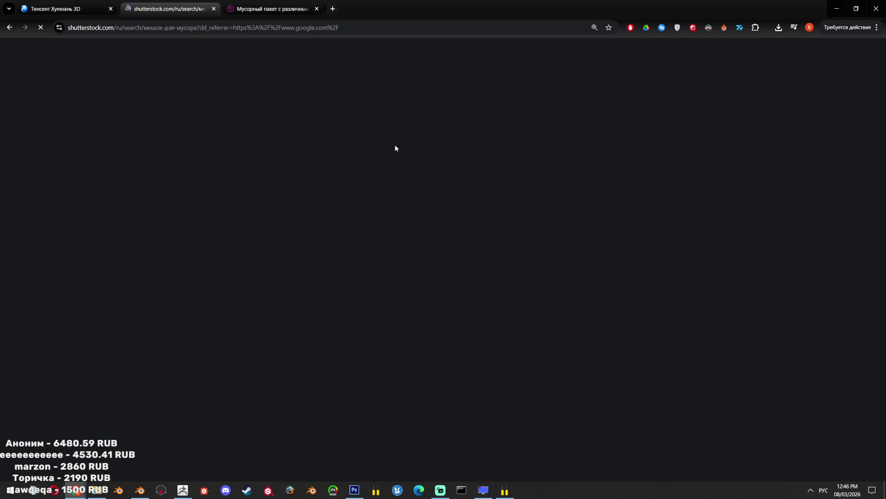
pyautogui.click(214, 9)
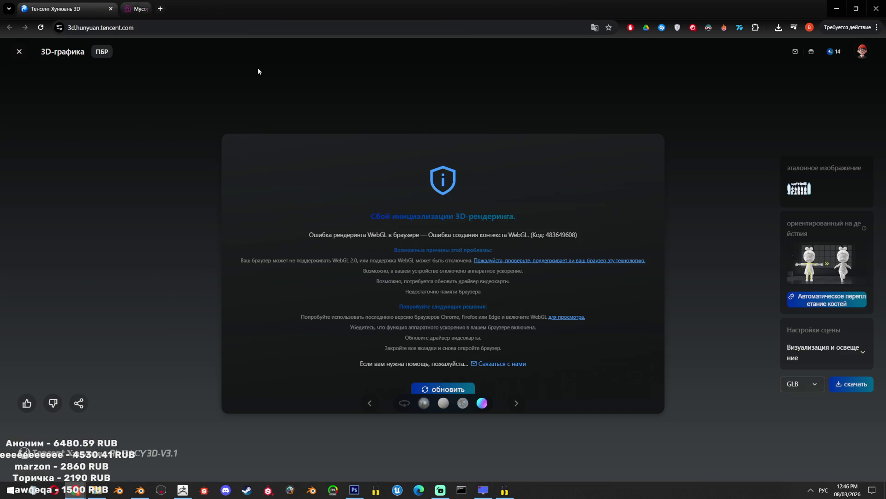
pyautogui.click(9, 29)
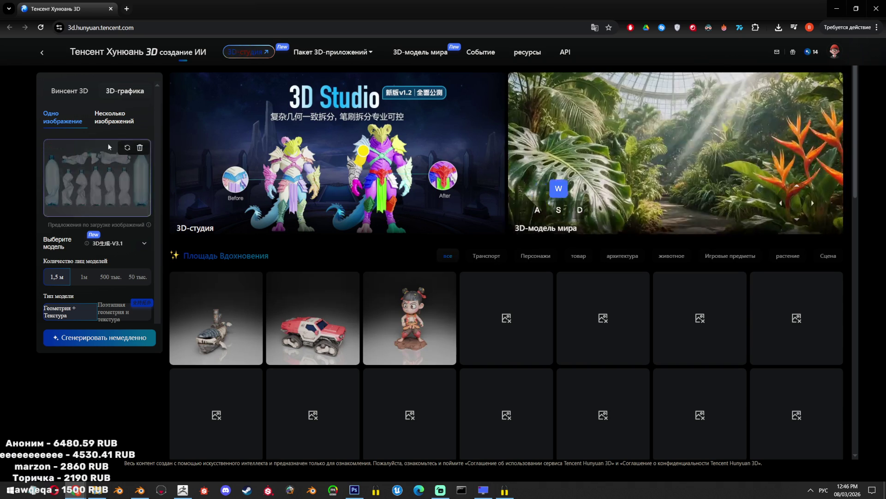
# Replace the bottle image with the trash bag picture from GarbageProps and generate the model
pyautogui.click(142, 148)
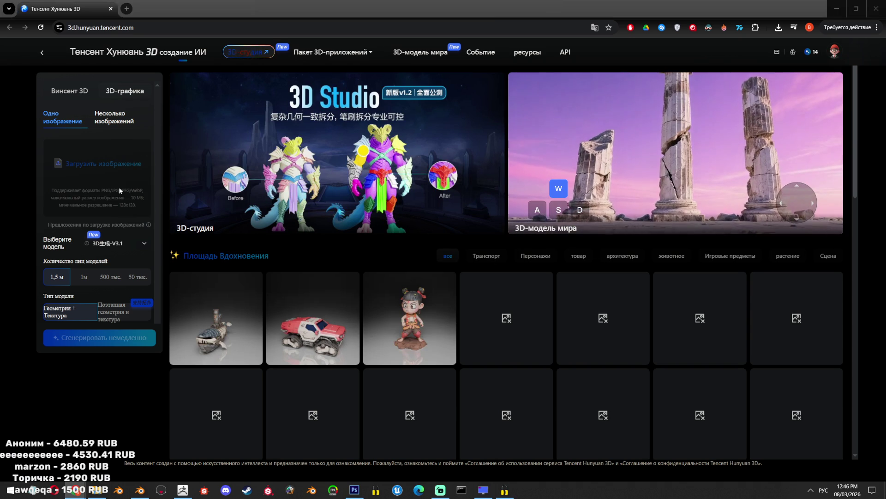
pyautogui.click(123, 189)
pyautogui.scroll(3)
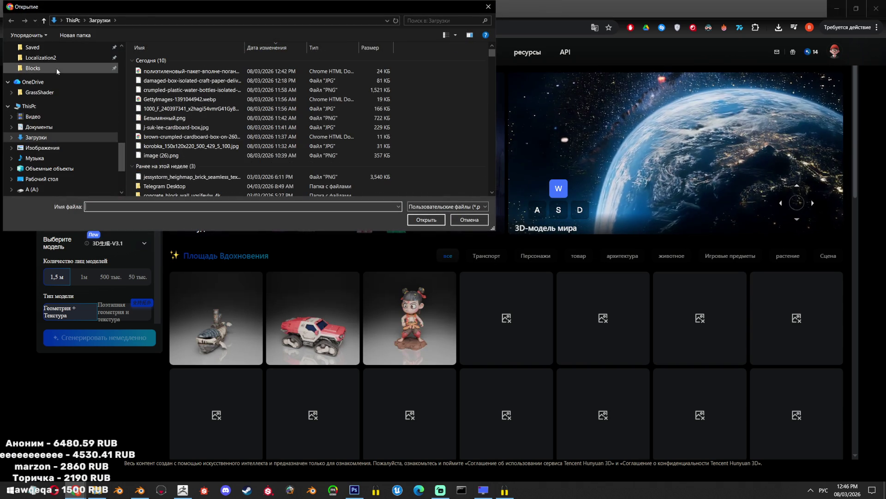
pyautogui.click(33, 68)
pyautogui.doubleClick(169, 81)
pyautogui.doubleClick(206, 69)
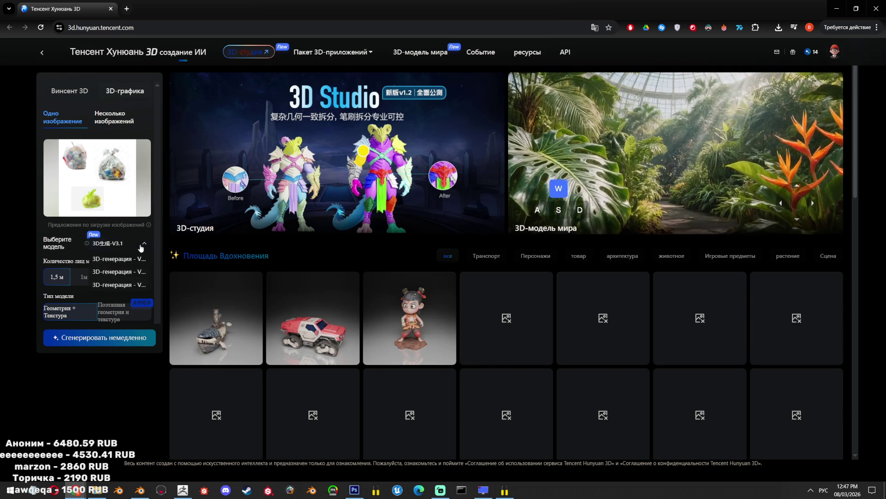
pyautogui.click(115, 341)
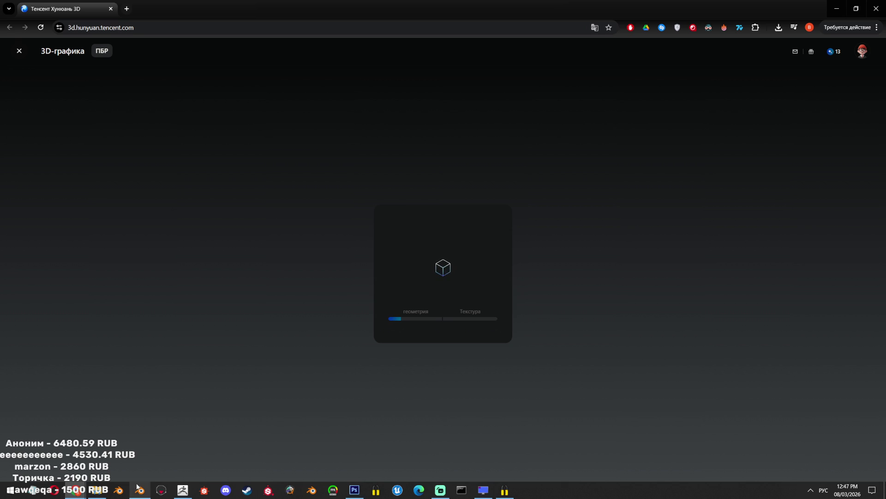
# Zoom out and orbit the Blender viewport to see trash bags, tire, canister, bottles, bucket and boxes side on
pyautogui.click(138, 488)
pyautogui.scroll(-3)
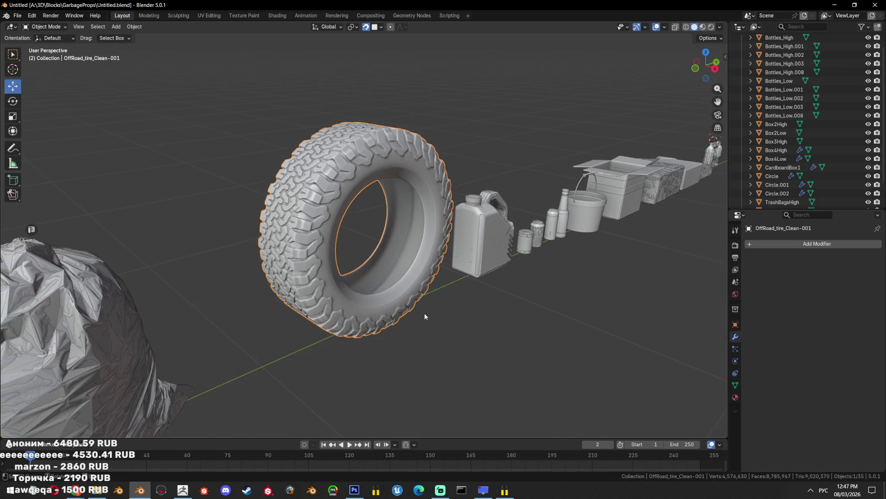
pyautogui.moveTo(457, 314); pyautogui.dragTo(378, 359)
pyautogui.moveTo(358, 305); pyautogui.dragTo(441, 207)
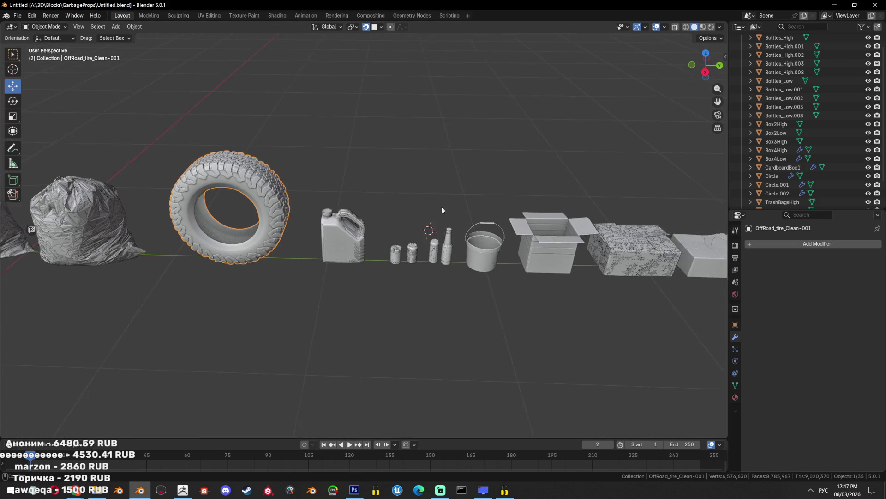
pyautogui.moveTo(76, 490)
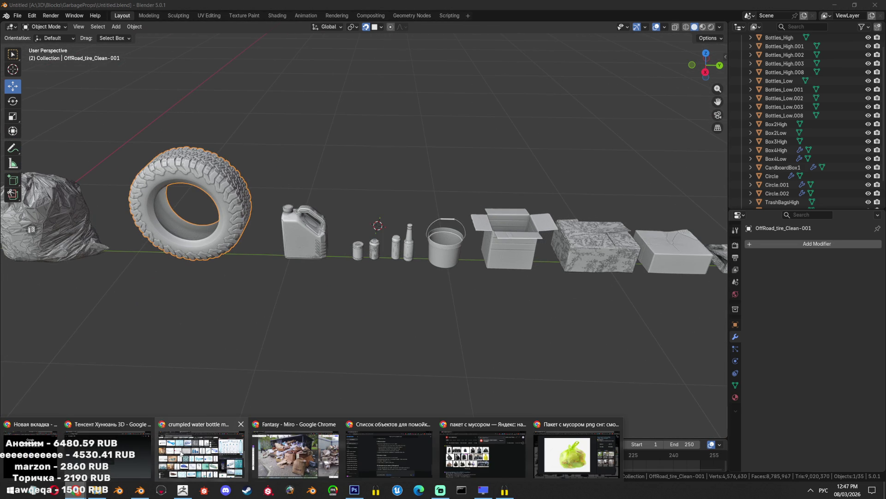
pyautogui.click(221, 454)
# Search Google Images for 'старое кресло', then 'старое кресло на мусорке'
pyautogui.moveTo(143, 49); pyautogui.dragTo(13, 50)
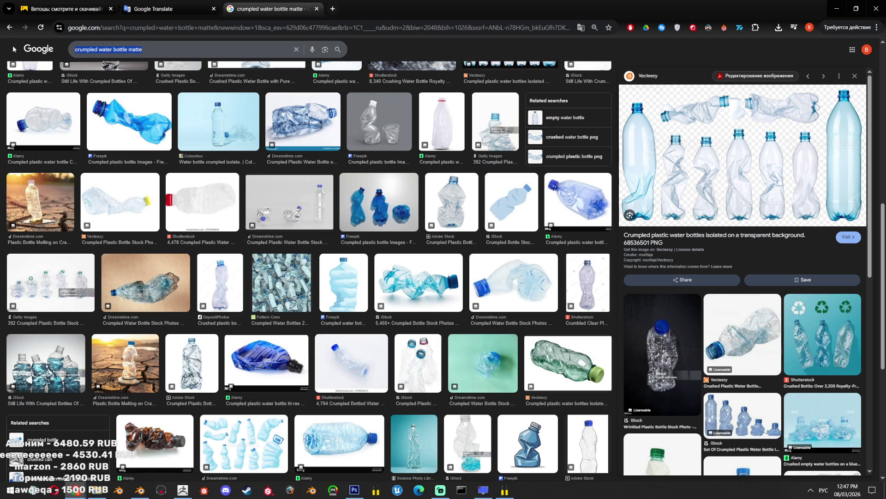
pyautogui.write('старое кресло')
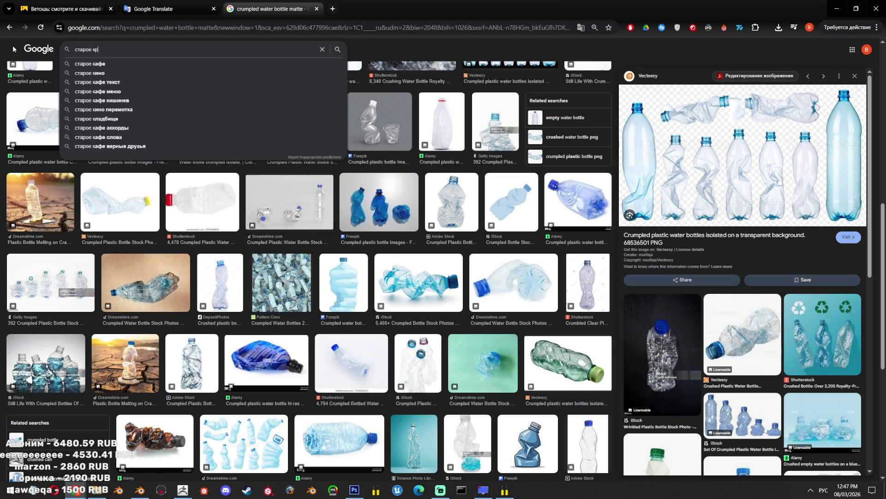
pyautogui.press('Return')
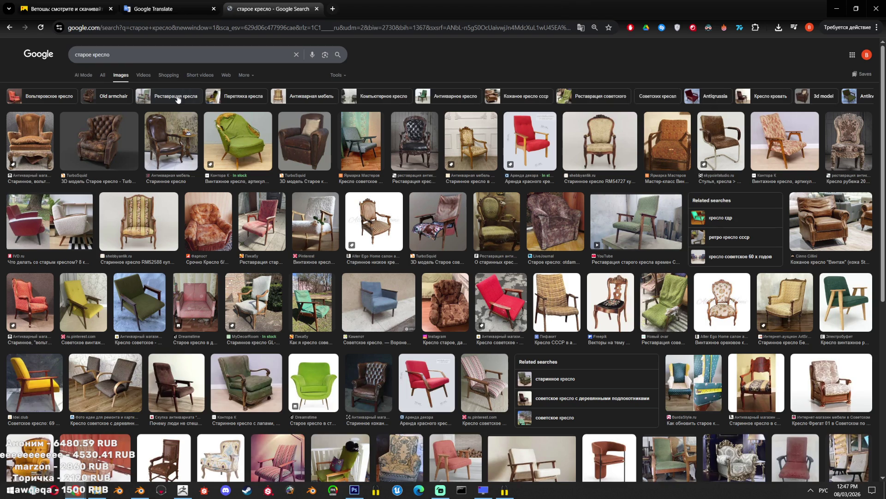
pyautogui.write(' на мусорк')
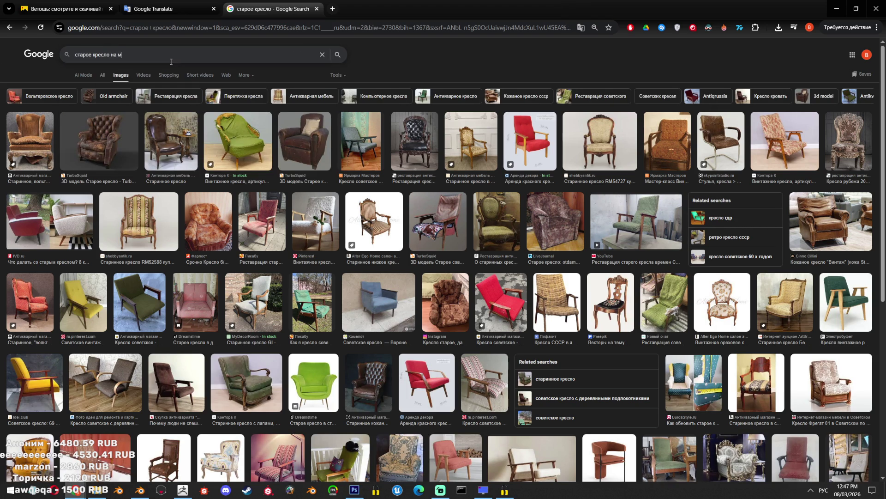
pyautogui.write('е')
pyautogui.press('Return')
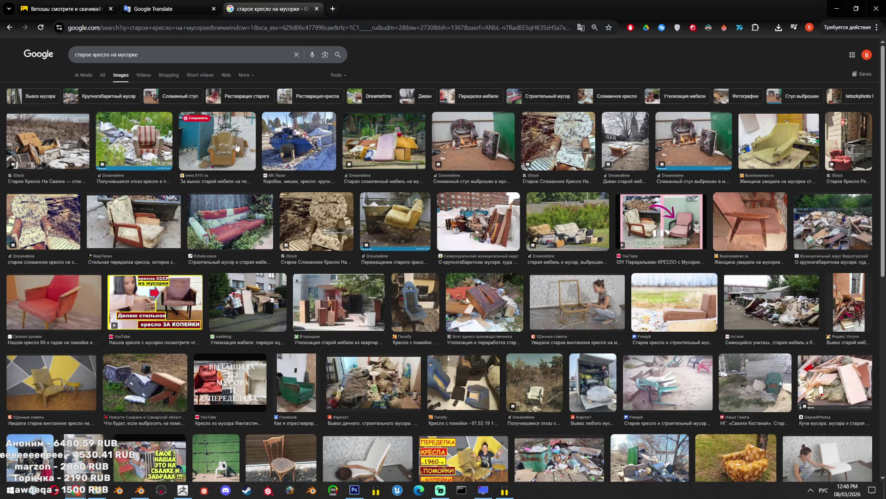
# Preview the armchair-by-the-bins photo and scroll through the dump armchair results
pyautogui.click(234, 148)
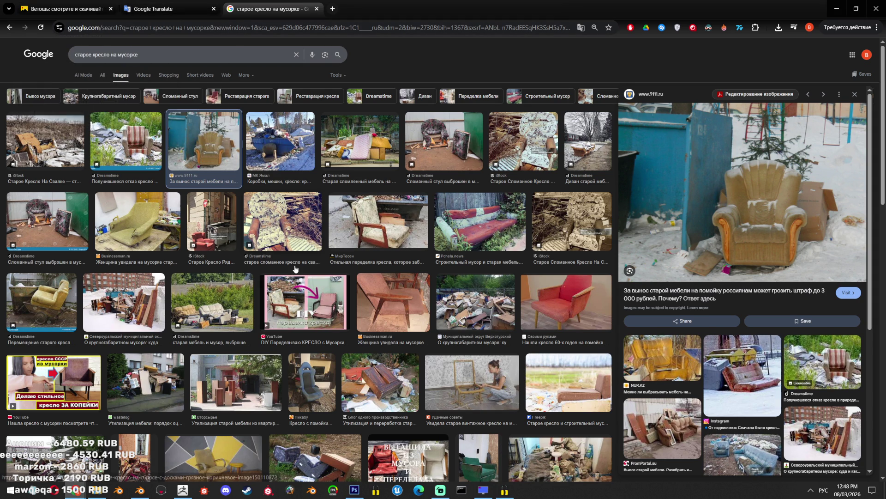
pyautogui.scroll(-3)
pyautogui.scroll(-3)
pyautogui.scroll(-3)
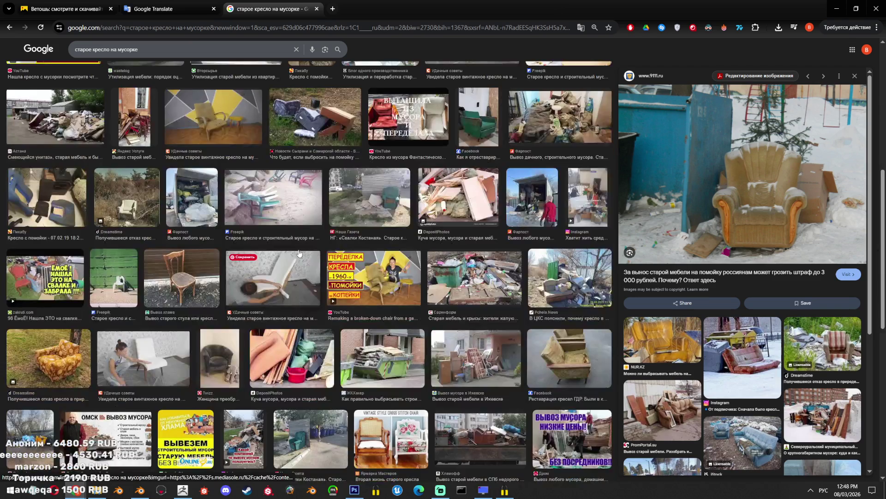
pyautogui.scroll(-3)
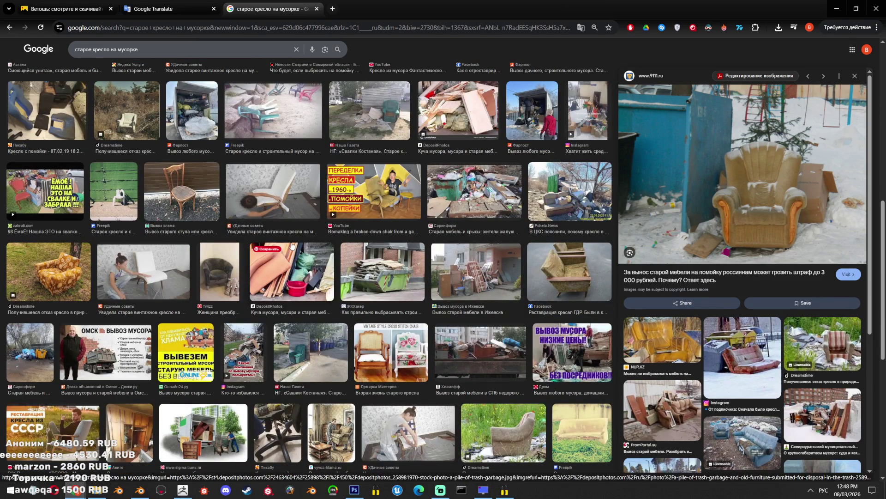
pyautogui.scroll(-3)
pyautogui.scroll(3)
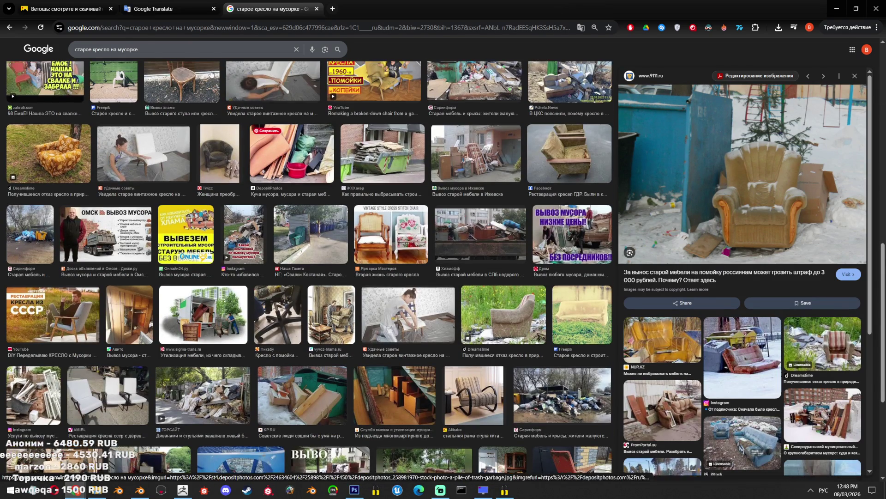
# Search for 'старое кресло на белом фоне'
pyautogui.click(136, 50)
pyautogui.hotkey('ctrl', 'a')
pyautogui.press('BackSpace')
pyautogui.write('старое кре')
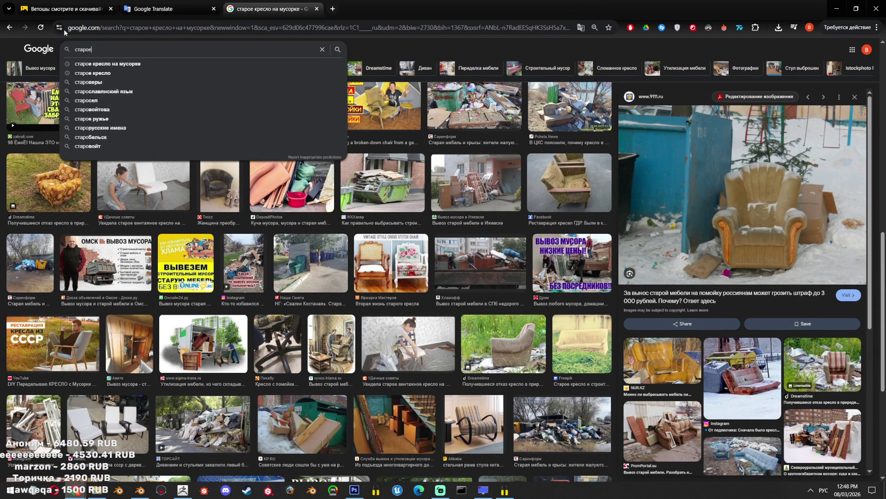
pyautogui.write('сло')
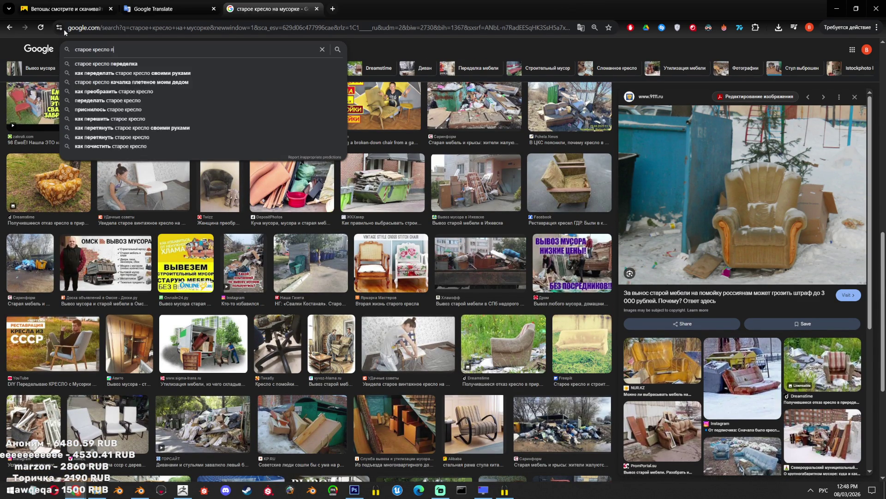
pyautogui.write(' на белом фоне')
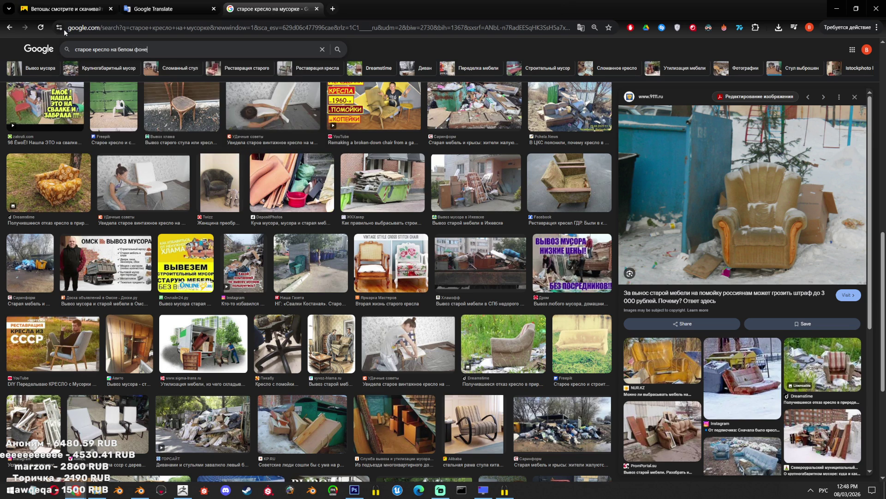
pyautogui.press('Return')
# Preview the orange leather armchair, show its front view and save the picture to disk
pyautogui.scroll(3)
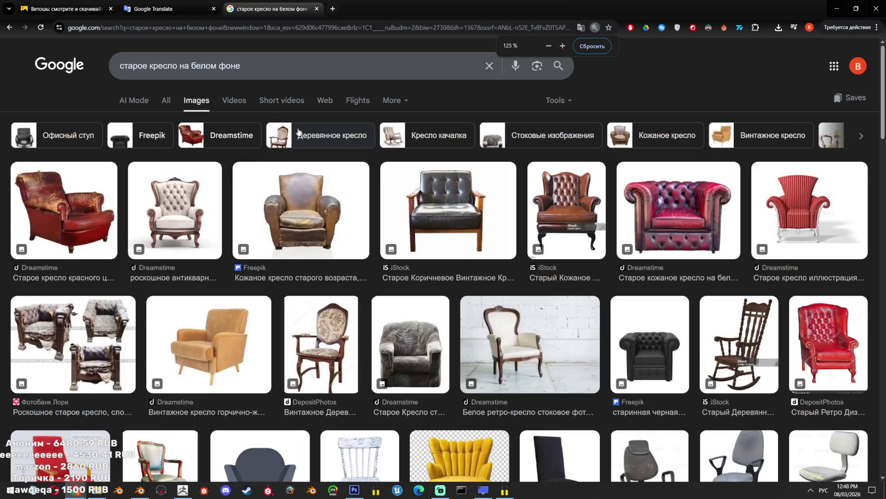
pyautogui.scroll(-3)
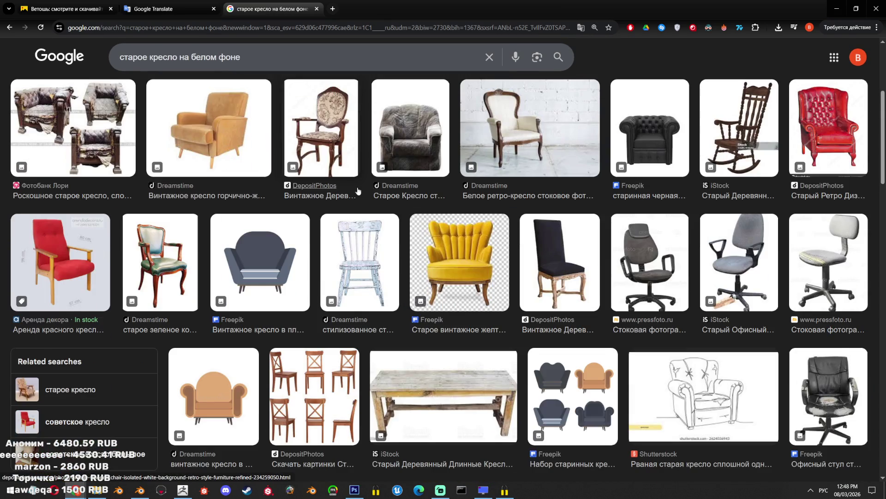
pyautogui.scroll(-3)
pyautogui.scroll(-3)
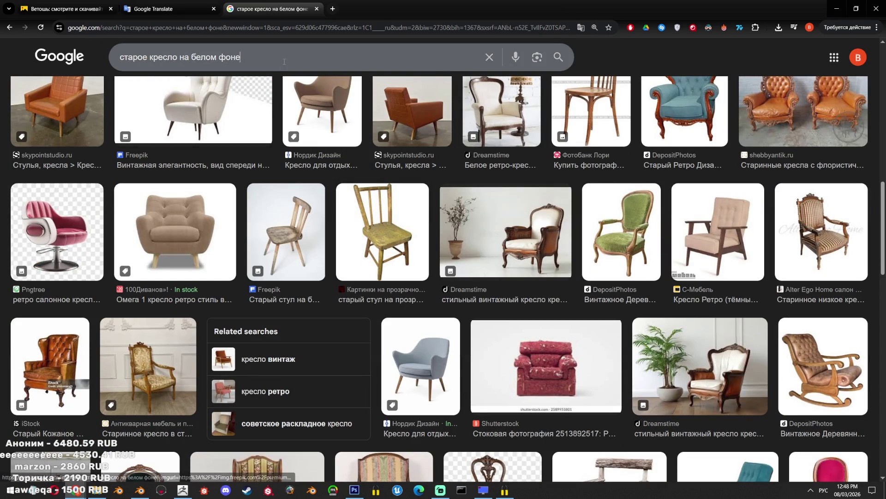
pyautogui.click(400, 140)
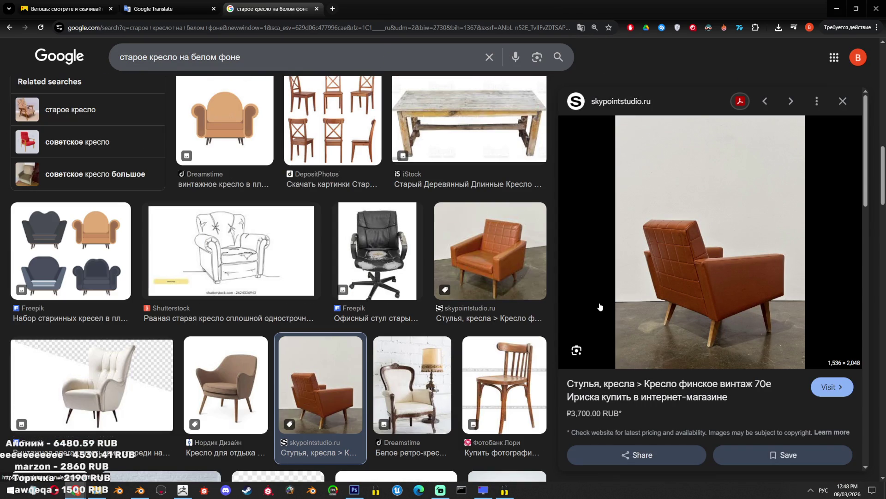
pyautogui.scroll(-3)
pyautogui.scroll(-3)
pyautogui.click(671, 267)
pyautogui.rightClick(702, 245)
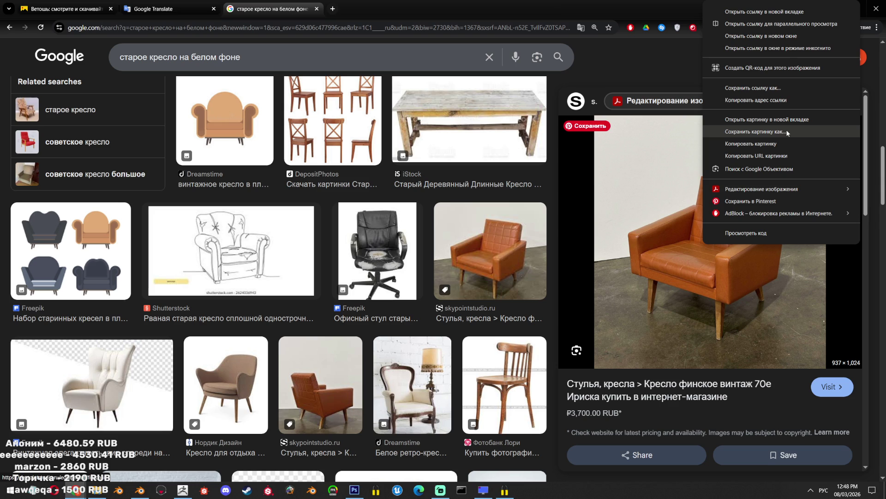
pyautogui.click(290, 3)
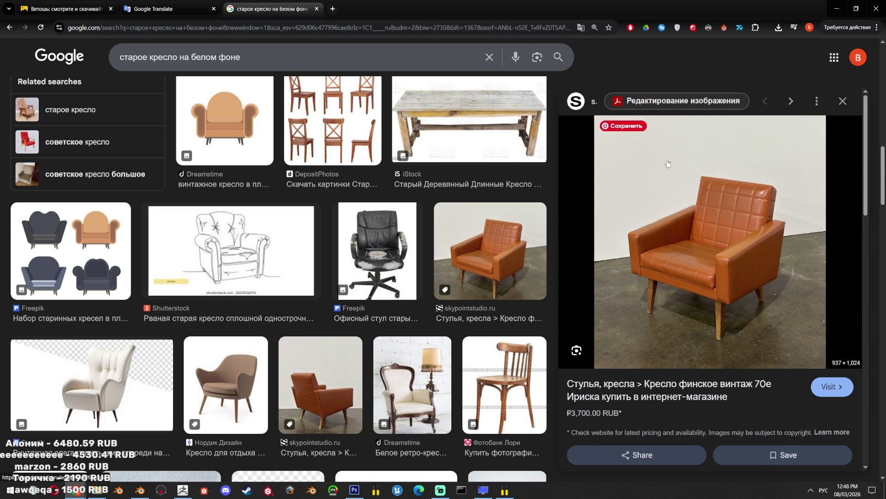
# Preview the patterned OLX armchairs photo and scroll far down the armchair results
pyautogui.scroll(-3)
pyautogui.scroll(-3)
pyautogui.scroll(-3)
pyautogui.click(808, 168)
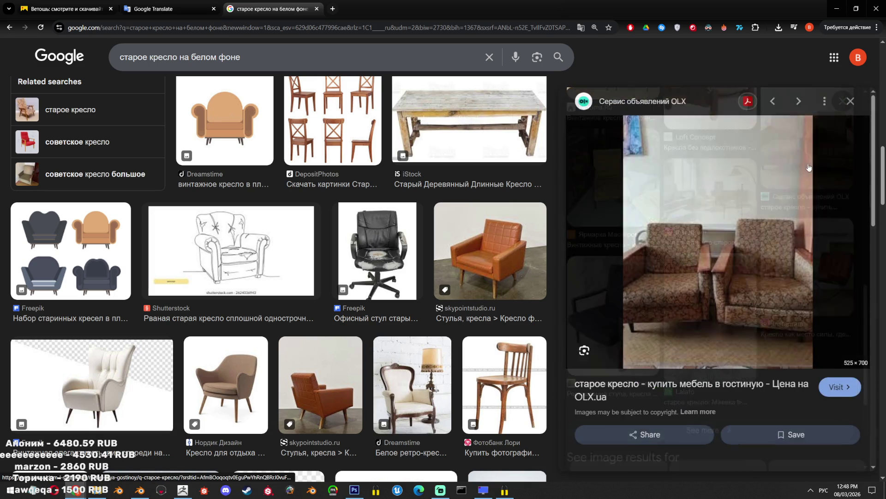
pyautogui.scroll(-3)
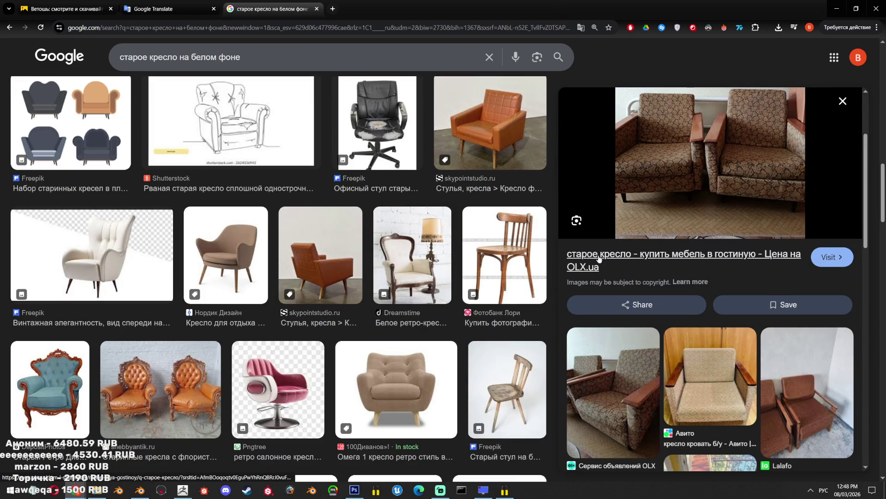
pyautogui.scroll(-3)
pyautogui.scroll(-3)
pyautogui.scroll(-3)
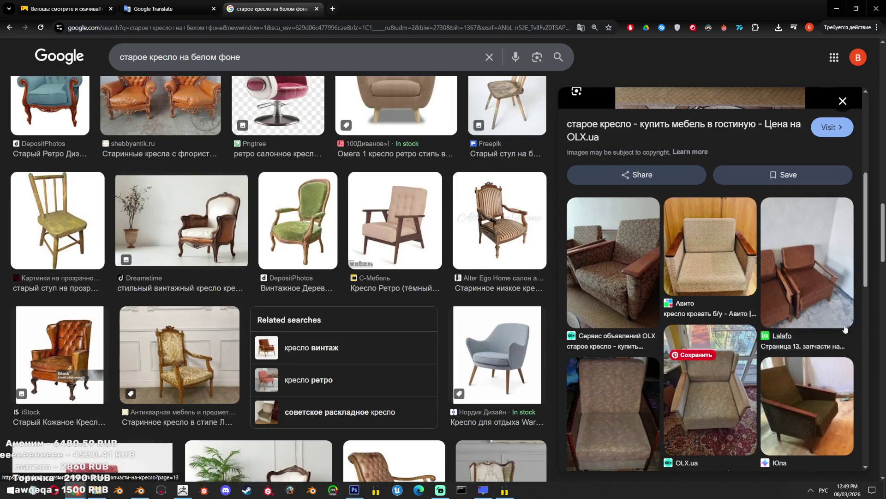
pyautogui.scroll(-3)
pyautogui.scroll(-3)
pyautogui.scroll(-3)
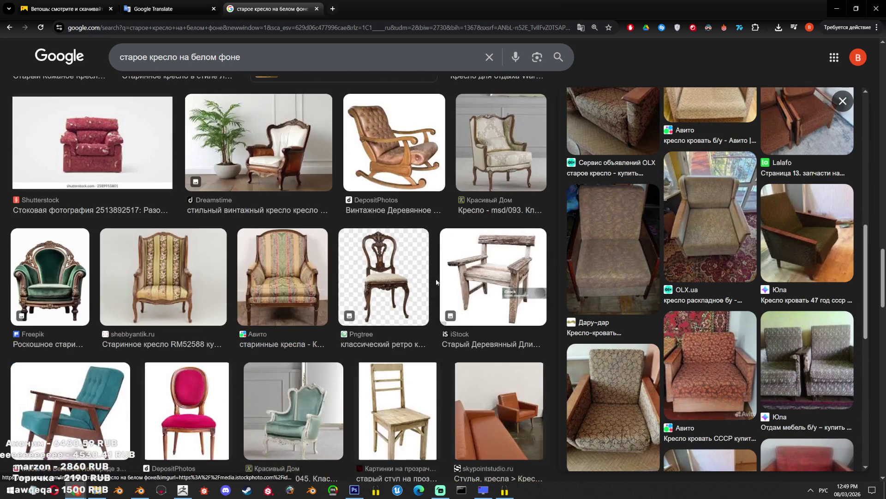
pyautogui.scroll(-3)
pyautogui.scroll(-3)
pyautogui.scroll(-3)
pyautogui.scroll(-3)
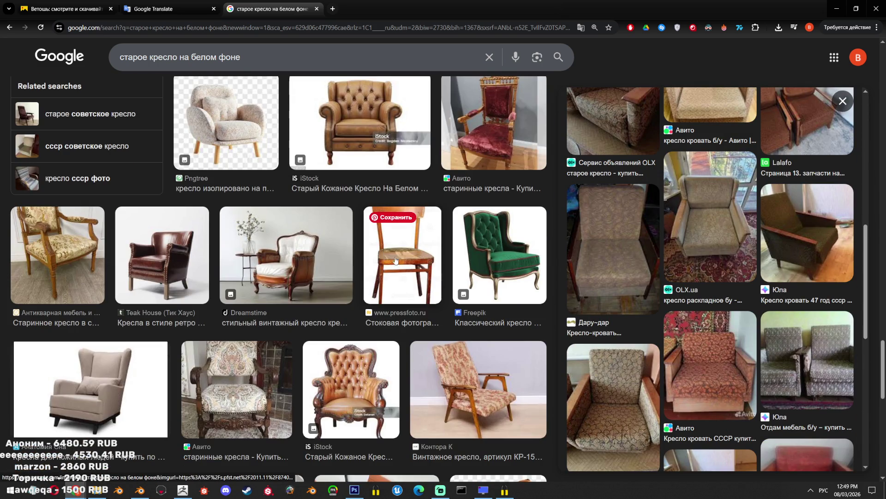
pyautogui.scroll(-3)
pyautogui.scroll(-3)
pyautogui.scroll(-3)
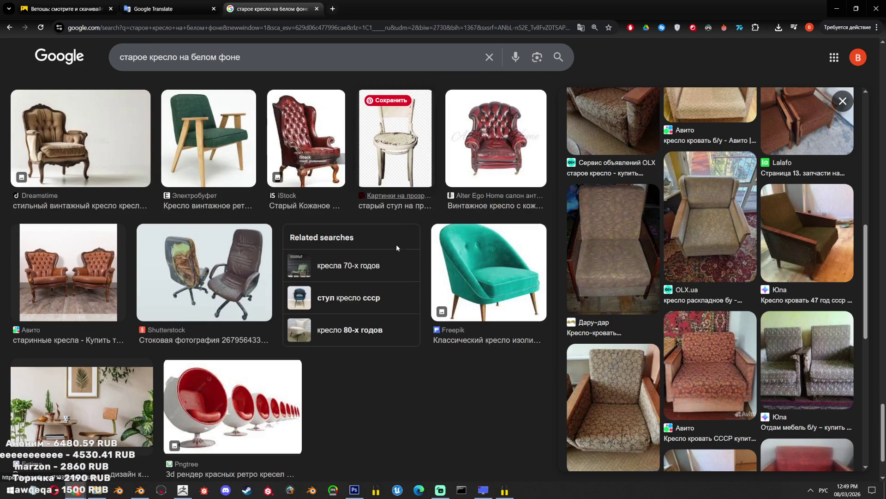
pyautogui.scroll(-3)
pyautogui.scroll(-3)
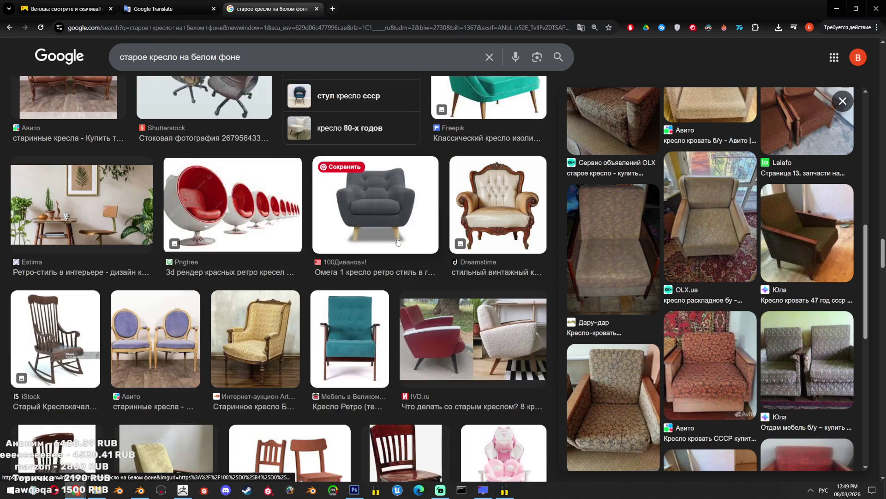
pyautogui.scroll(-3)
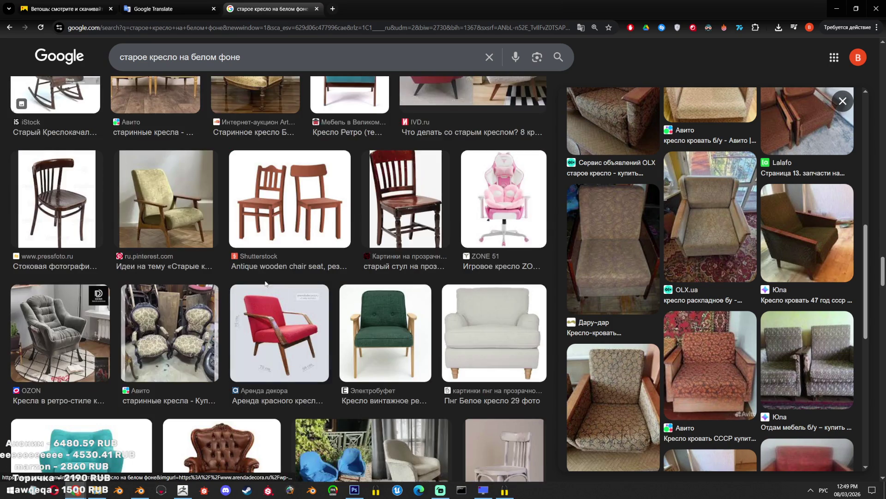
pyautogui.scroll(-3)
pyautogui.scroll(-3)
pyautogui.scroll(-3)
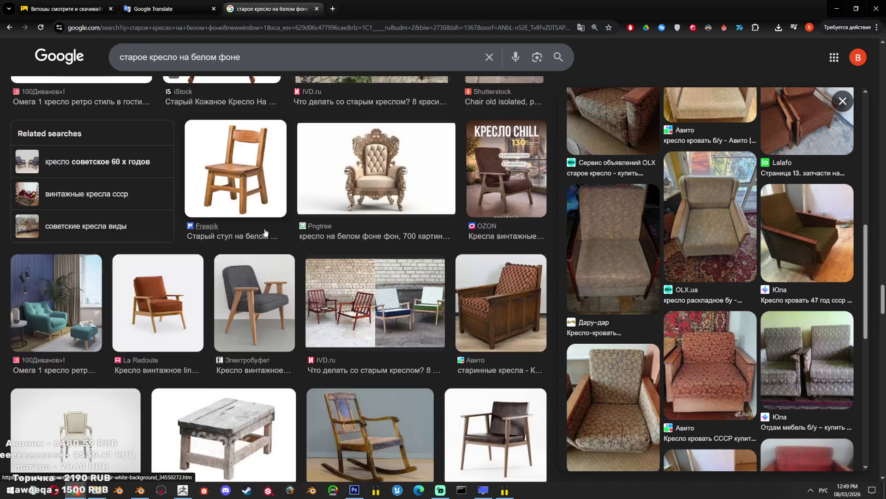
pyautogui.scroll(-3)
pyautogui.scroll(-3)
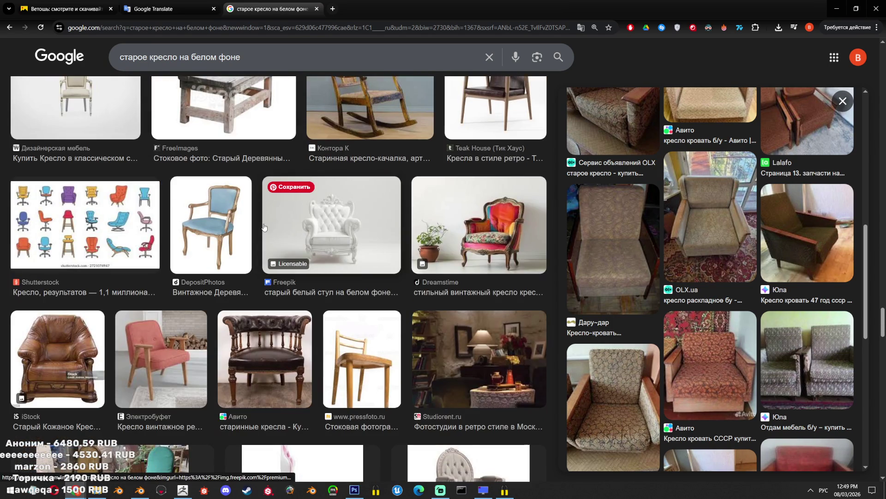
pyautogui.scroll(-3)
pyautogui.scroll(3)
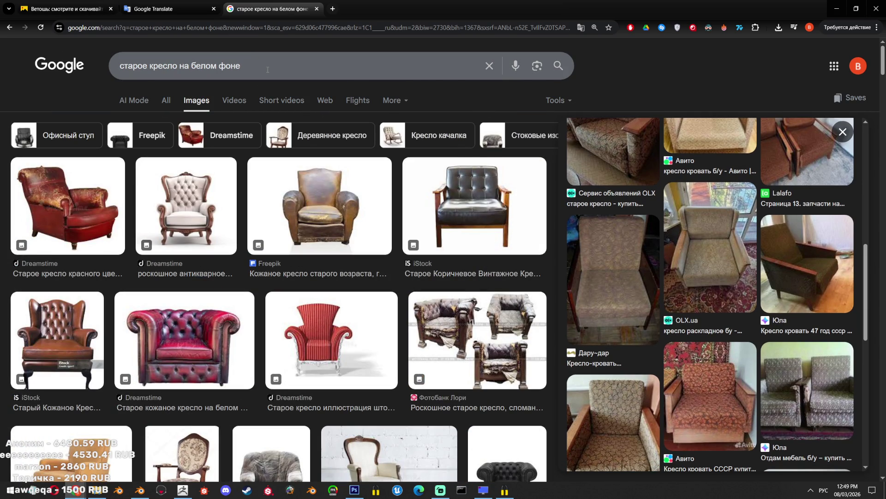
# Preview the iStock brown leather and Dreamstime worn grey armchairs, opening the Dreamstime page
pyautogui.click(461, 231)
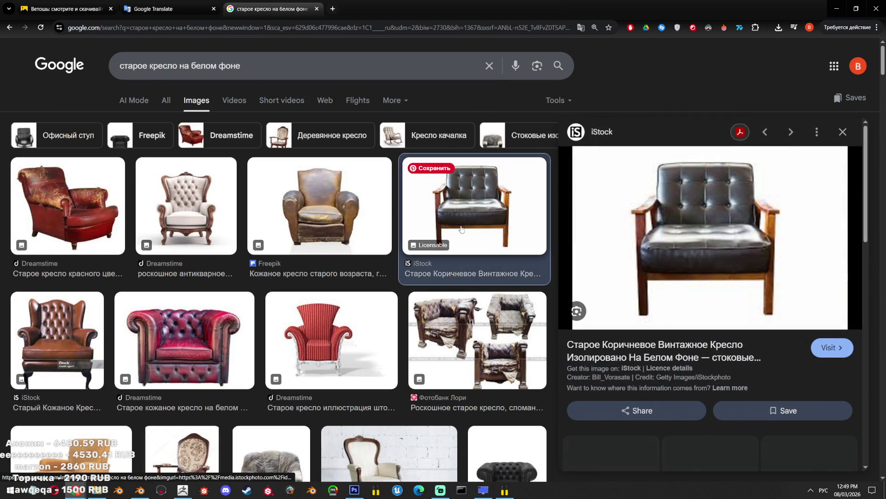
pyautogui.scroll(-3)
pyautogui.scroll(3)
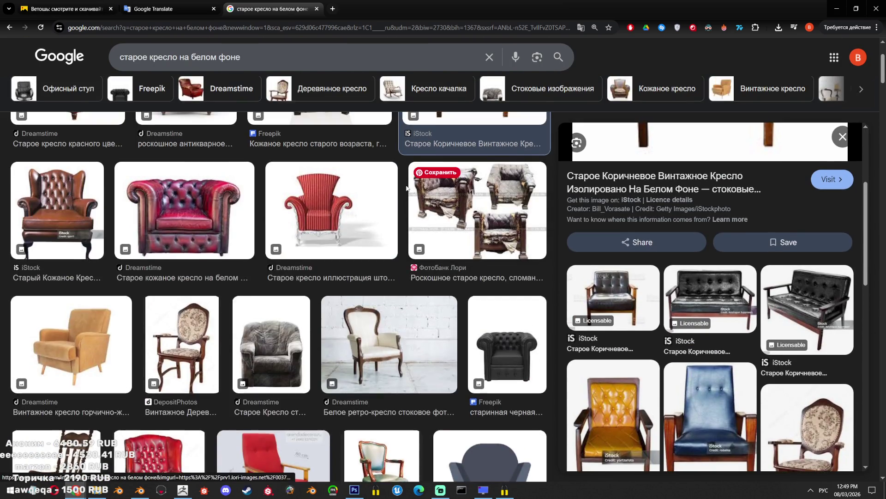
pyautogui.scroll(-3)
pyautogui.click(272, 130)
pyautogui.scroll(-3)
pyautogui.scroll(-3)
pyautogui.click(725, 222)
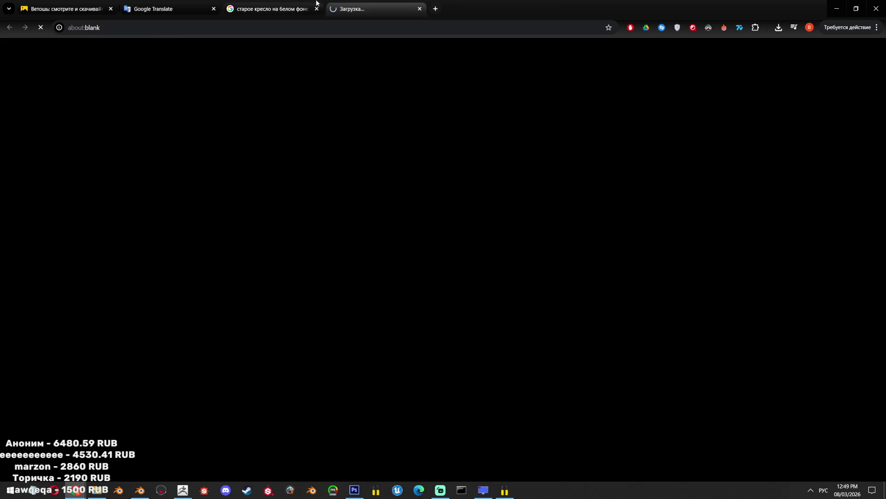
# Scroll the Dreamstime grey armchair page and its similar images, then close the tab
pyautogui.scroll(-3)
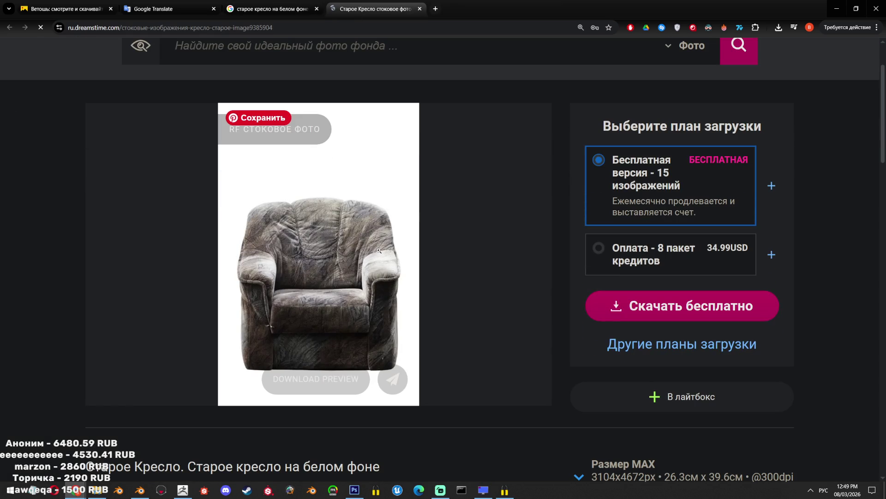
pyautogui.scroll(-3)
pyautogui.scroll(-3)
pyautogui.scroll(-3)
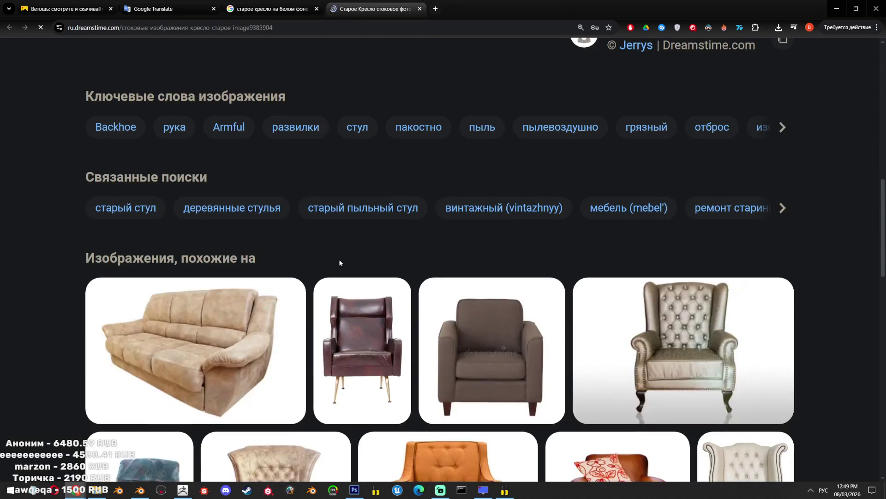
pyautogui.scroll(-3)
pyautogui.scroll(3)
pyautogui.scroll(3)
pyautogui.scroll(3)
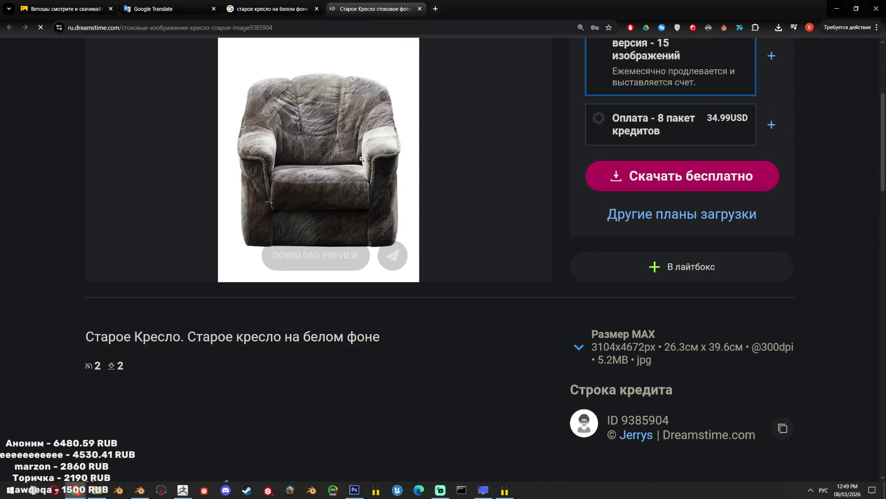
pyautogui.scroll(-3)
pyautogui.scroll(-3)
pyautogui.scroll(-3)
pyautogui.scroll(-3)
pyautogui.scroll(3)
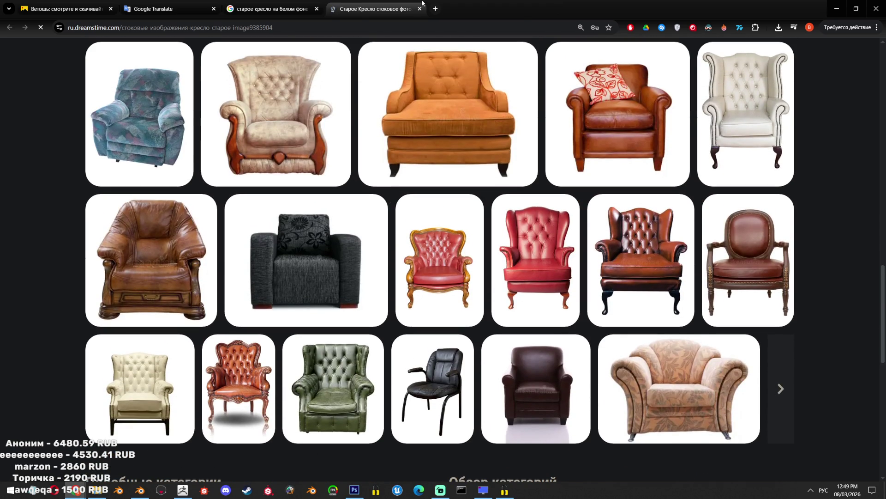
pyautogui.click(419, 8)
pyautogui.scroll(-3)
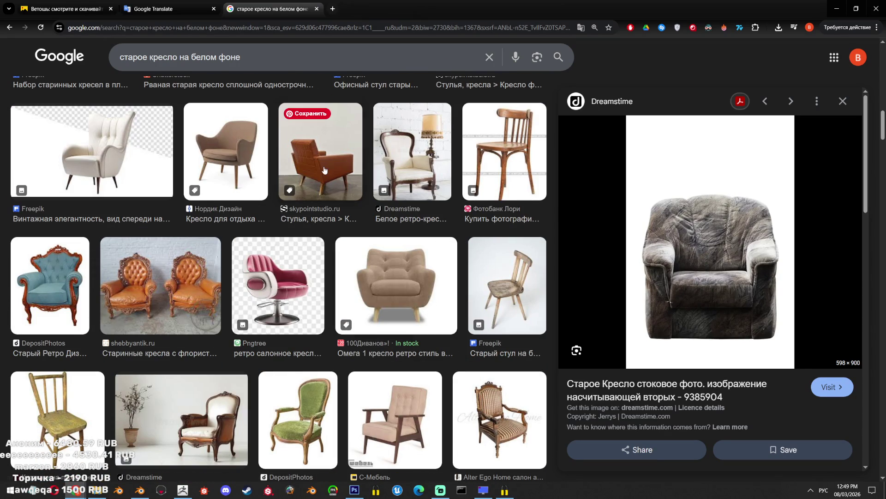
# Preview the skypointstudio orange leather armchair and a related orange armchair image
pyautogui.click(323, 169)
pyautogui.scroll(-3)
pyautogui.scroll(-3)
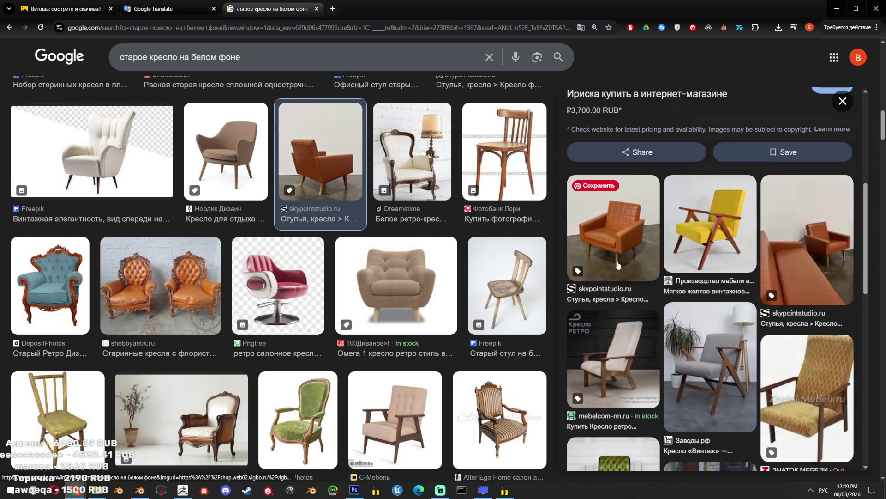
pyautogui.click(627, 292)
pyautogui.scroll(-3)
pyautogui.scroll(-3)
pyautogui.scroll(-3)
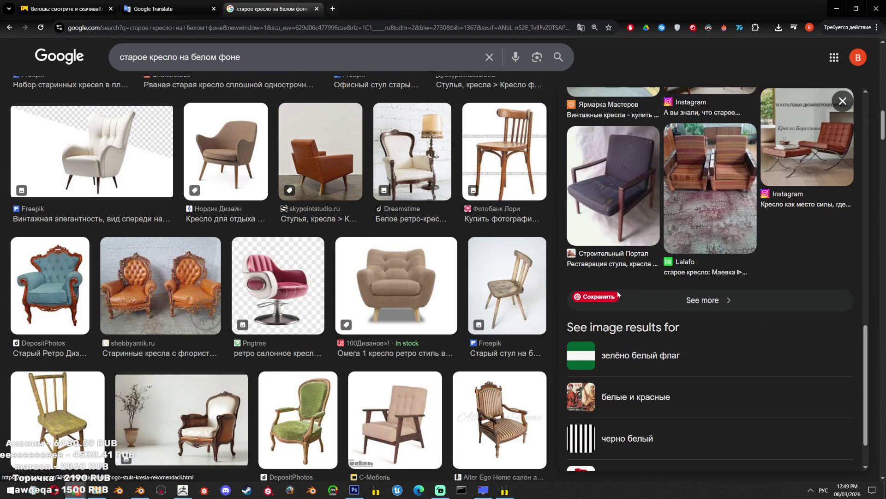
# Preview the Lalafo old armchair listing, then bring up the Hunyuan 3D window
pyautogui.click(708, 178)
pyautogui.scroll(-3)
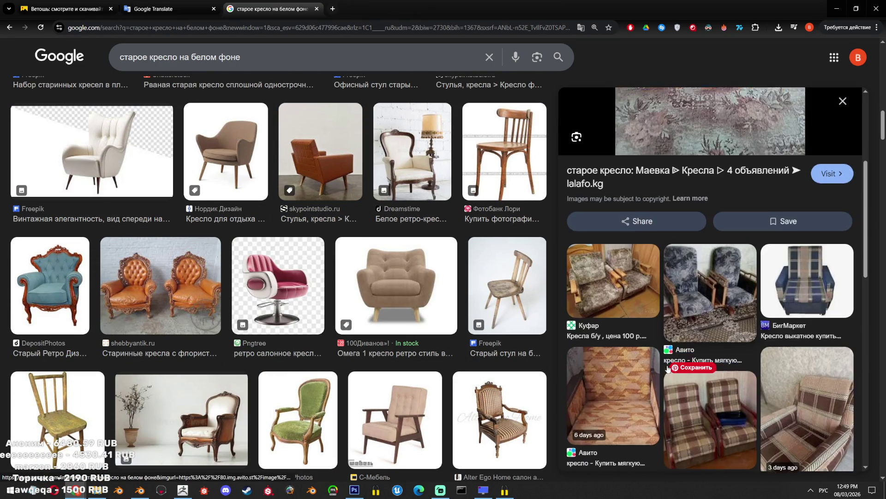
pyautogui.scroll(-3)
pyautogui.scroll(-3)
pyautogui.scroll(-3)
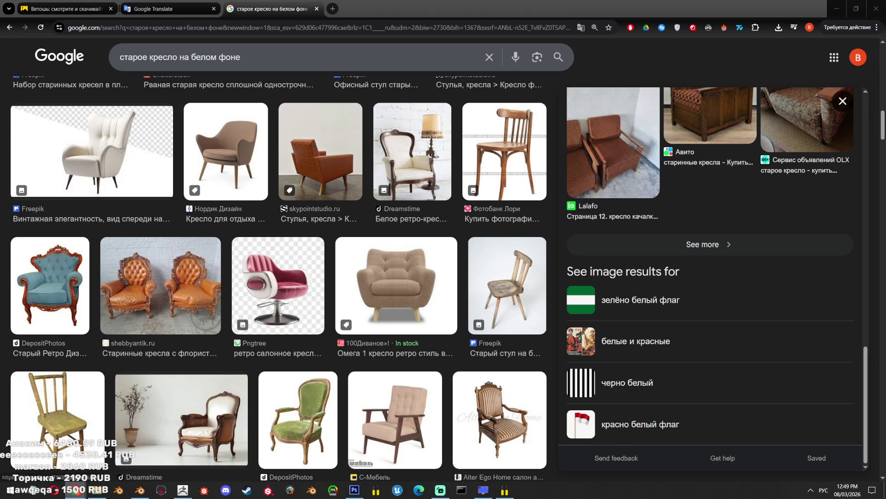
pyautogui.moveTo(98, 488)
pyautogui.click(101, 462)
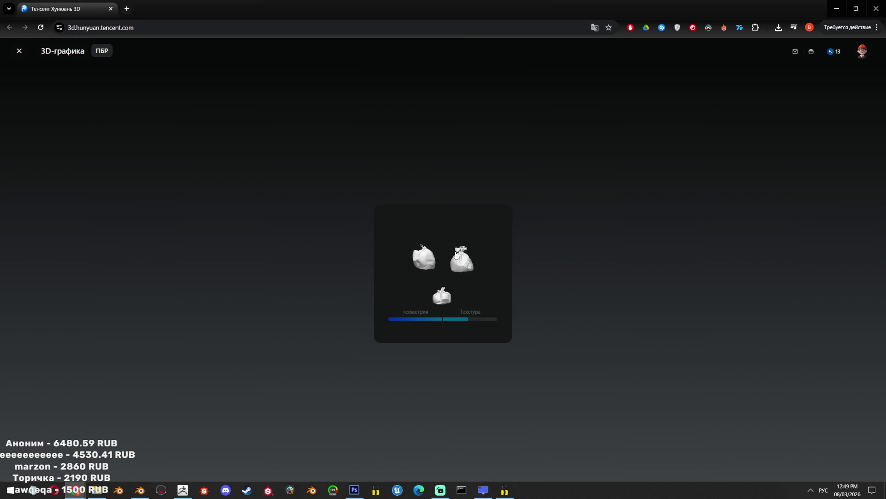
# Glance at the Photoshop trash-bag references, then return to the Google Images armchair results
pyautogui.click(354, 490)
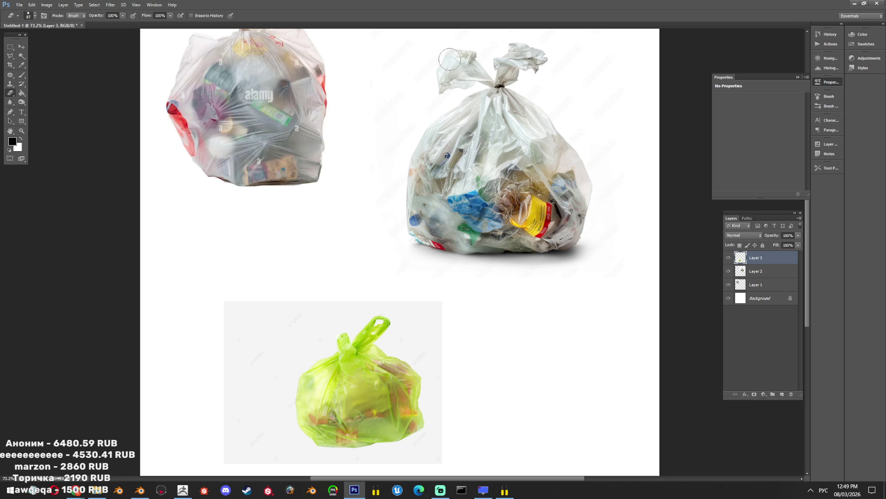
pyautogui.hotkey('alt', 'Tab')
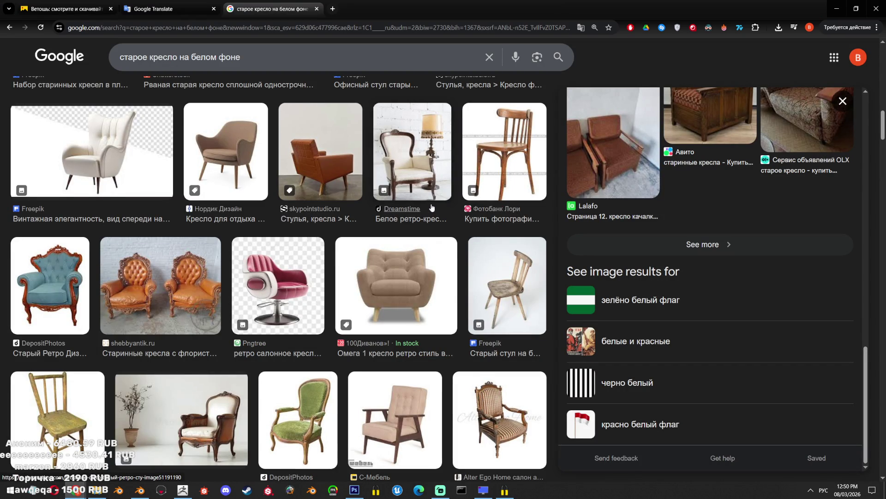
# Scroll the old-chair Google Images results and open the Shutterstock photo of old office chairs
pyautogui.scroll(-3)
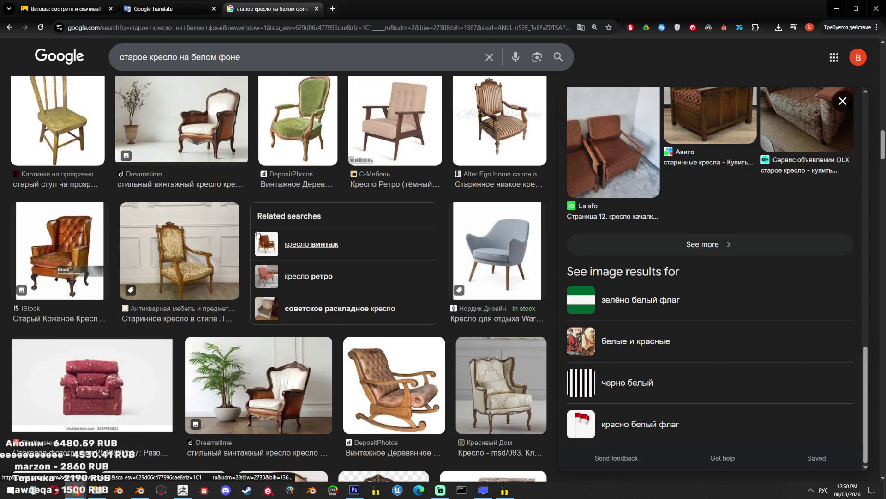
pyautogui.scroll(-3)
pyautogui.scroll(-3)
pyautogui.scroll(-3)
pyautogui.scroll(-3)
pyautogui.scroll(-3)
pyautogui.scroll(-3)
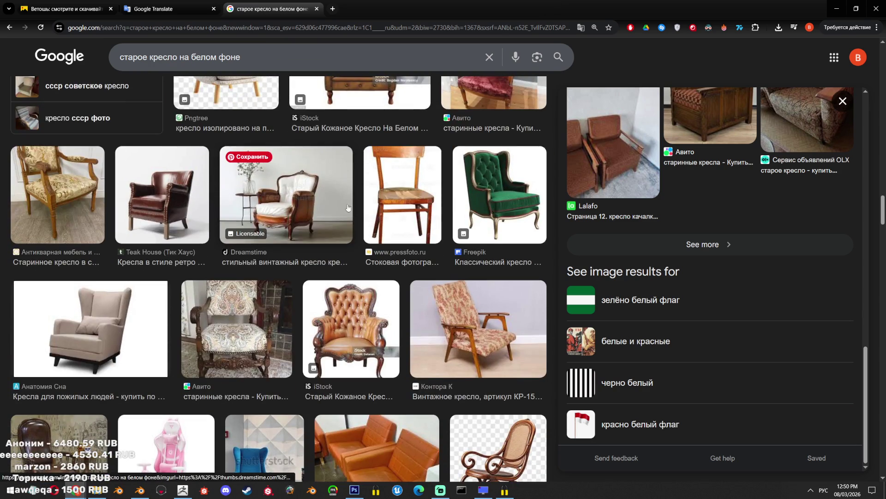
pyautogui.scroll(-3)
pyautogui.scroll(-3)
pyautogui.scroll(-3)
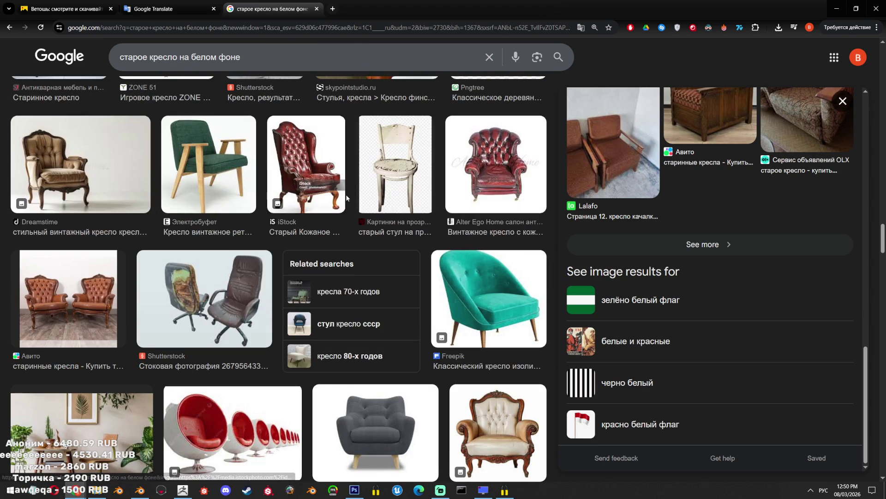
pyautogui.scroll(-3)
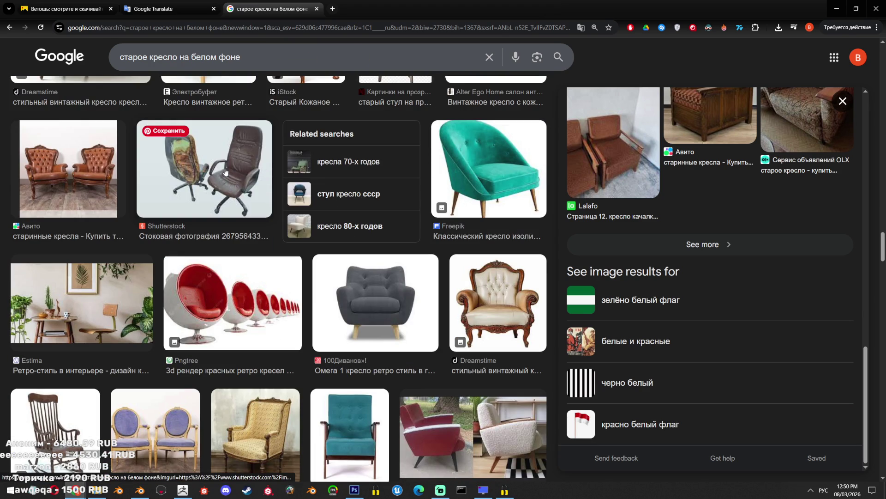
pyautogui.click(225, 171)
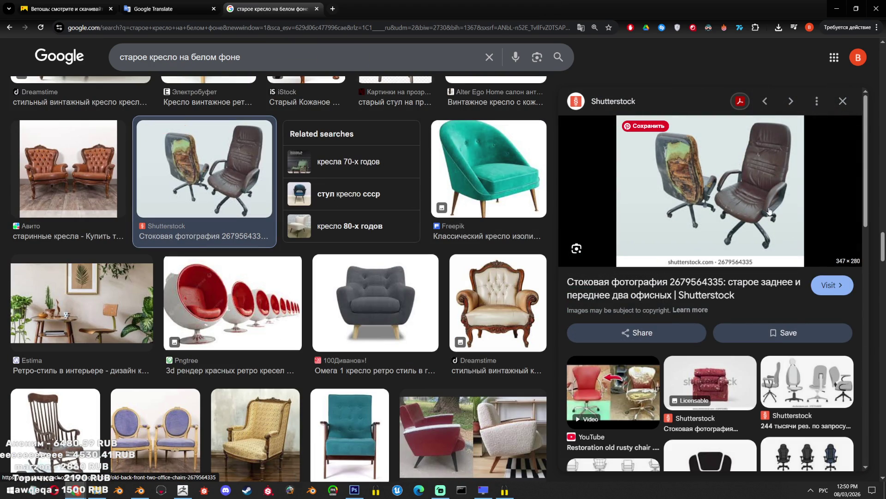
pyautogui.click(768, 209)
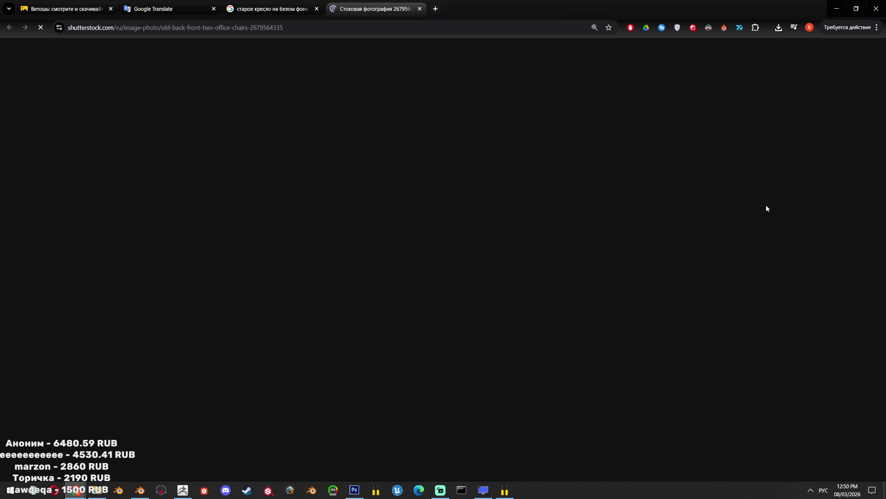
# Glance at the Shutterstock page, then browse further down the Google chair results
pyautogui.hotkey('ctrl', 'shift', 'Tab')
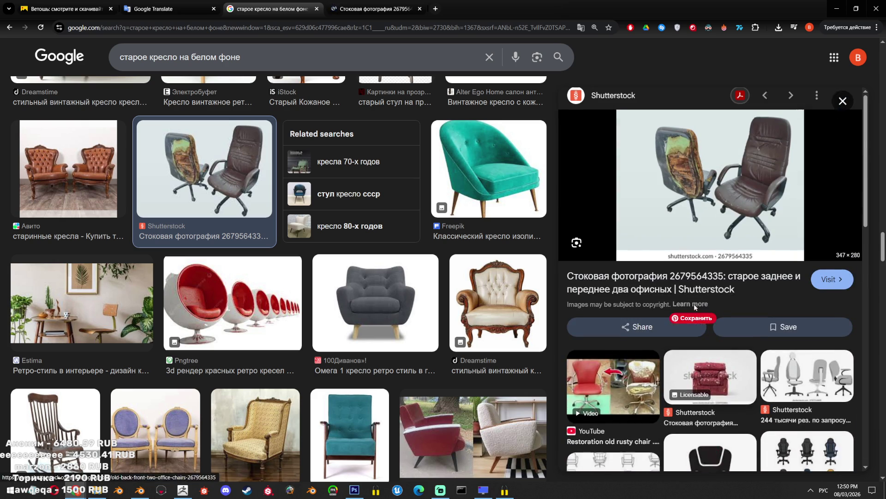
pyautogui.hotkey('ctrl', 'Tab')
pyautogui.hotkey('ctrl', 'shift', 'Tab')
pyautogui.scroll(-3)
pyautogui.scroll(-3)
pyautogui.scroll(-3)
pyautogui.scroll(-3)
pyautogui.scroll(-3)
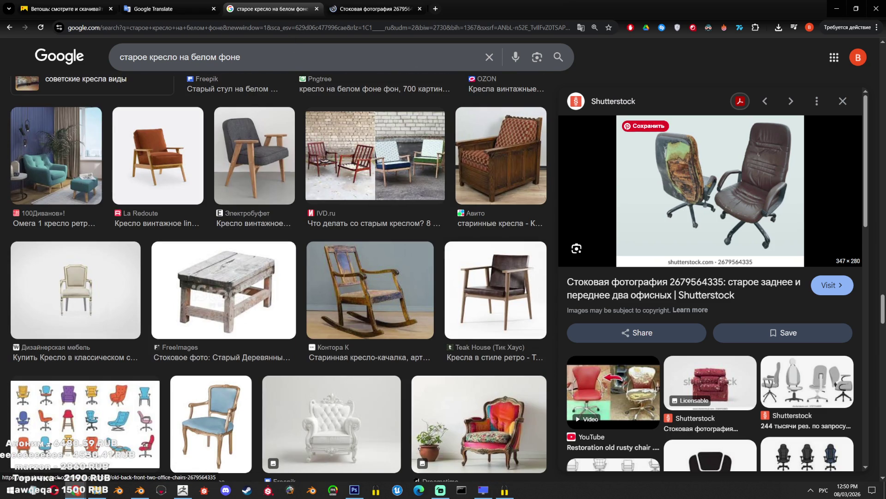
pyautogui.hotkey('alt', 'shift')
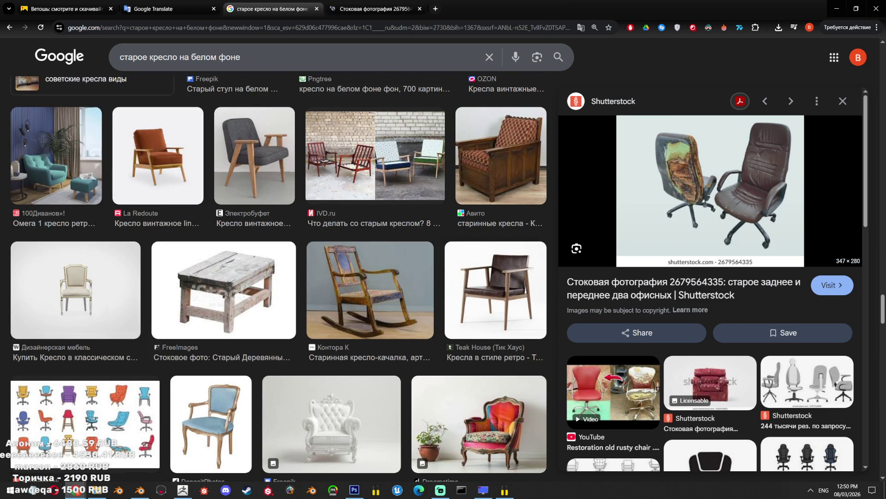
pyautogui.press('Tab')
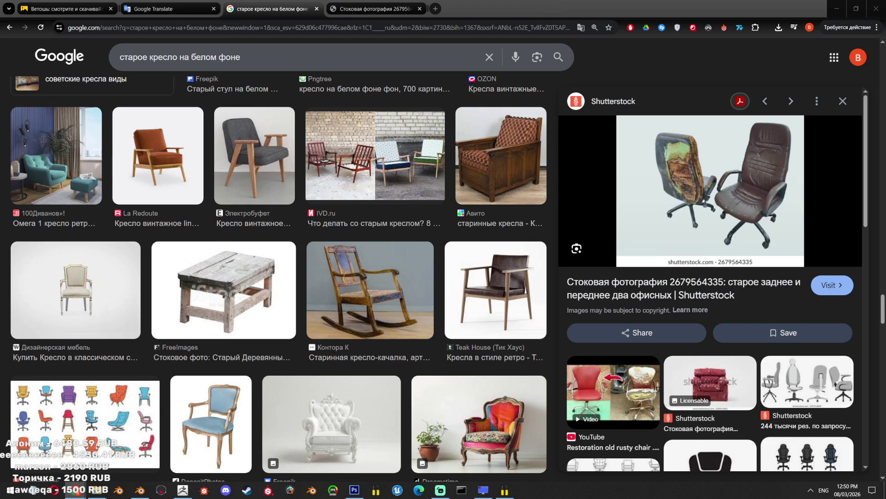
pyautogui.scroll(-3)
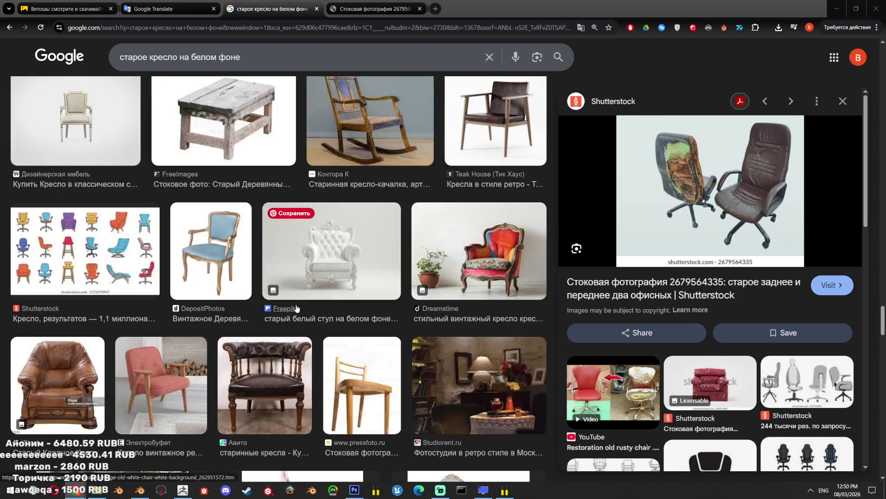
pyautogui.scroll(-3)
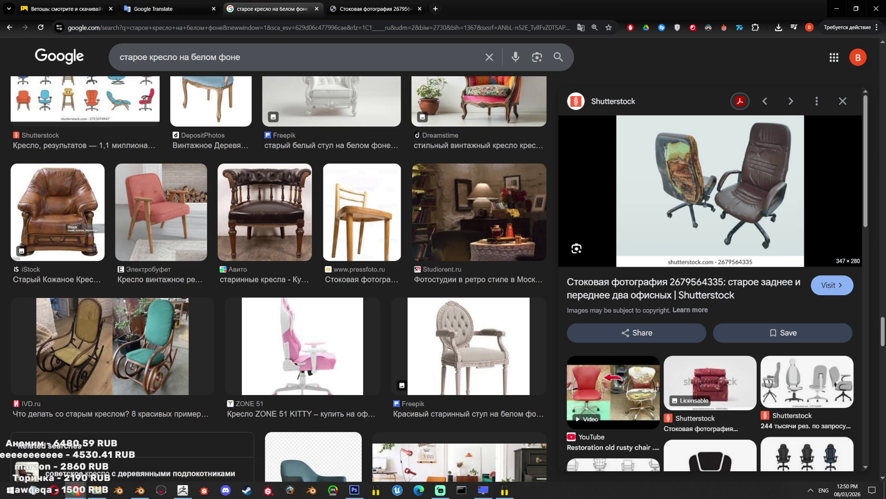
pyautogui.scroll(-3)
pyautogui.scroll(-3)
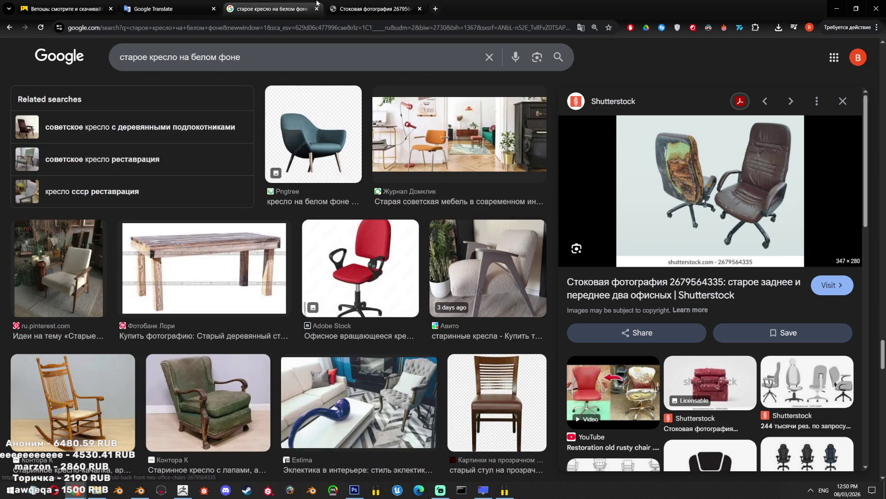
# Return to the Yandex Images tab with the 'ветошь' rag results
pyautogui.click(362, 3)
pyautogui.click(152, 8)
pyautogui.click(64, 9)
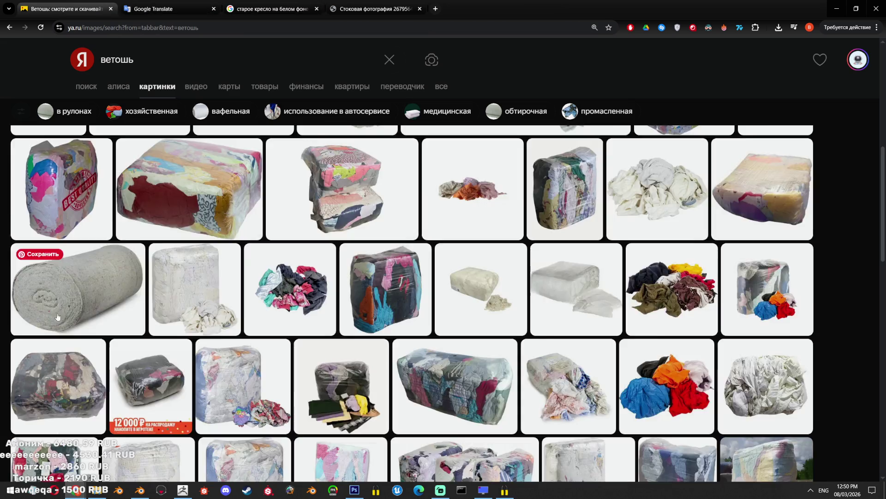
pyautogui.moveTo(76, 491)
pyautogui.click(217, 443)
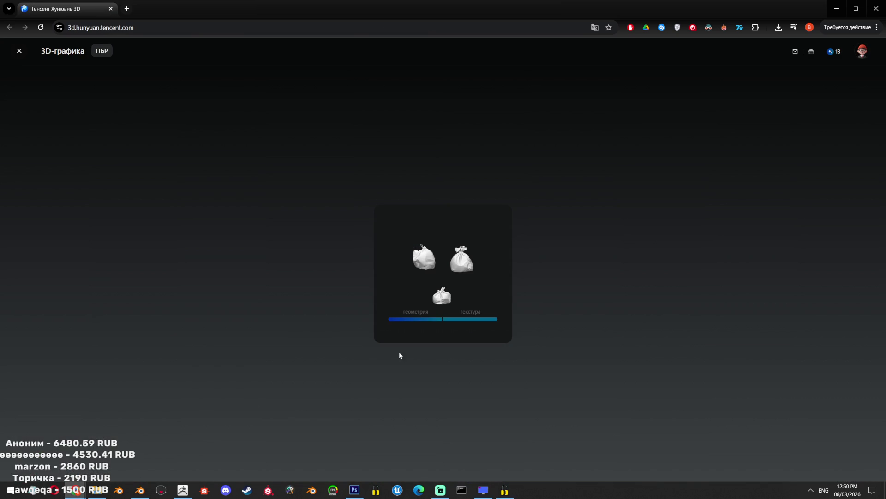
pyautogui.click(140, 489)
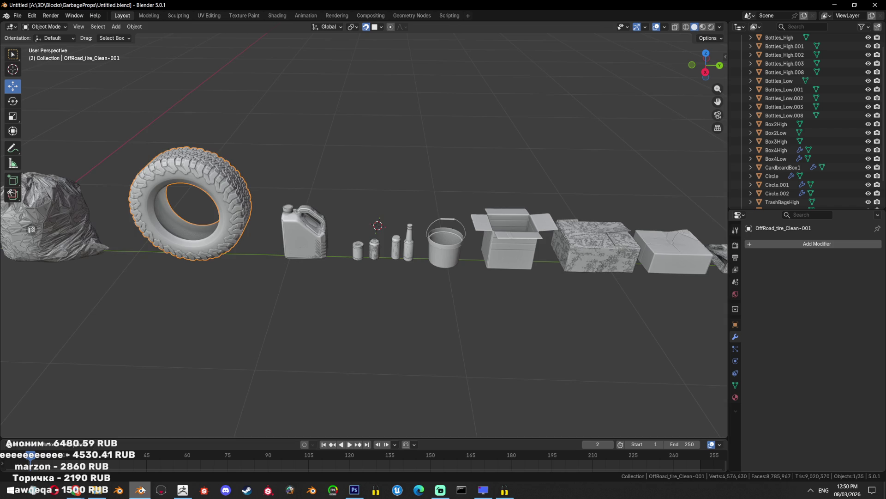
pyautogui.scroll(-3)
pyautogui.scroll(3)
pyautogui.click(398, 318)
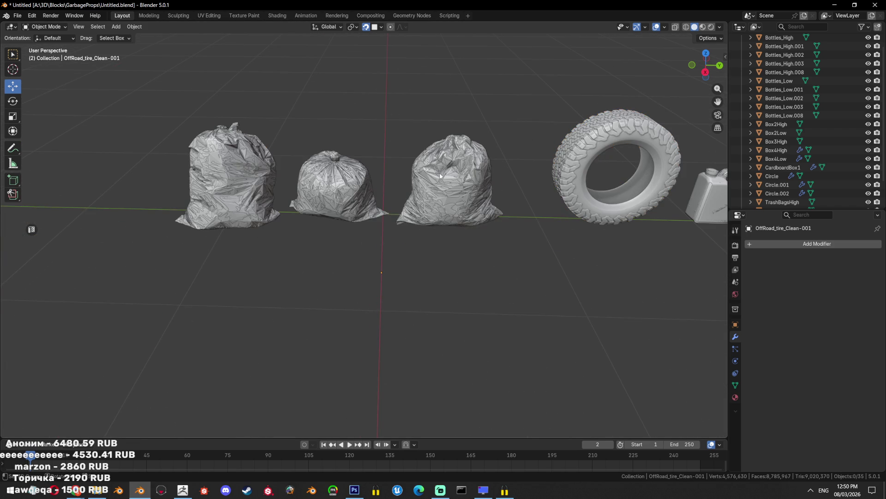
pyautogui.click(438, 184)
pyautogui.moveTo(439, 185); pyautogui.dragTo(394, 208)
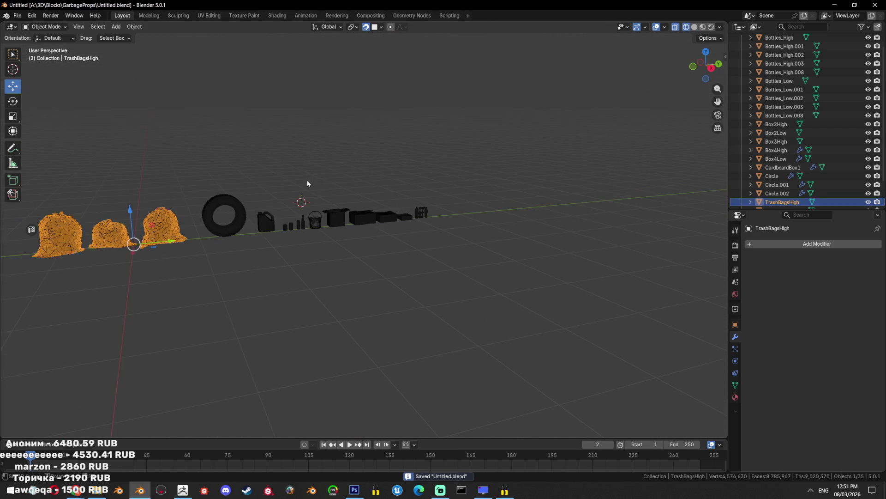
pyautogui.click(311, 180)
pyautogui.moveTo(311, 181); pyautogui.dragTo(442, 226)
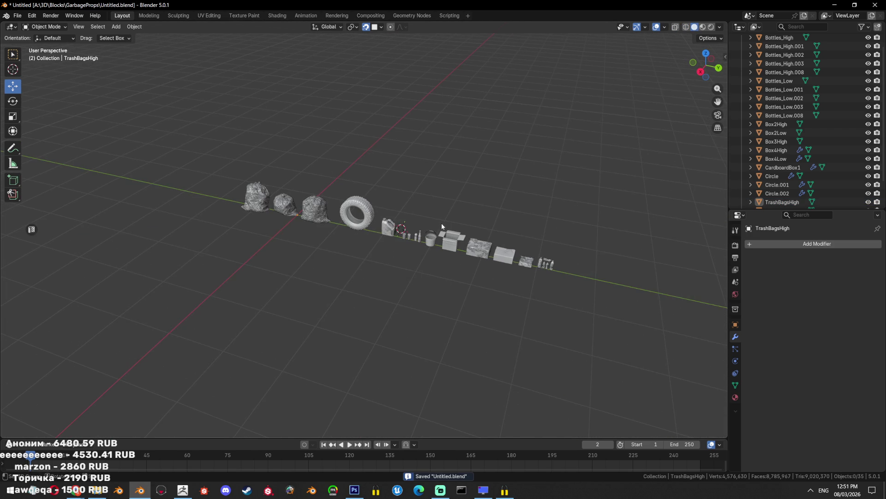
pyautogui.hotkey('alt', 'Tab')
pyautogui.hotkey('alt', 'Tab')
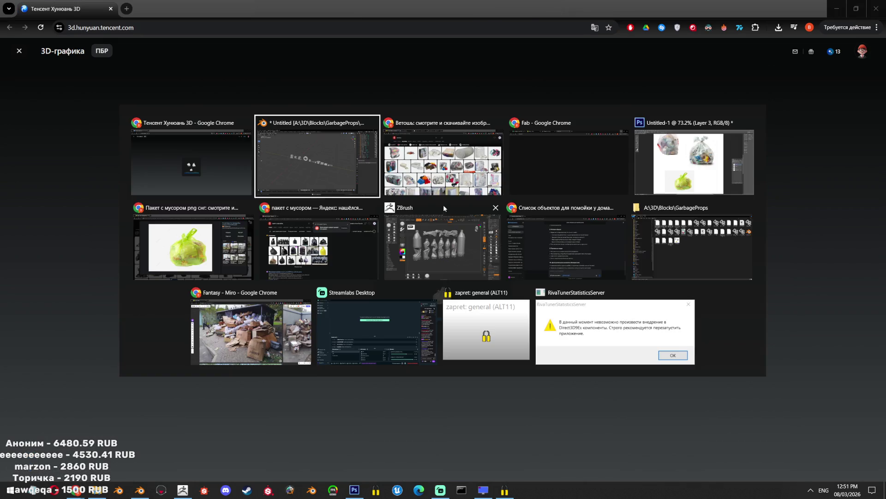
# Scroll through the Yandex 'ветошь' rag image results
pyautogui.scroll(-3)
pyautogui.scroll(-3)
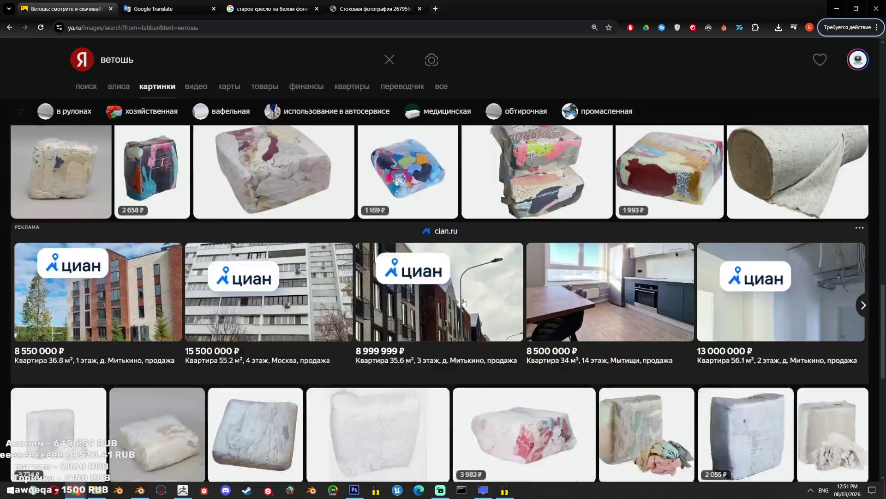
pyautogui.scroll(-3)
pyautogui.scroll(-3)
pyautogui.scroll(-3)
pyautogui.scroll(-3)
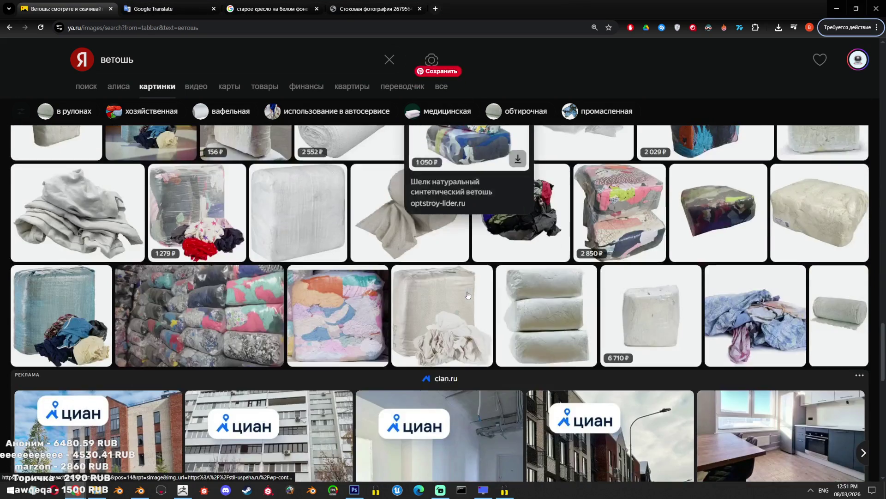
pyautogui.scroll(-3)
pyautogui.scroll(-3)
pyautogui.scroll(3)
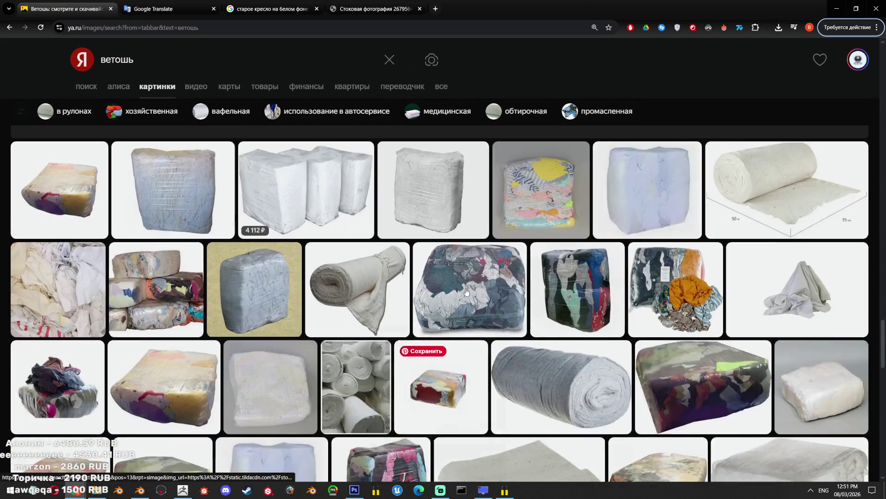
pyautogui.scroll(-3)
pyautogui.scroll(3)
pyautogui.scroll(3)
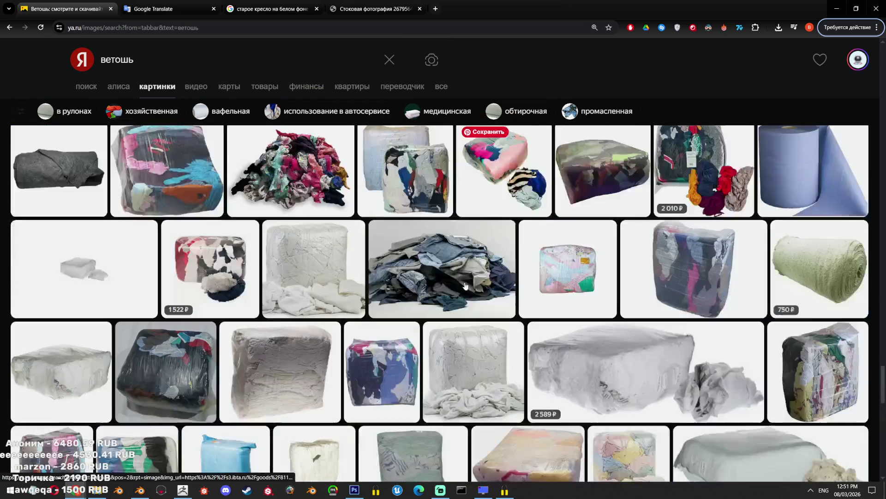
pyautogui.scroll(3)
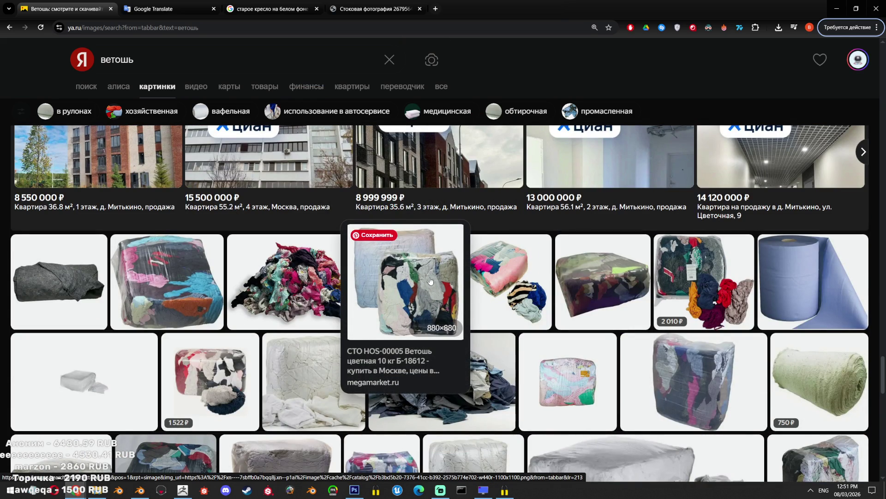
pyautogui.scroll(-3)
pyautogui.scroll(-3)
pyautogui.scroll(-3)
pyautogui.scroll(-3)
pyautogui.scroll(-3)
pyautogui.scroll(-3)
pyautogui.scroll(-3)
pyautogui.scroll(-3)
pyautogui.scroll(-3)
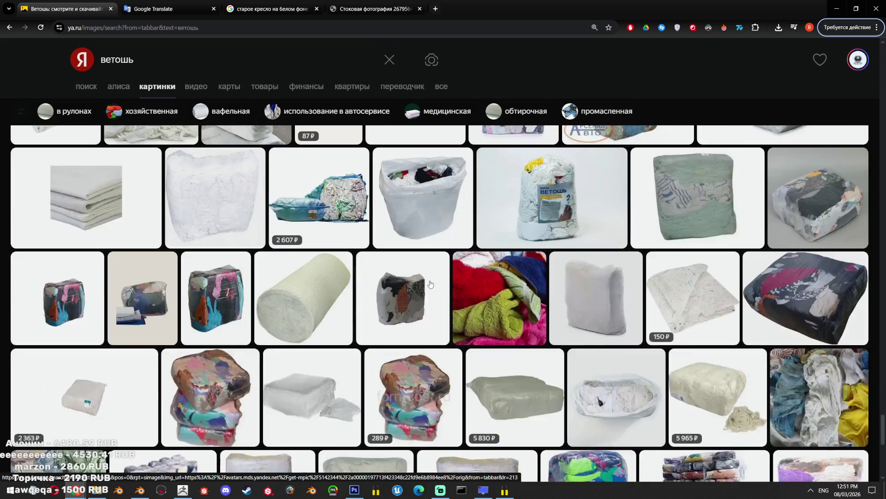
pyautogui.scroll(-3)
pyautogui.scroll(-3)
pyautogui.scroll(-3)
pyautogui.scroll(-3)
pyautogui.scroll(-3)
pyautogui.scroll(-3)
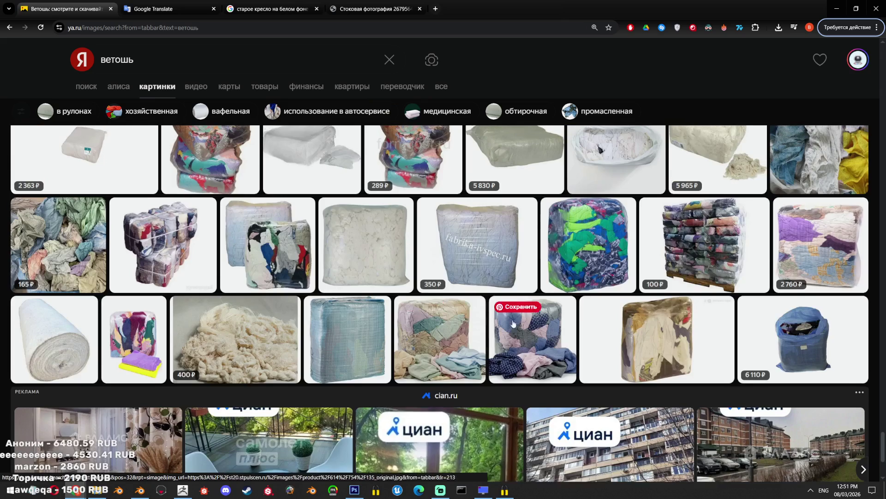
# Load more rag results with 'Показать ещё', browse them, and focus the search box
pyautogui.click(468, 403)
pyautogui.scroll(-3)
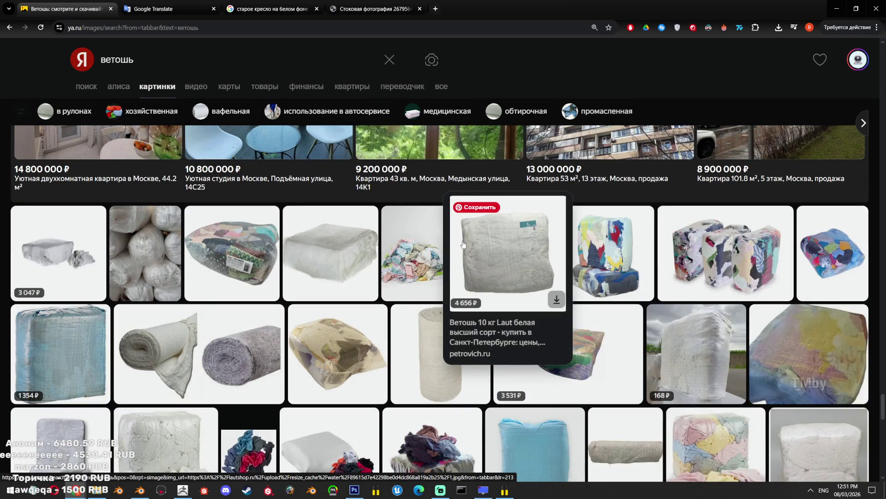
pyautogui.scroll(-3)
pyautogui.scroll(-3)
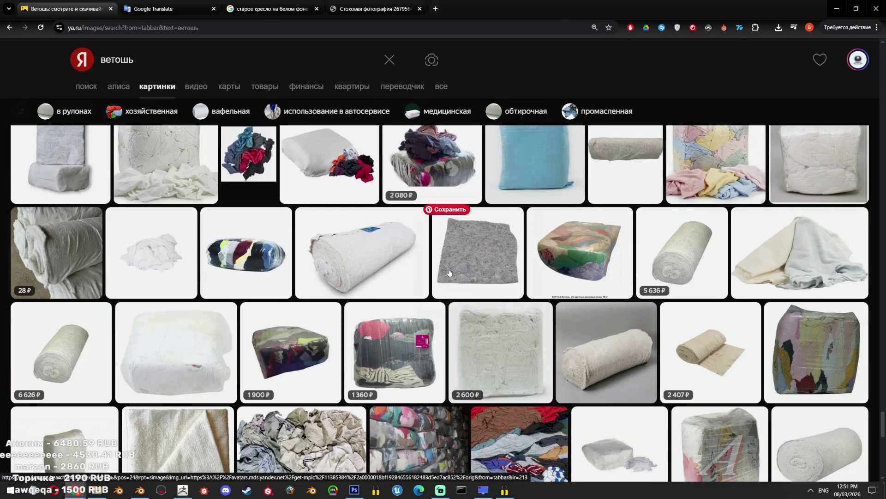
pyautogui.scroll(-3)
pyautogui.scroll(-3)
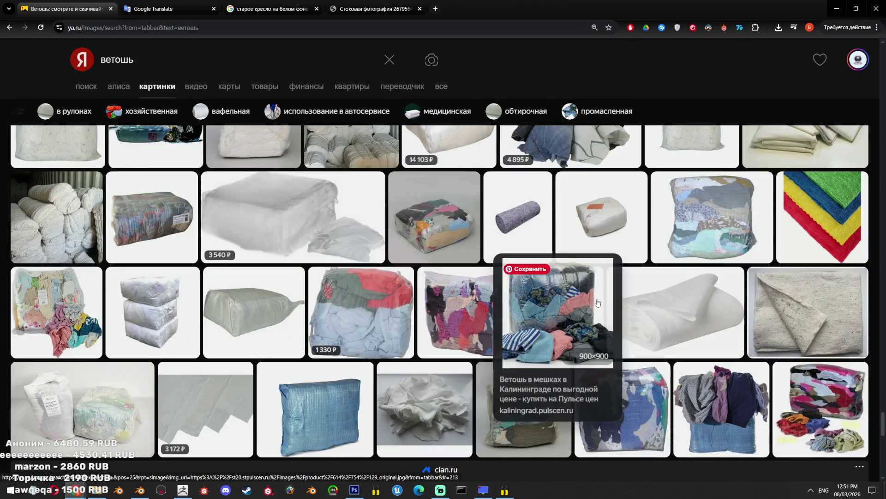
pyautogui.scroll(-3)
pyautogui.scroll(-3)
pyautogui.scroll(-3)
pyautogui.scroll(-3)
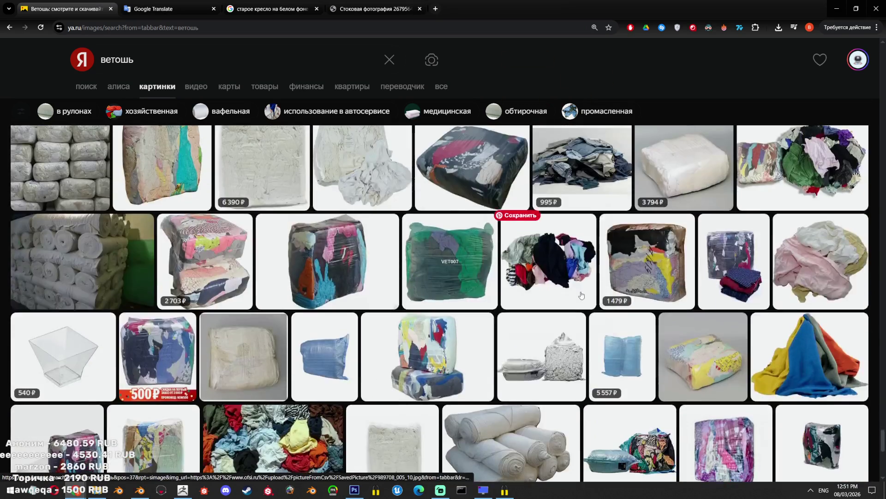
pyautogui.scroll(-3)
pyautogui.scroll(-3)
pyautogui.scroll(3)
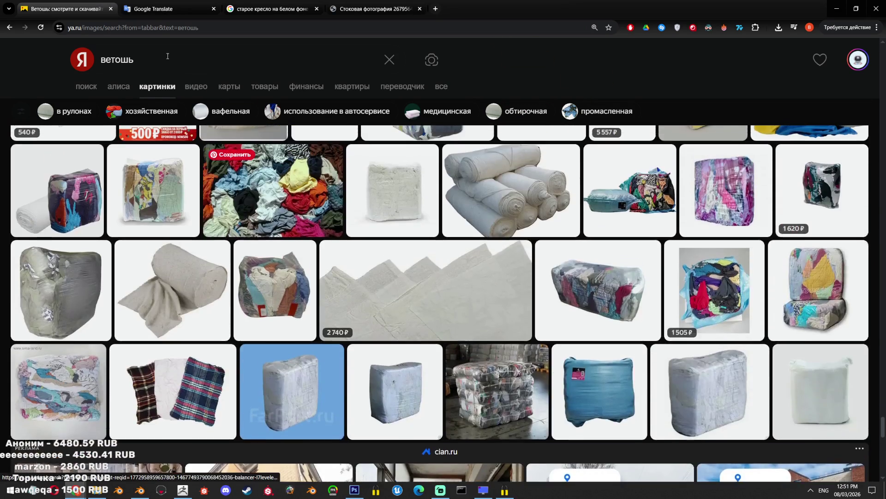
pyautogui.click(76, 58)
# Search Yandex Images for 'куча тряпья' and open the Pile Of Clothes image
pyautogui.write('куча тряпья')
pyautogui.press('Return')
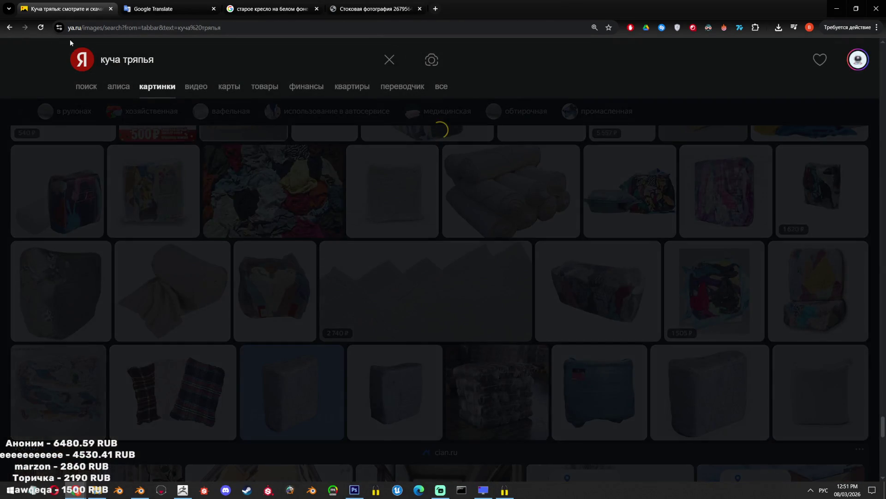
pyautogui.click(326, 280)
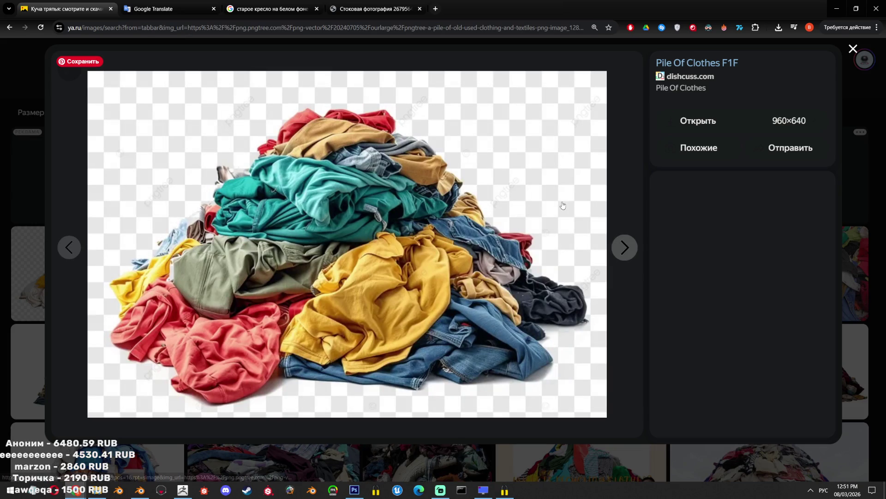
# Save the Pile Of Clothes picture as a PNG in Downloads, then edit the query
pyautogui.rightClick(401, 199)
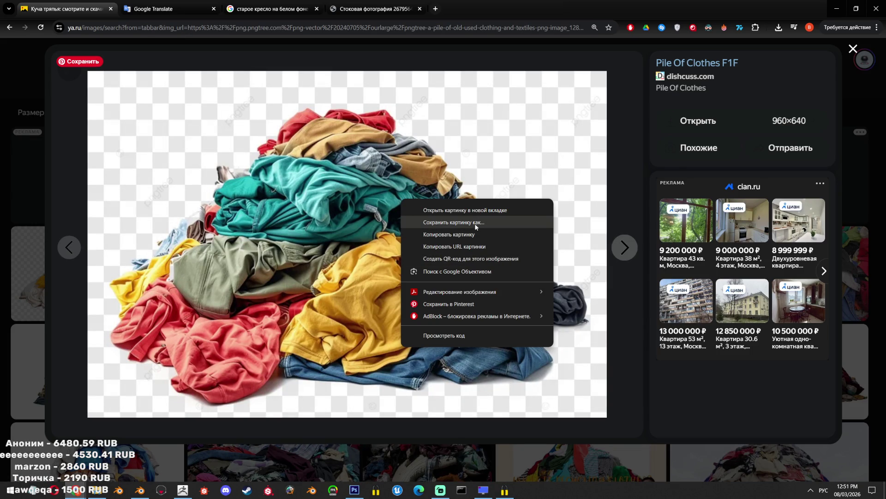
pyautogui.click(475, 222)
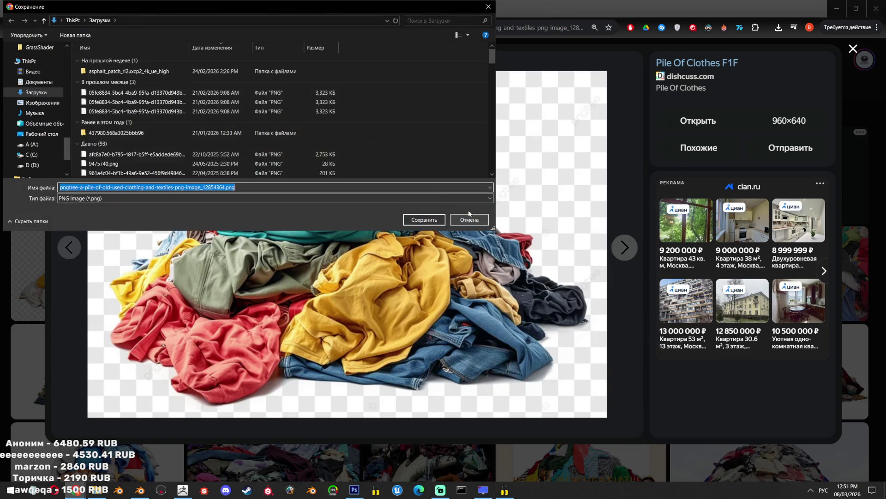
pyautogui.click(420, 218)
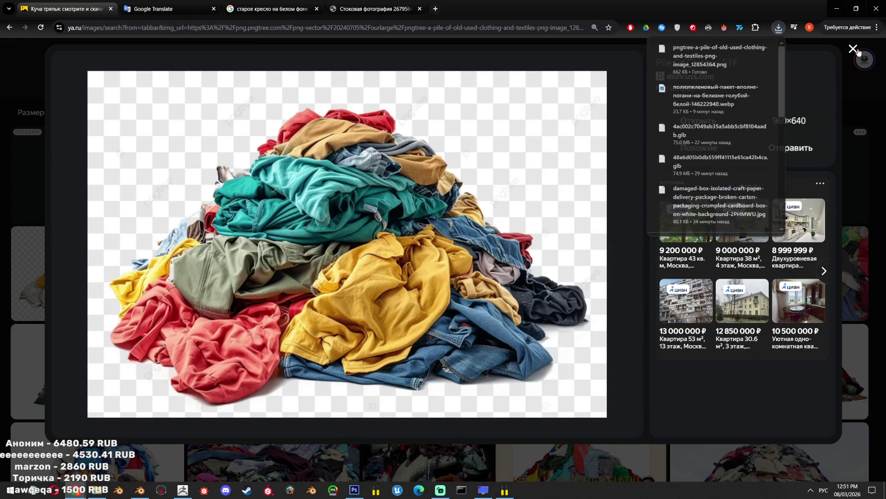
pyautogui.press('Escape')
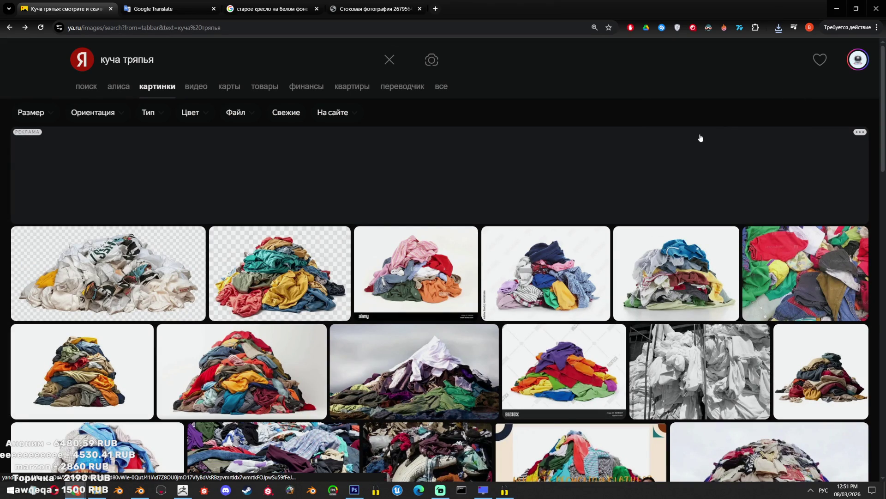
pyautogui.scroll(-3)
pyautogui.scroll(3)
pyautogui.click(262, 60)
# Search 'куча тряпья плоская' and flip through several flat rag-pile images in the viewer
pyautogui.write('пло')
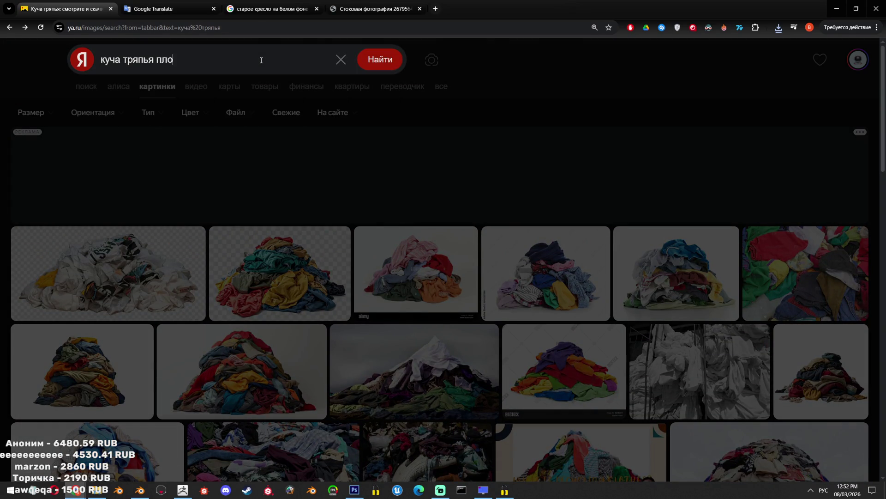
pyautogui.write('ская')
pyautogui.press('Return')
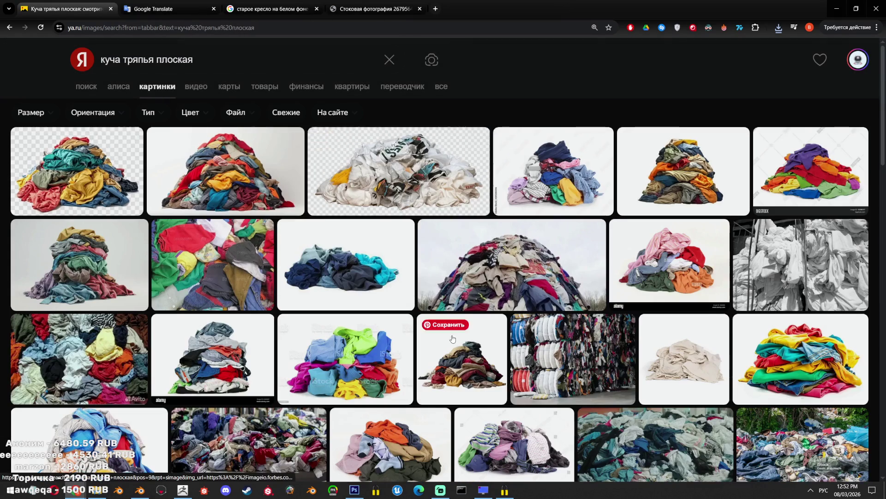
pyautogui.scroll(-3)
pyautogui.click(378, 244)
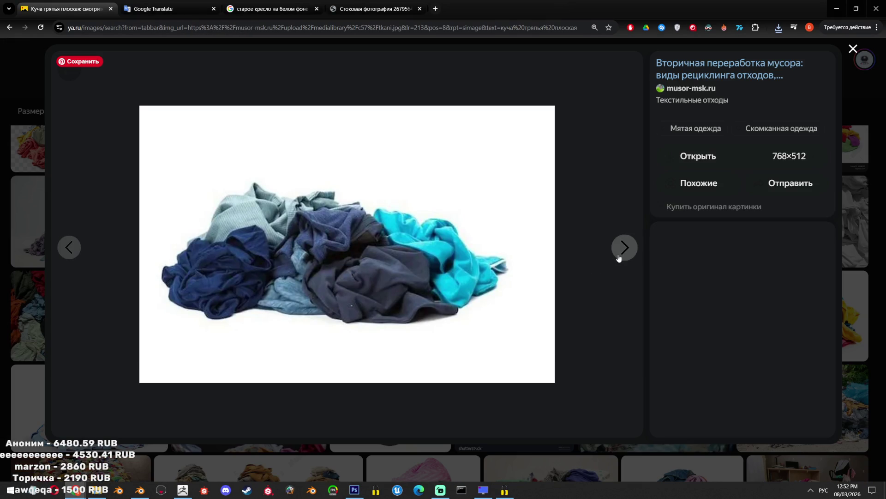
pyautogui.click(619, 258)
pyautogui.click(619, 259)
pyautogui.click(620, 258)
pyautogui.click(620, 256)
pyautogui.click(620, 256)
pyautogui.press('Escape')
# Scroll the flat rag-pile results, then switch to the Hunyuan 3D window
pyautogui.scroll(-3)
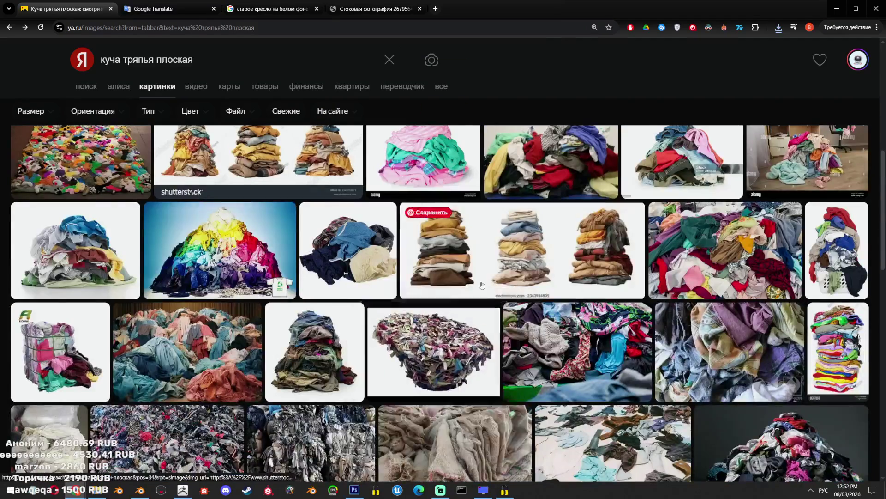
pyautogui.scroll(-3)
pyautogui.scroll(-3)
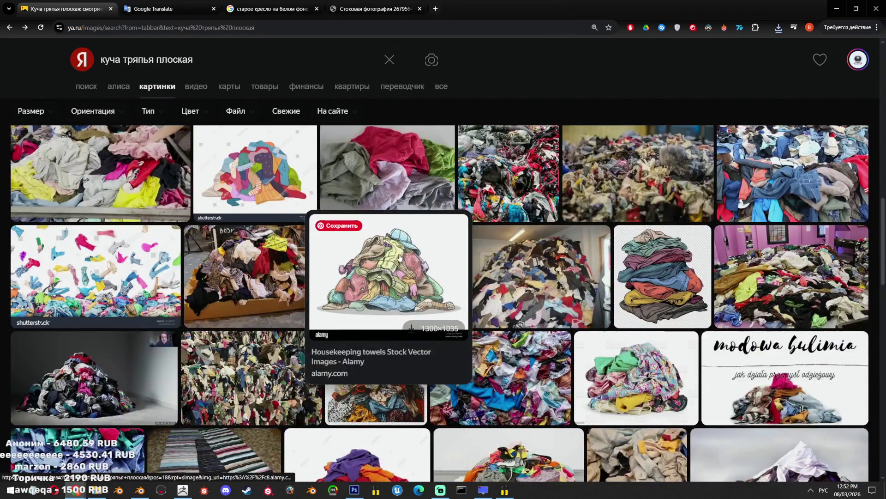
pyautogui.scroll(3)
pyautogui.scroll(3)
pyautogui.scroll(3)
pyautogui.scroll(3)
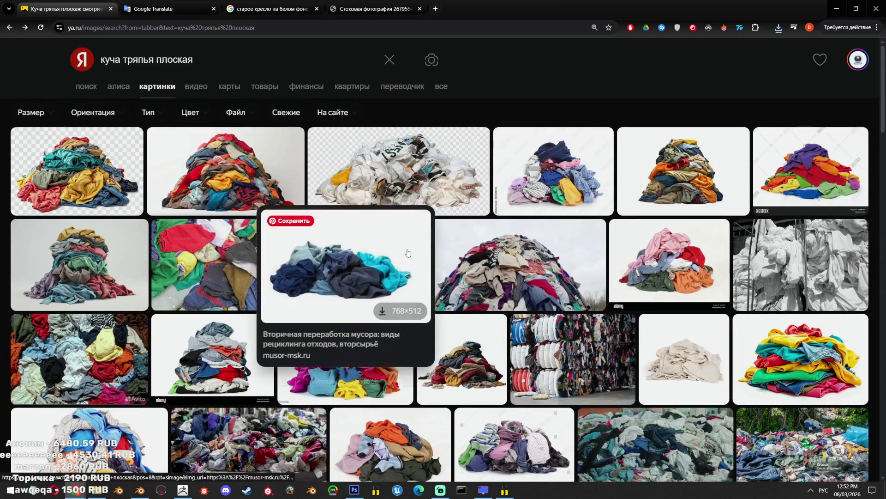
pyautogui.hotkey('alt', 'Tab')
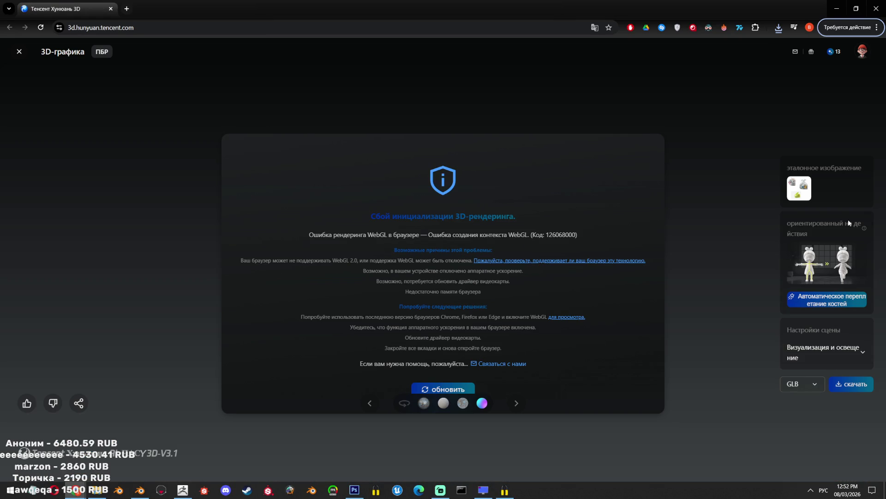
# Download the Hunyuan-generated model as a GLB and save the Blender scene
pyautogui.click(853, 384)
pyautogui.hotkey('alt', 'Tab')
pyautogui.scroll(-3)
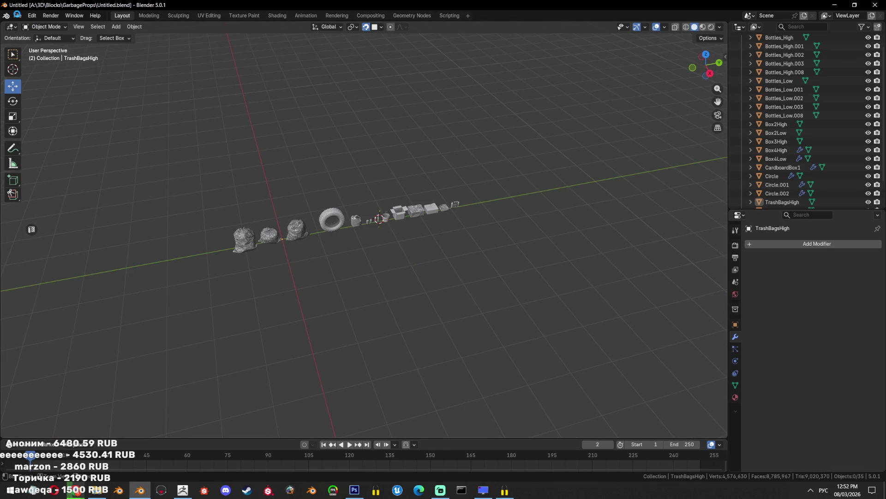
pyautogui.hotkey('ctrl', 's')
pyautogui.click(17, 14)
pyautogui.moveTo(46, 138)
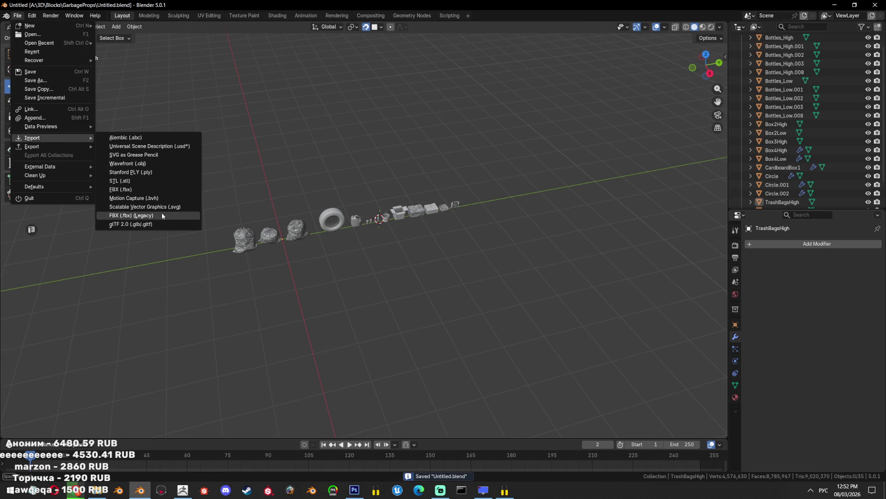
# Move the newest GLB from Downloads, sorted by date, into A:\3D\Blocks\GarbageProps
pyautogui.click(91, 491)
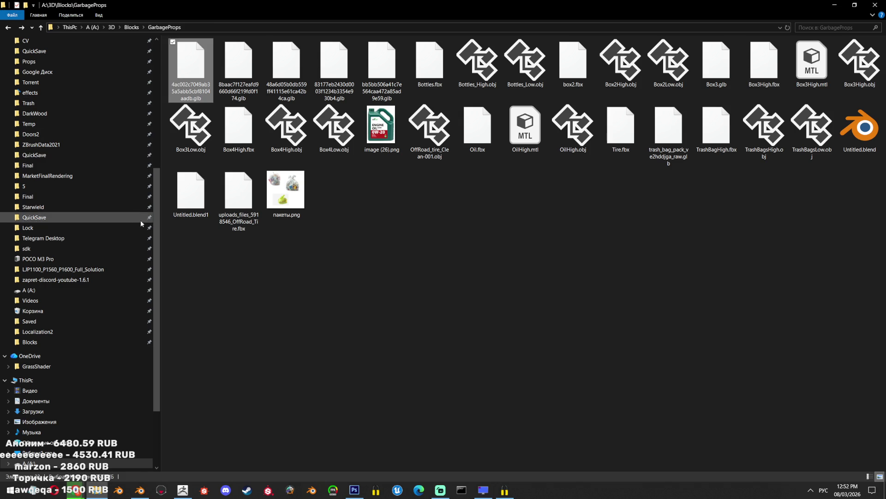
pyautogui.scroll(3)
pyautogui.click(64, 57)
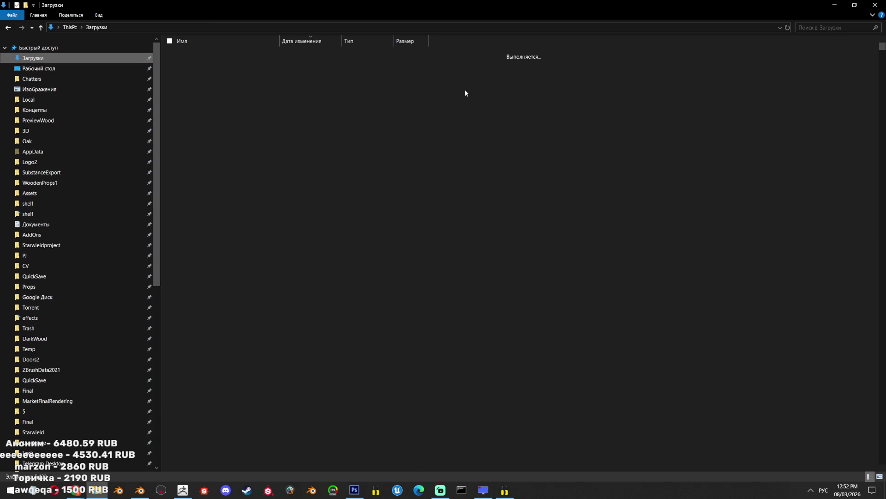
pyautogui.click(300, 66)
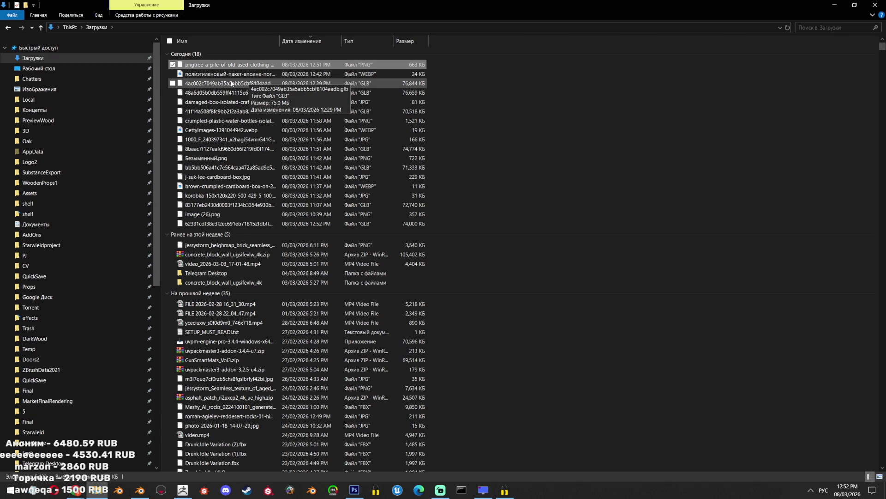
pyautogui.click(303, 40)
pyautogui.click(303, 41)
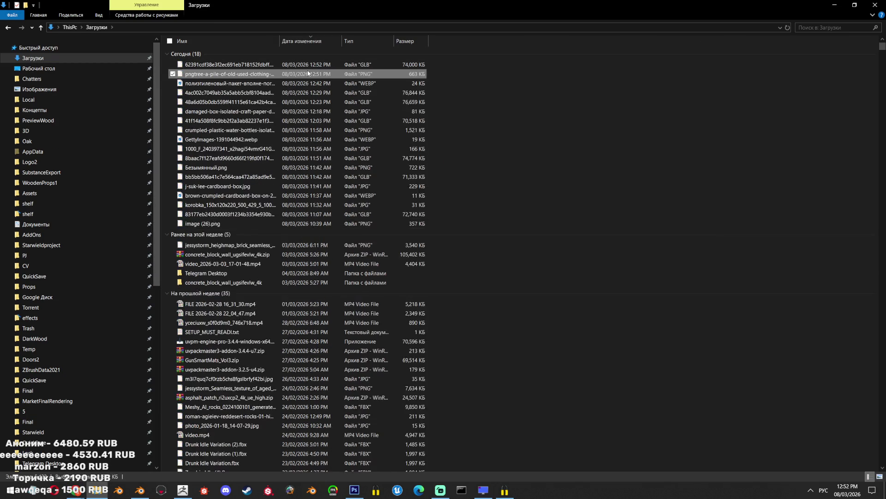
pyautogui.click(305, 64)
pyautogui.hotkey('ctrl', 'c')
pyautogui.click(7, 27)
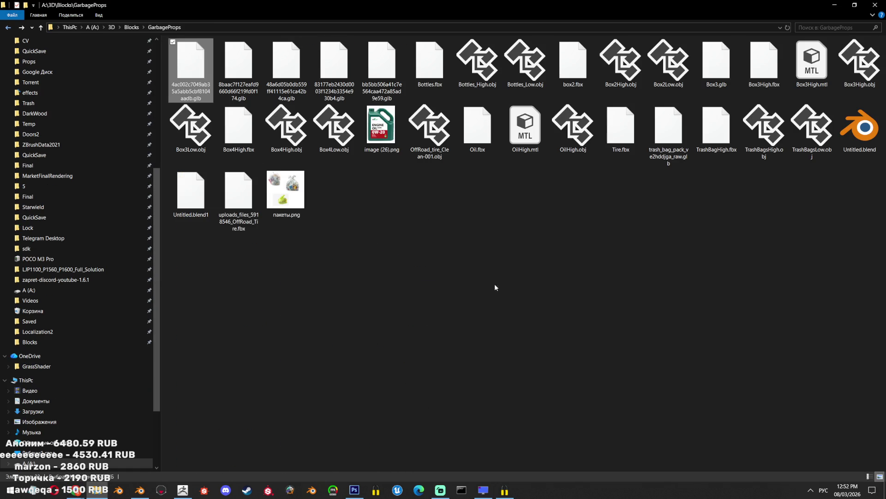
pyautogui.hotkey('ctrl', 'v')
# Return to Blender and bring up the File menu's import options
pyautogui.click(140, 489)
pyautogui.click(11, 26)
pyautogui.click(17, 16)
pyautogui.moveTo(66, 140)
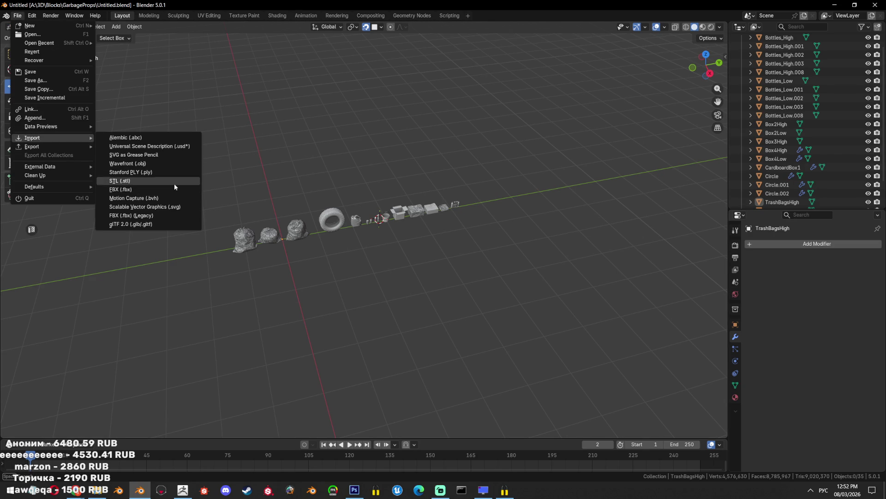
# Import the newest garbage-bag GLB via glTF 2.0 and frame it in the viewport
pyautogui.click(161, 227)
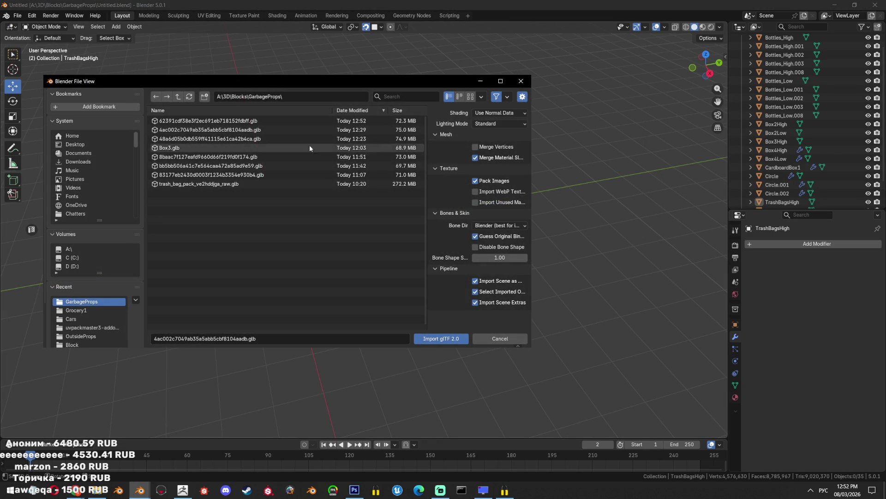
pyautogui.doubleClick(266, 121)
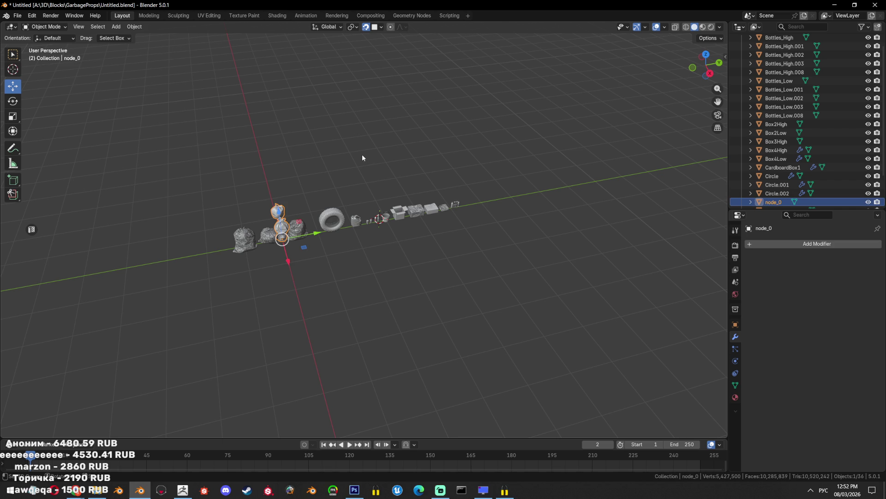
pyautogui.moveTo(362, 154); pyautogui.dragTo(387, 298)
pyautogui.press('KP_Decimal')
pyautogui.scroll(-3)
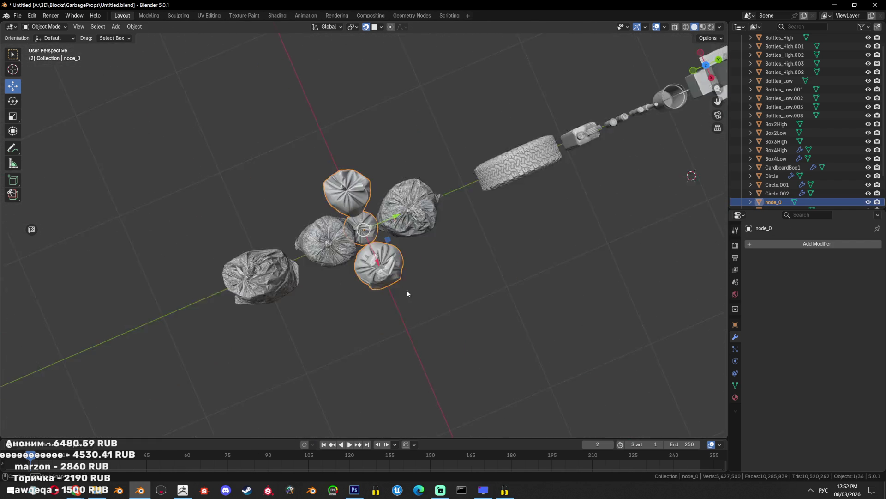
pyautogui.scroll(-3)
# Move and rotate the three bags to the end of the prop line, checking from the side
pyautogui.press('g')
pyautogui.click(429, 270)
pyautogui.scroll(3)
pyautogui.press('r')
pyautogui.click(486, 234)
pyautogui.press('KP_3')
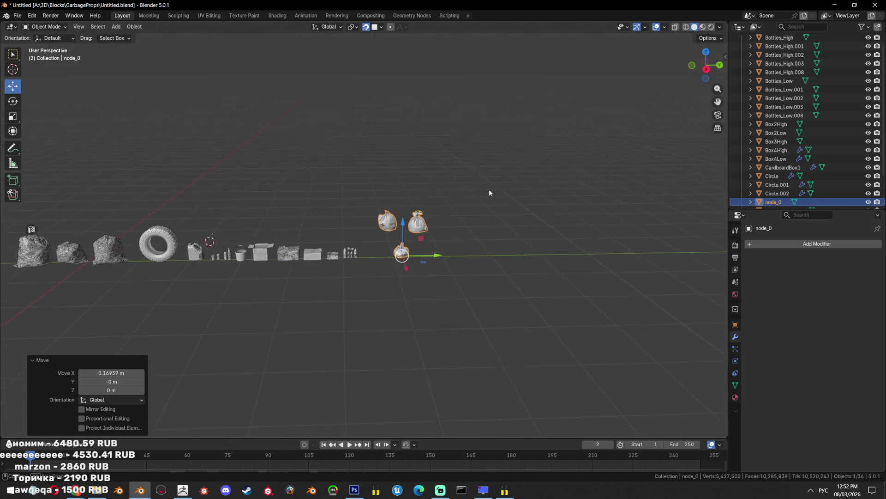
pyautogui.press('KP_Decimal')
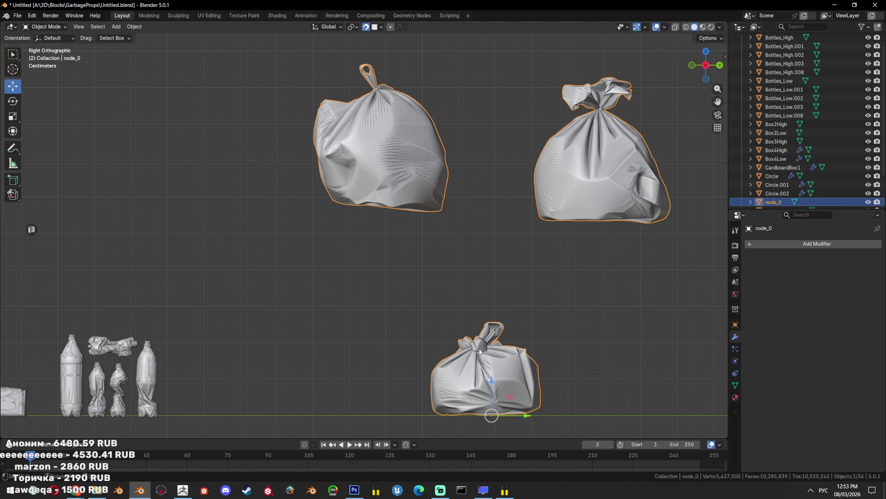
# Inspect the bags' mesh in Edit Mode, then return to Object Mode
pyautogui.press('Tab')
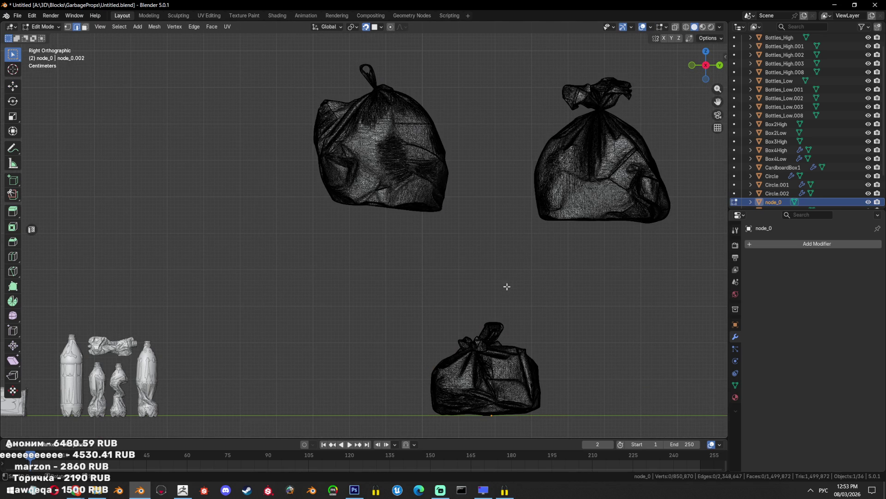
pyautogui.scroll(-3)
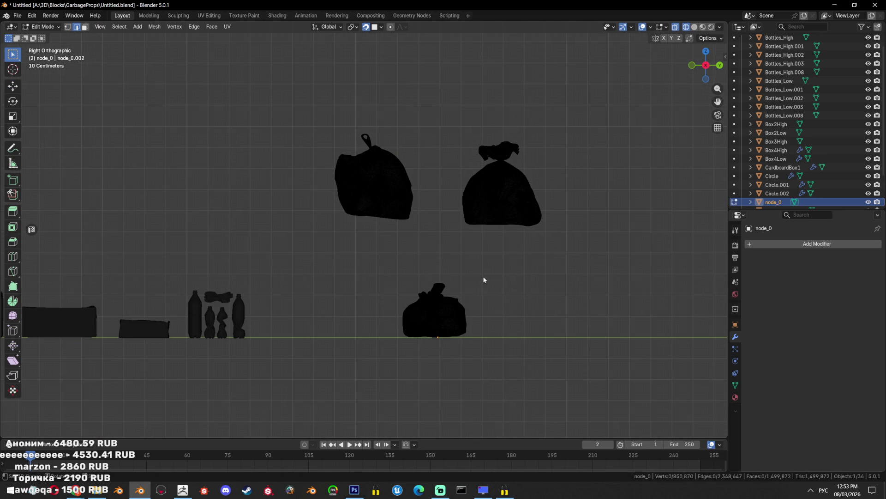
pyautogui.press('Tab')
pyautogui.click(21, 17)
# Cancel the accidental FBX import and close the File menu
pyautogui.moveTo(66, 140)
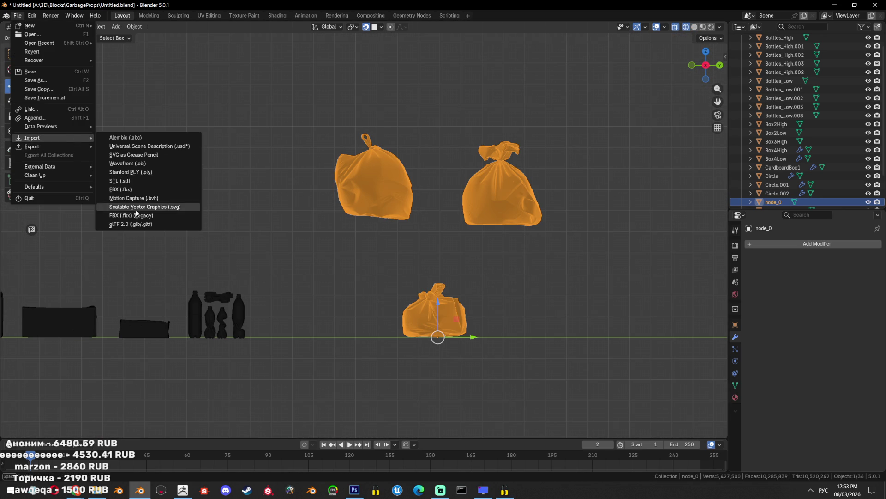
pyautogui.click(132, 194)
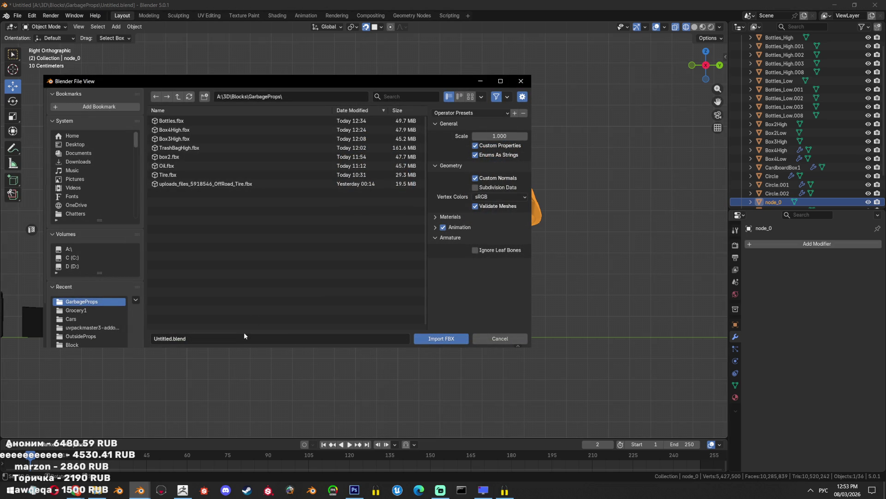
pyautogui.click(487, 338)
pyautogui.click(18, 15)
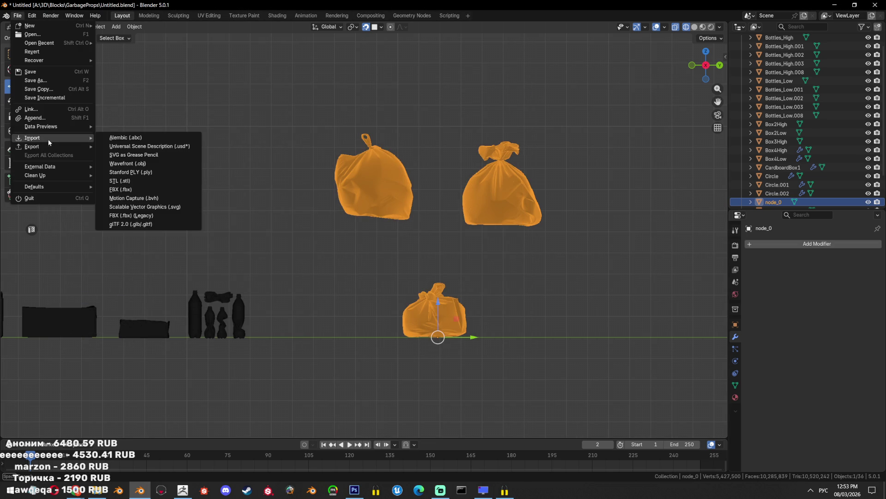
pyautogui.press('Escape')
# Export the selected garbage bags as an FBX file, then switch over to ZBrush
pyautogui.click(21, 15)
pyautogui.moveTo(53, 153)
pyautogui.click(141, 214)
pyautogui.write('Packing.fbx')
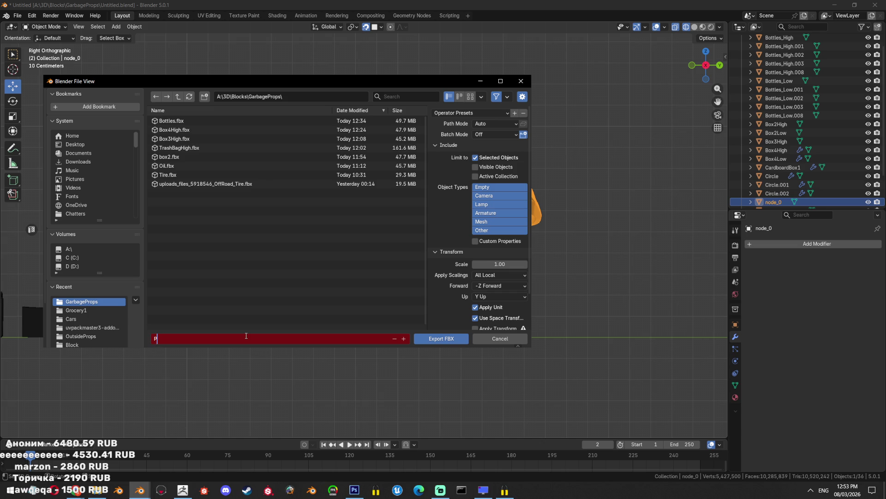
pyautogui.click(442, 338)
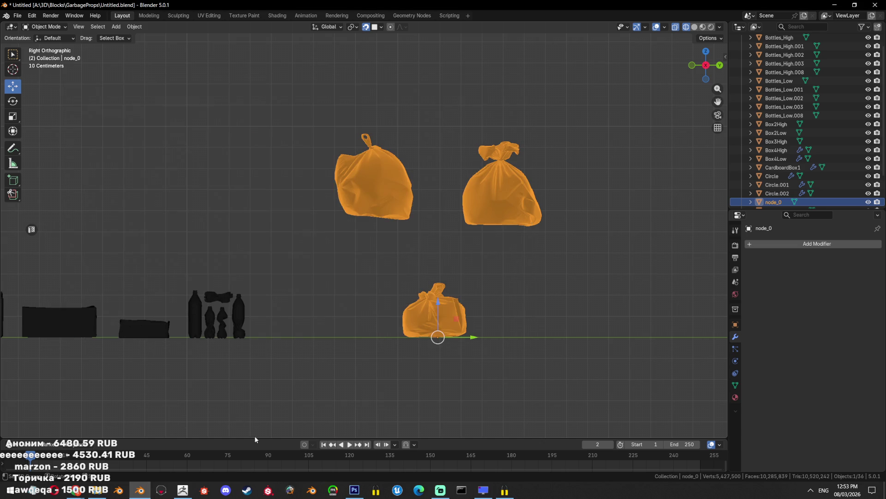
pyautogui.click(182, 490)
pyautogui.click(851, 135)
pyautogui.write('pac')
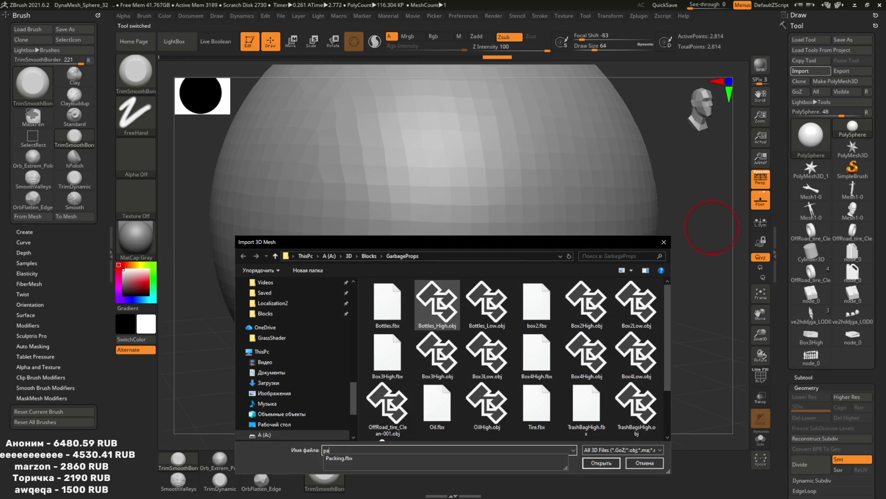
# Import the suggested Packing.fbx garbage bags into ZBrush
pyautogui.press('Down')
pyautogui.press('Return')
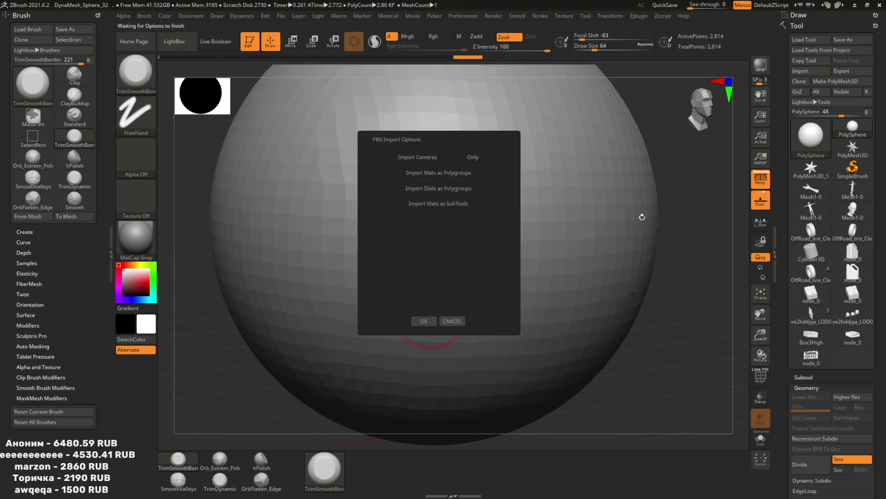
pyautogui.click(448, 319)
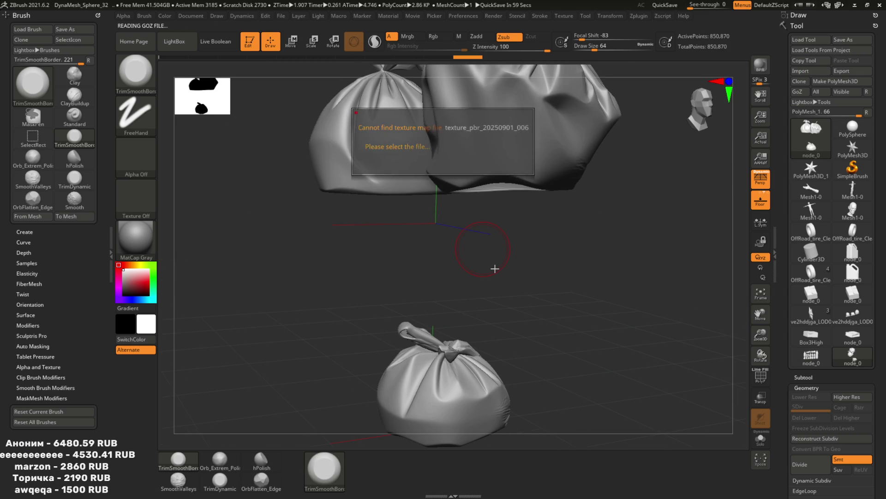
# Orbit and zoom around the three bags to inspect one bag's knotted top up close
pyautogui.moveTo(460, 235); pyautogui.dragTo(505, 174)
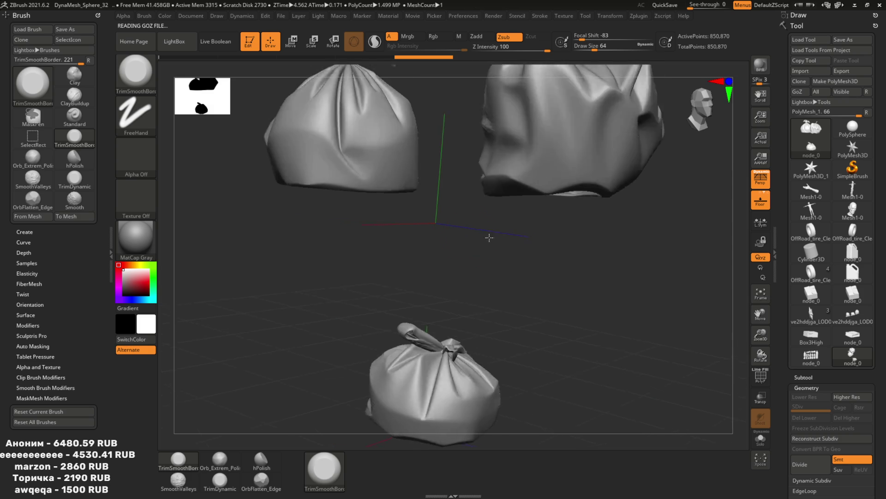
pyautogui.moveTo(505, 175); pyautogui.dragTo(521, 220)
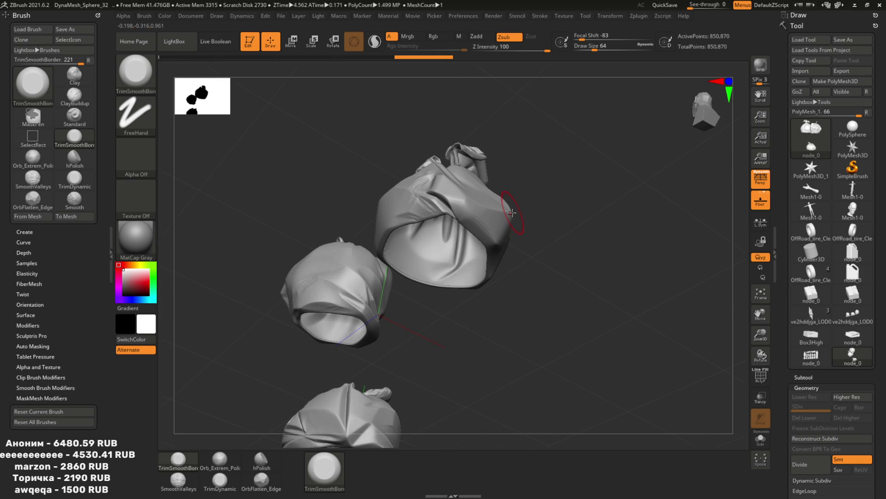
pyautogui.moveTo(503, 223); pyautogui.dragTo(530, 327)
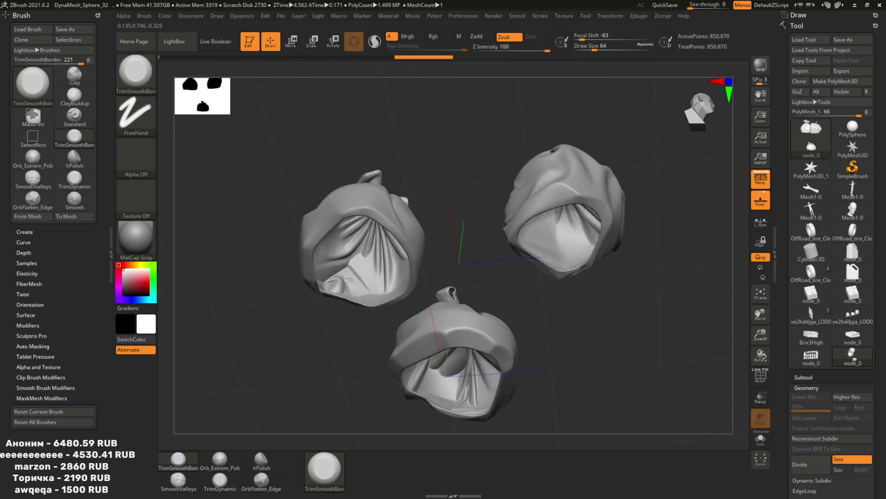
pyautogui.moveTo(528, 301); pyautogui.dragTo(630, 278)
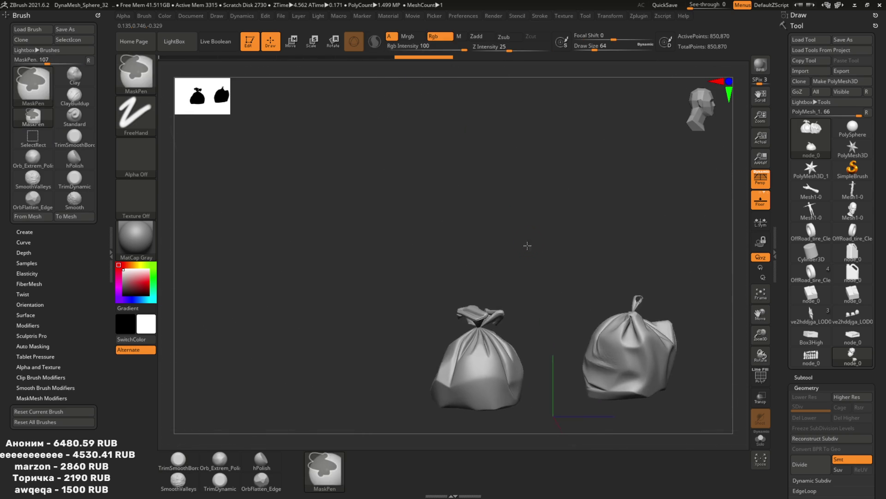
pyautogui.moveTo(630, 278); pyautogui.dragTo(513, 152)
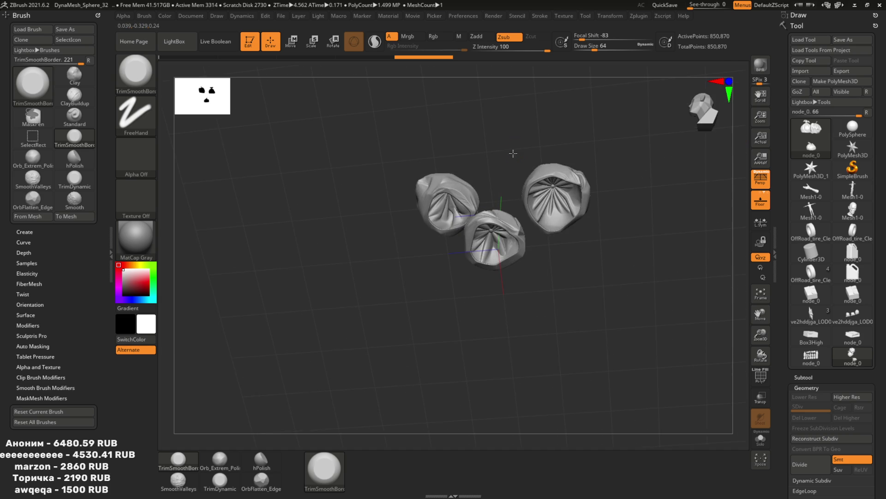
pyautogui.moveTo(512, 152); pyautogui.dragTo(576, 330)
pyautogui.moveTo(576, 329); pyautogui.dragTo(505, 314)
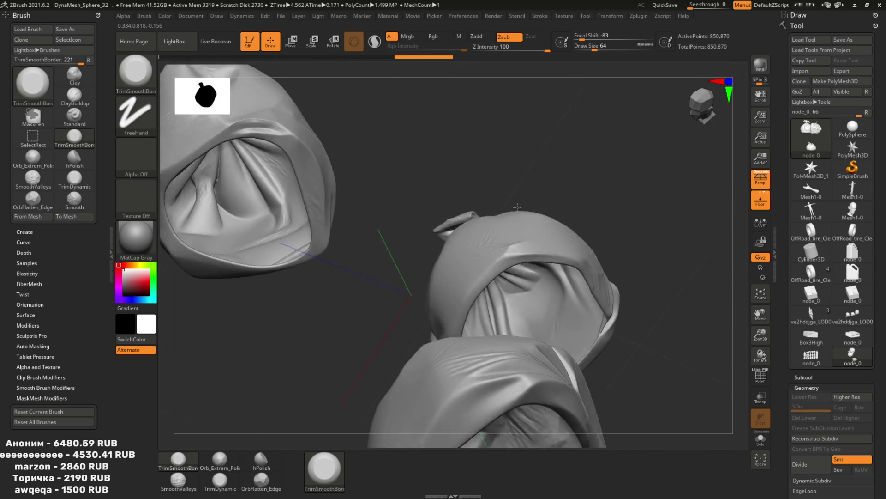
pyautogui.moveTo(506, 315); pyautogui.dragTo(549, 116)
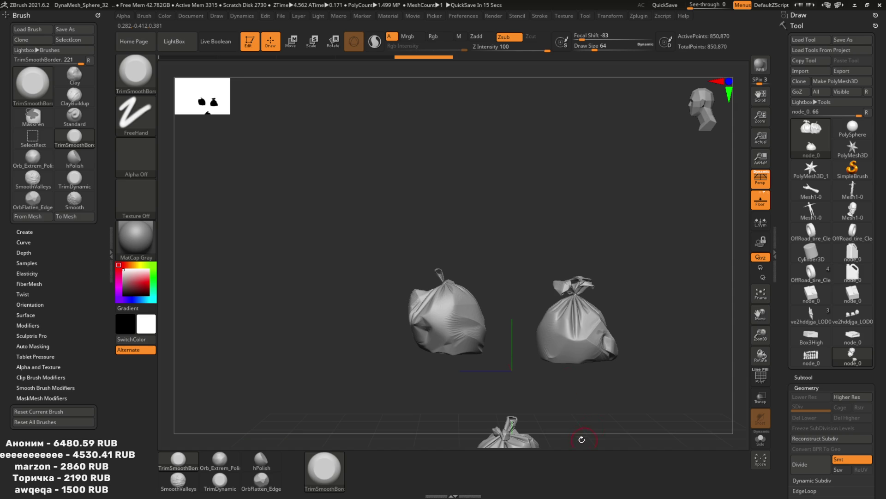
pyautogui.moveTo(603, 410); pyautogui.dragTo(557, 281)
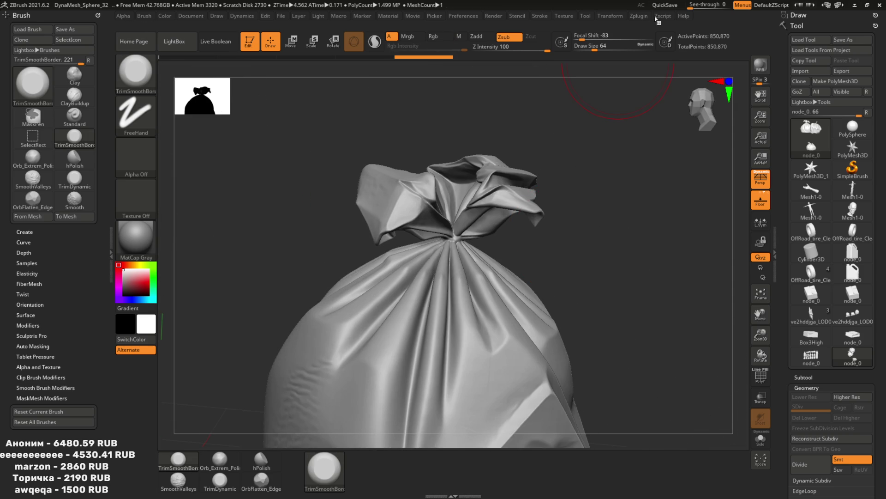
# Run Decimation Master's Pre-process All on the meshes
pyautogui.click(639, 16)
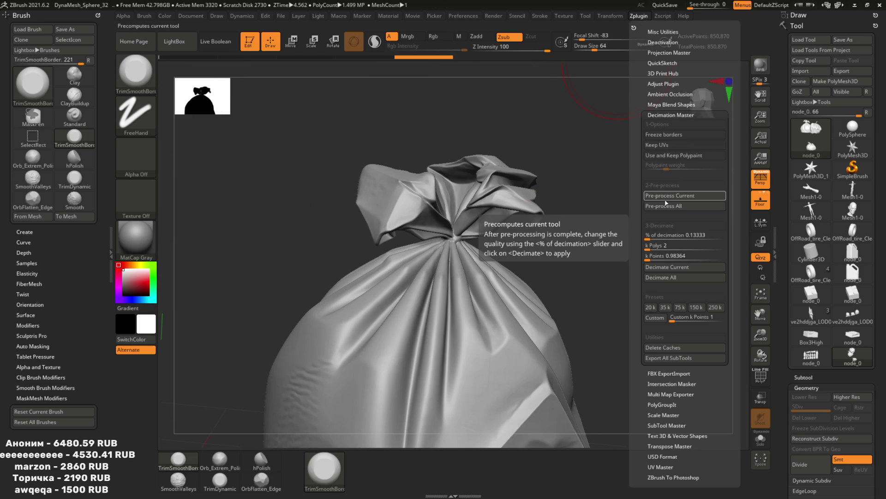
pyautogui.click(665, 207)
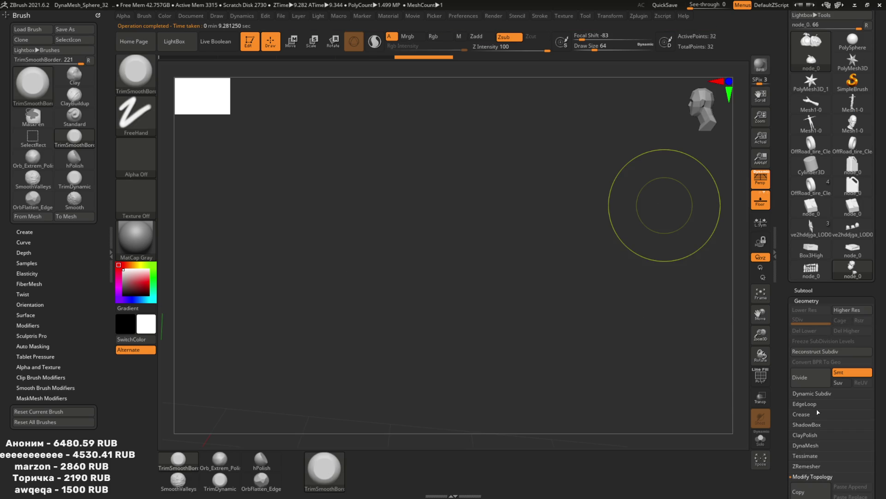
pyautogui.scroll(3)
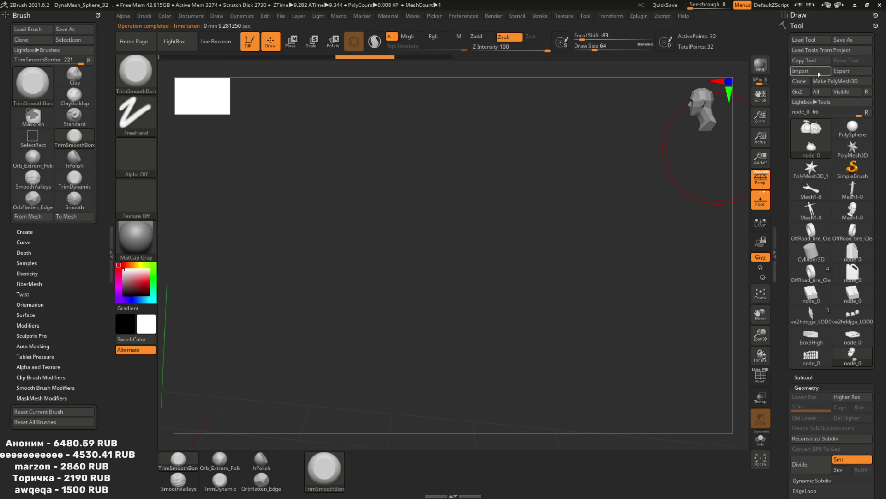
# Import Packing.fbx with default FBX options and zoom out to show all three bags
pyautogui.click(801, 71)
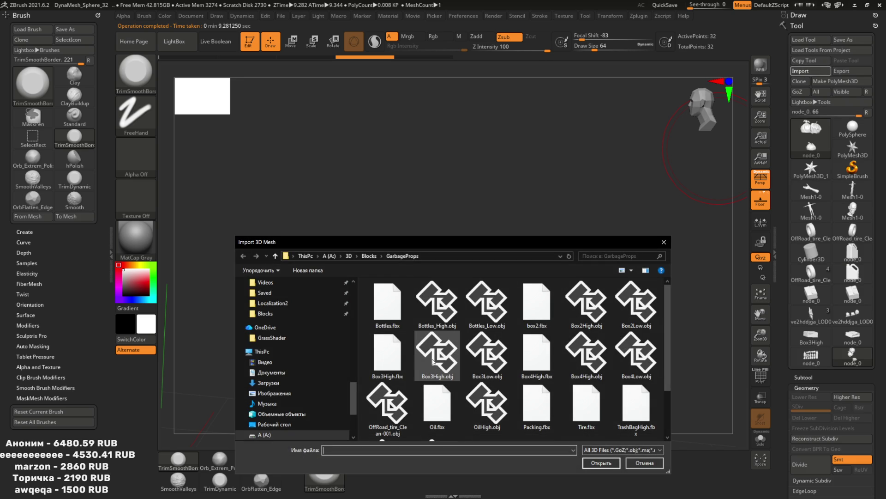
pyautogui.write('Packing.fbx')
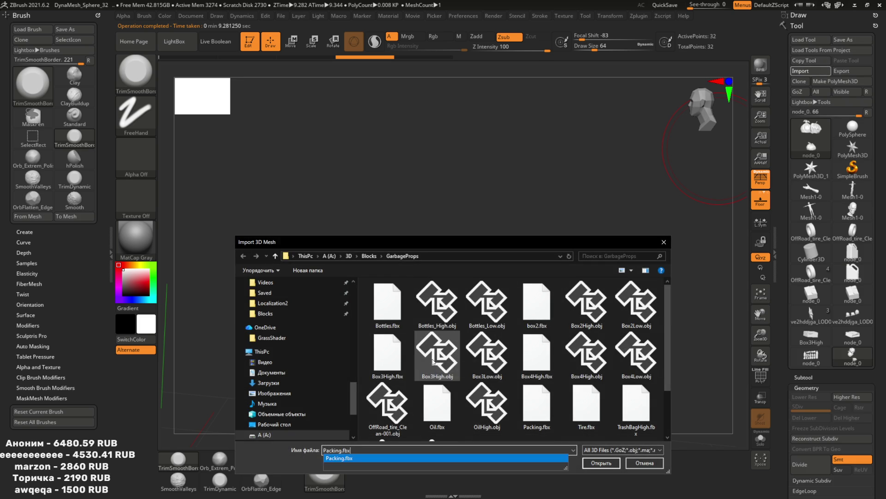
pyautogui.press('Return')
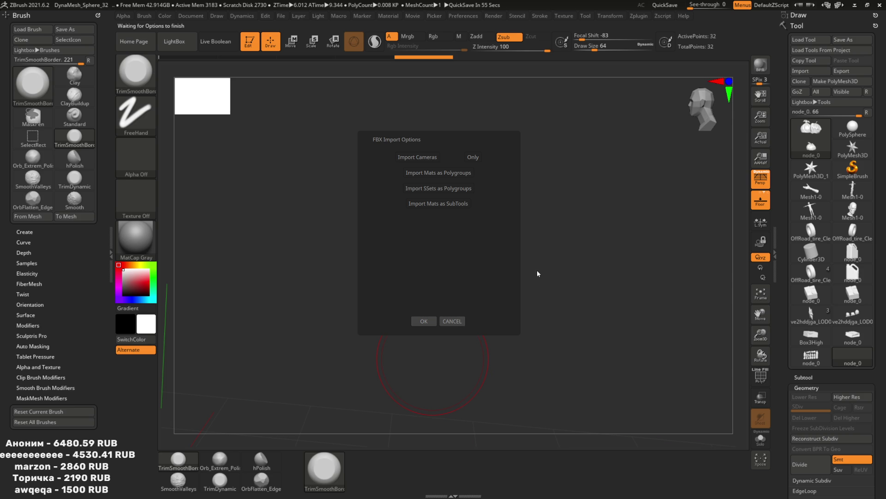
pyautogui.click(421, 320)
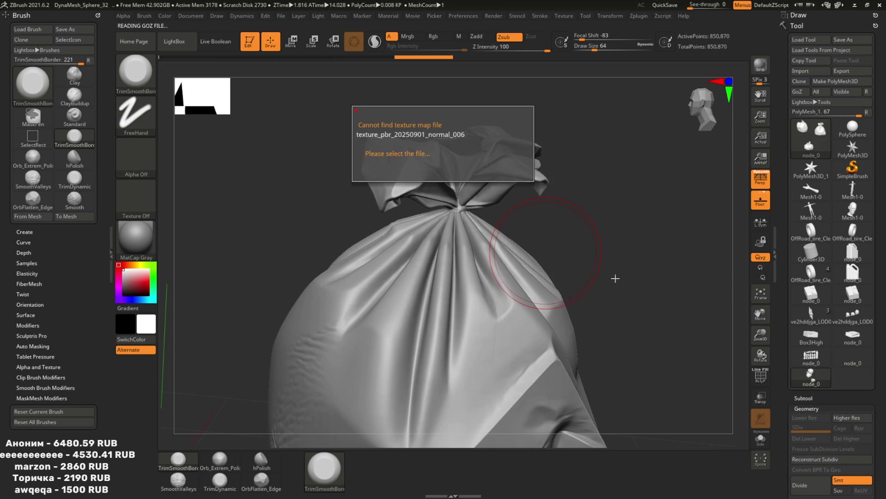
pyautogui.moveTo(641, 269); pyautogui.dragTo(584, 262)
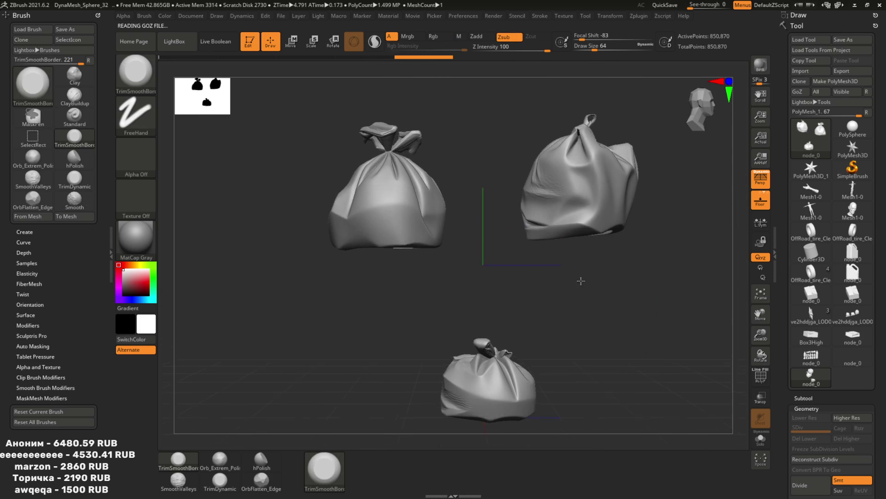
pyautogui.click(639, 16)
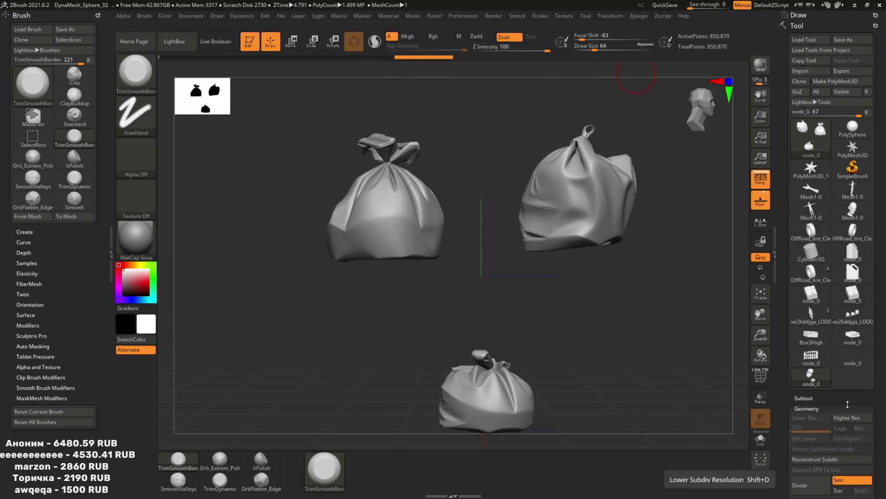
# Pre-process the three bags and decimate them into a lighter high-poly mesh
pyautogui.scroll(-3)
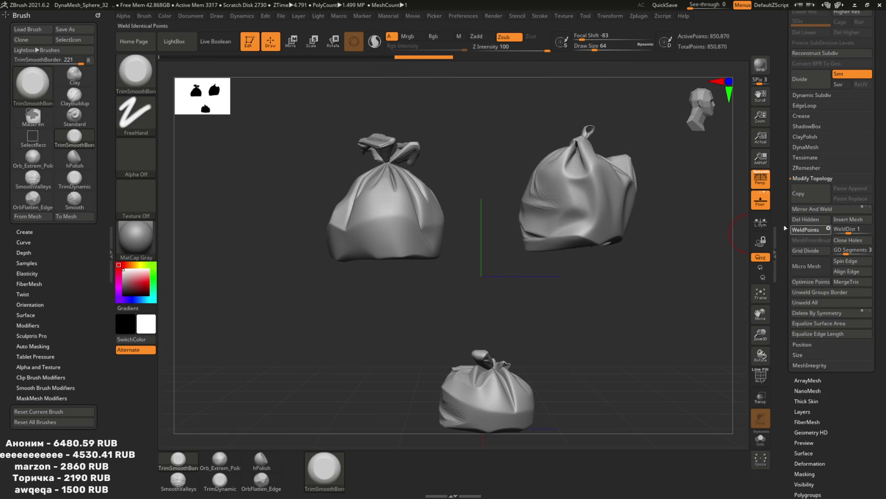
pyautogui.click(639, 17)
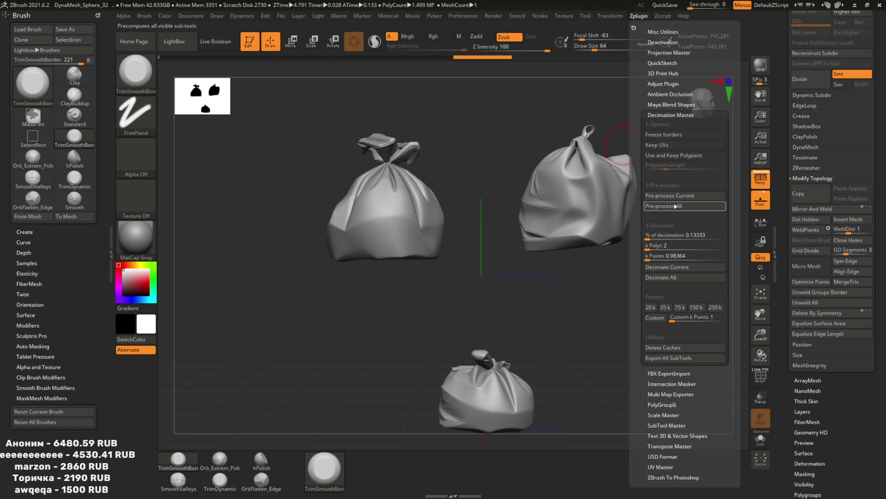
pyautogui.click(669, 196)
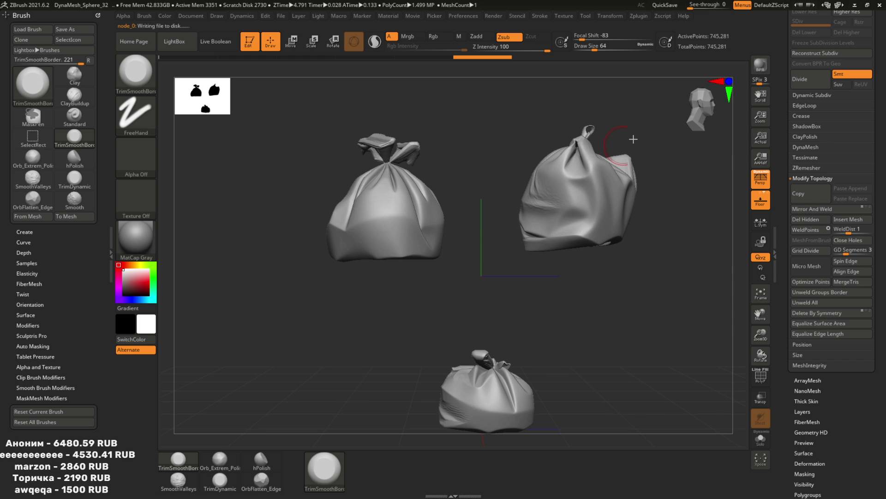
pyautogui.click(638, 16)
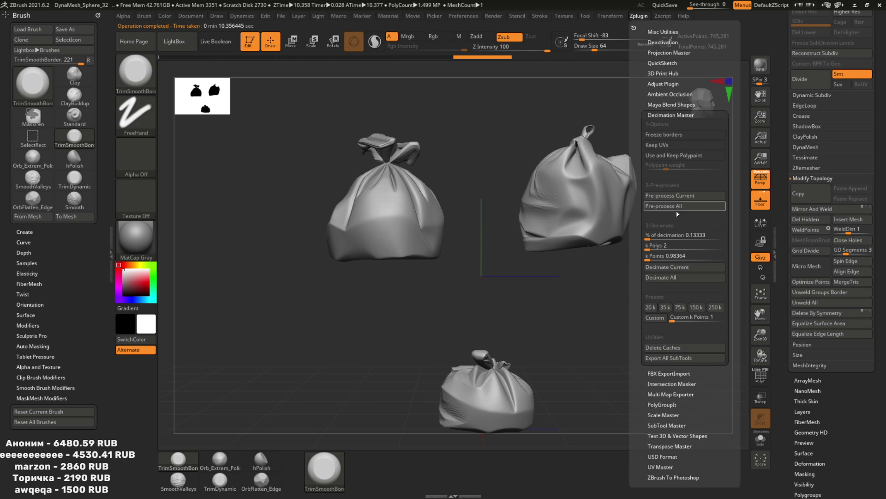
pyautogui.hotkey('shift', 'f')
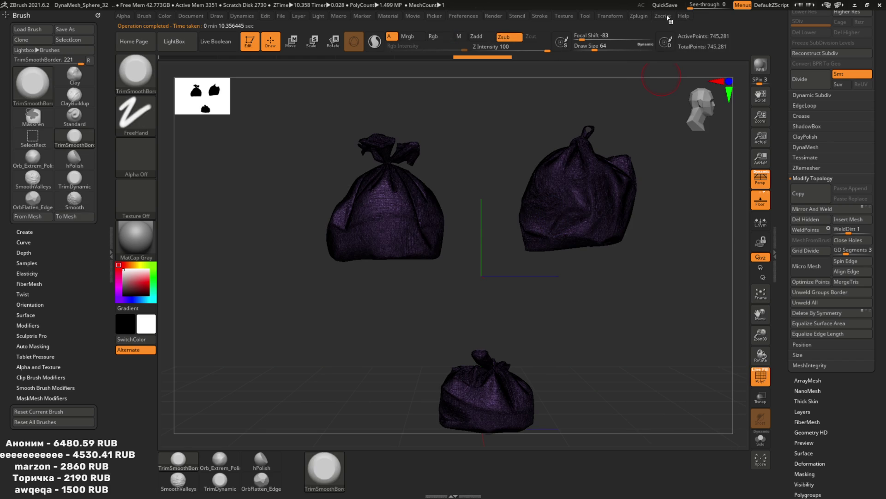
pyautogui.hotkey('shift', 'f')
pyautogui.click(663, 15)
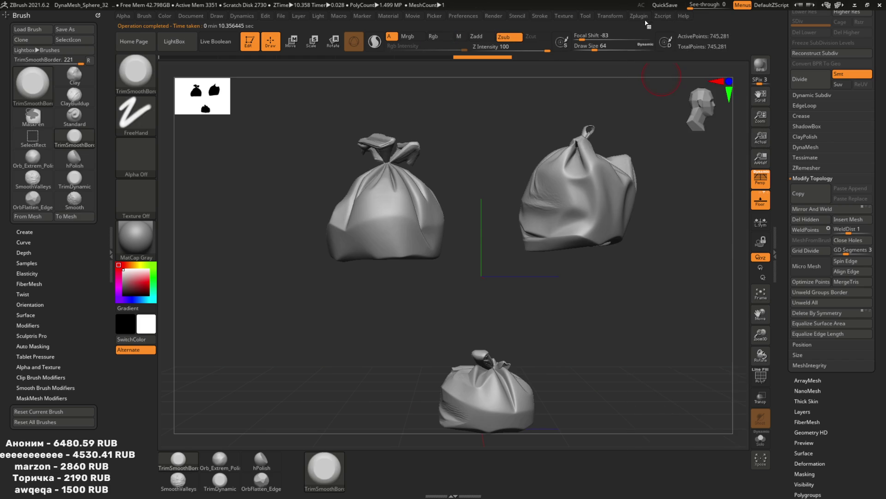
pyautogui.click(639, 16)
pyautogui.click(674, 267)
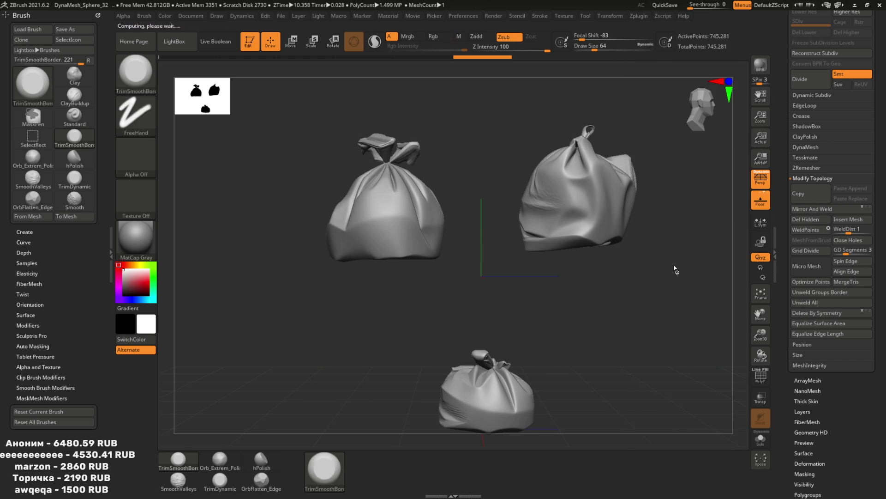
# Export the decimated bags under the name PackingHigh
pyautogui.click(859, 127)
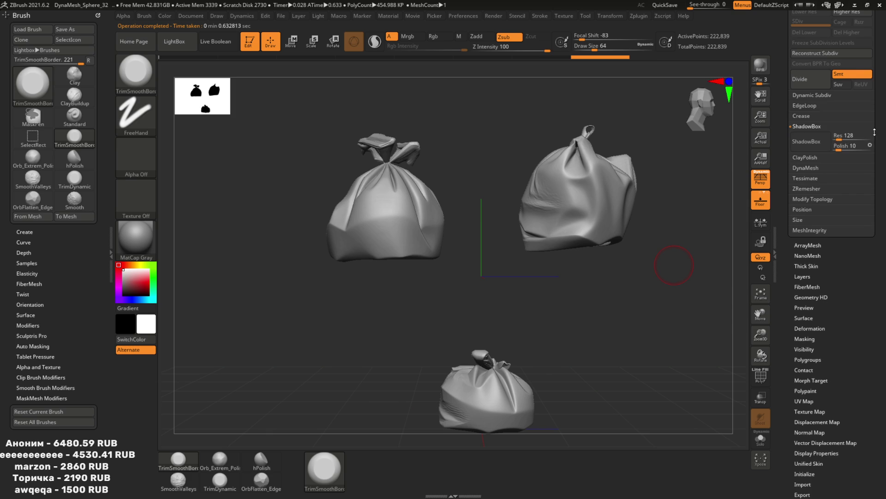
pyautogui.scroll(3)
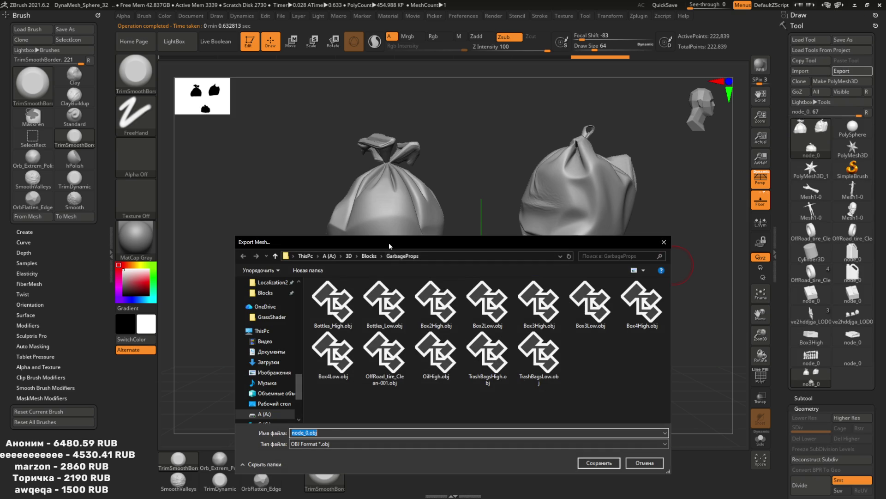
pyautogui.write('Packing.fbx')
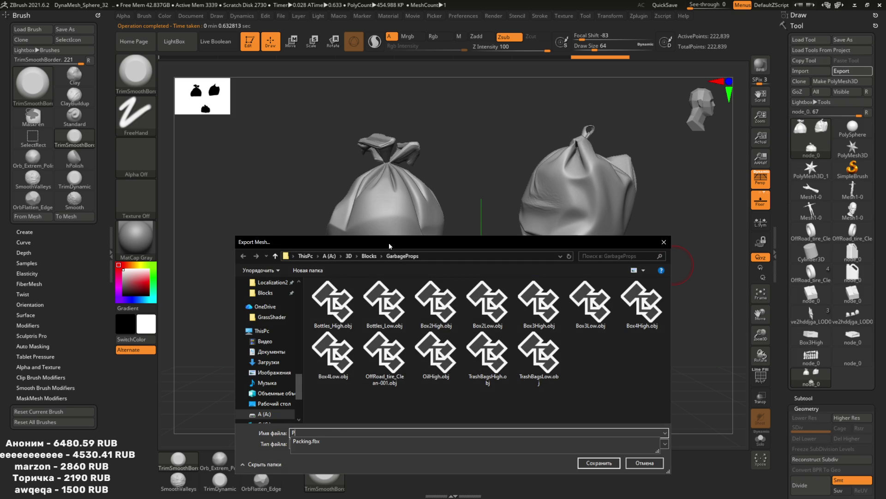
pyautogui.press('BackSpace')
pyautogui.press('BackSpace')
pyautogui.press('BackSpace')
pyautogui.write('Hi')
pyautogui.press('Return')
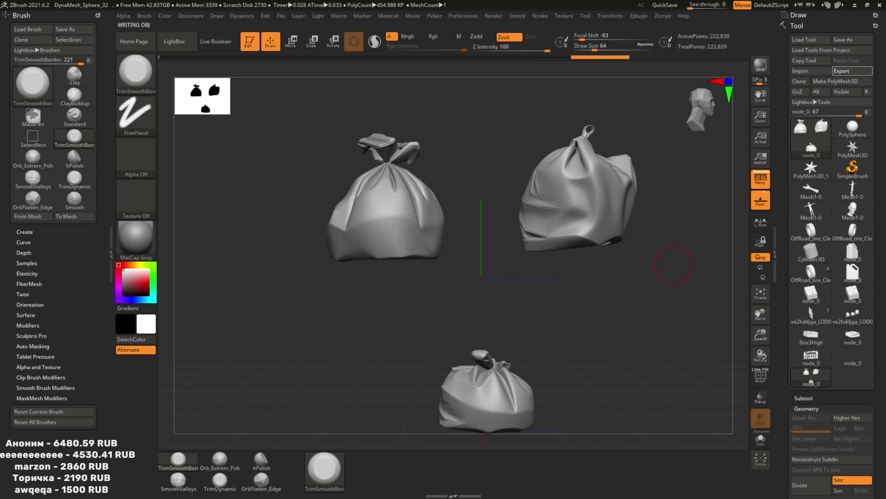
# Decimate the bags further down to low-poly and check their wireframe
pyautogui.click(639, 16)
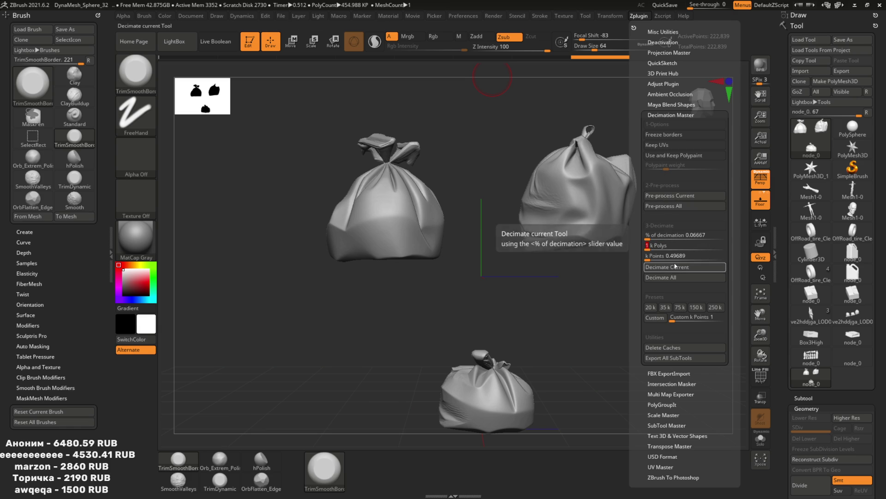
pyautogui.click(667, 266)
pyautogui.moveTo(514, 215); pyautogui.dragTo(584, 326)
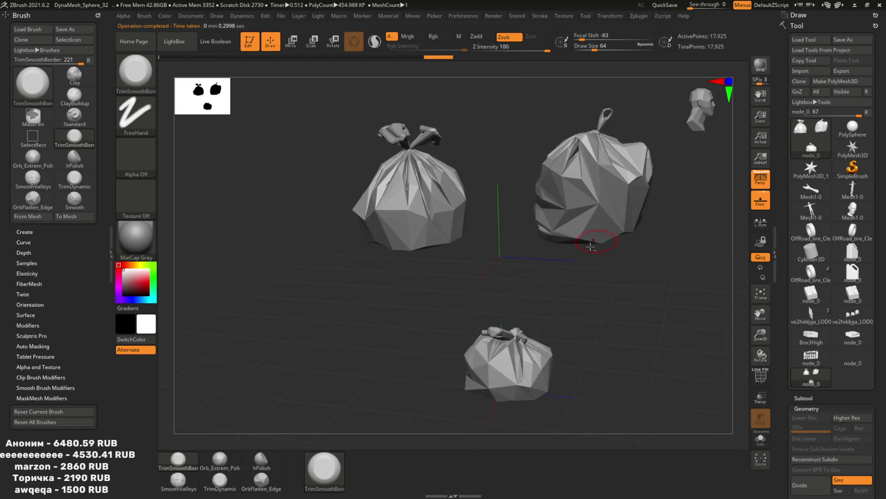
pyautogui.hotkey('shift', 'f')
pyautogui.moveTo(584, 326); pyautogui.dragTo(542, 263)
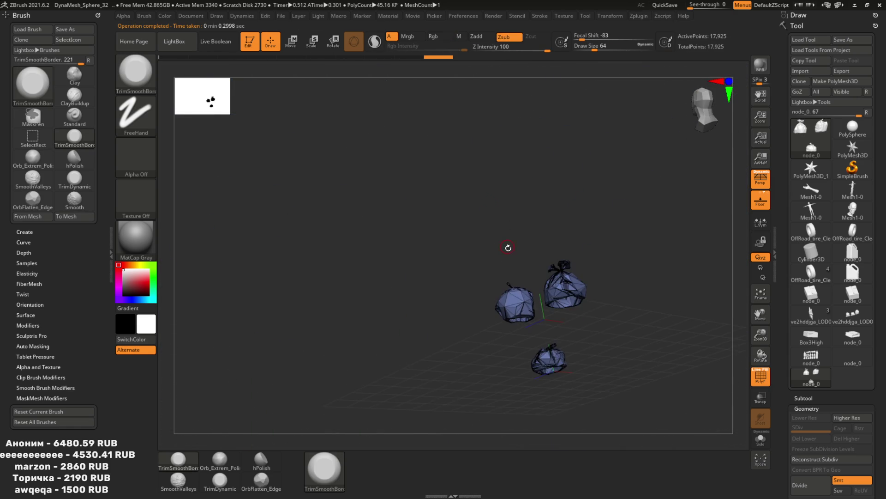
# Export the low-poly bags as an OBJ file and delete the old bag object
pyautogui.click(842, 71)
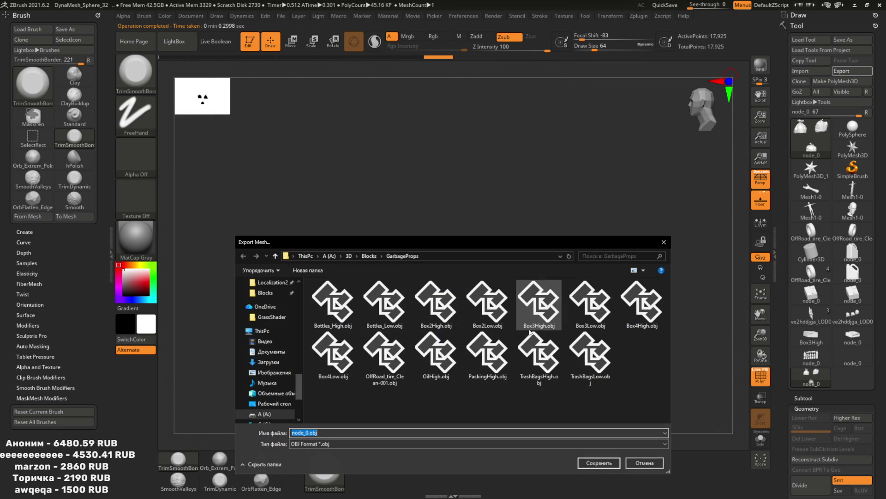
pyautogui.write('gh')
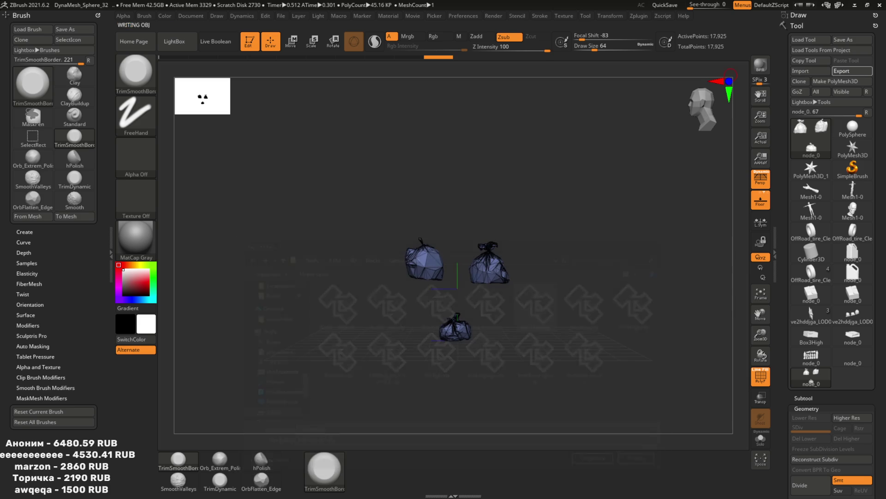
pyautogui.press('Return')
pyautogui.press('Delete')
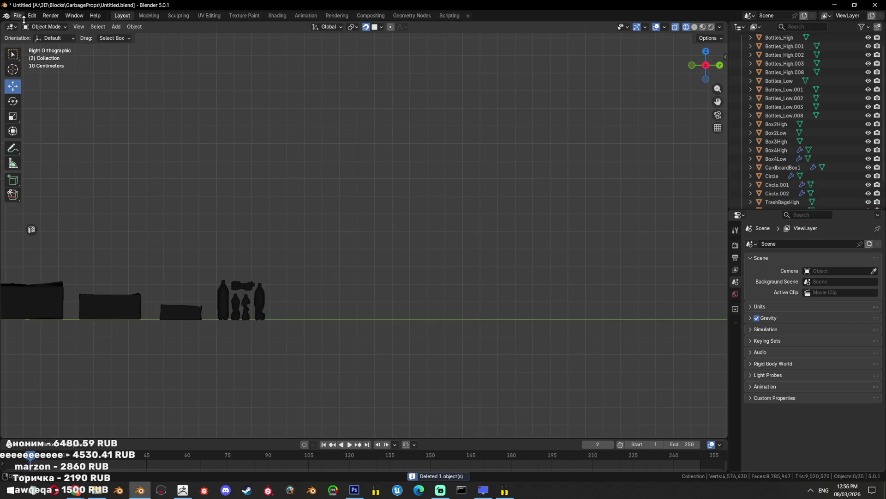
# Import PackingLow.obj and PackingHigh.obj into Blender and scale them to 0.01
pyautogui.click(17, 15)
pyautogui.moveTo(46, 138)
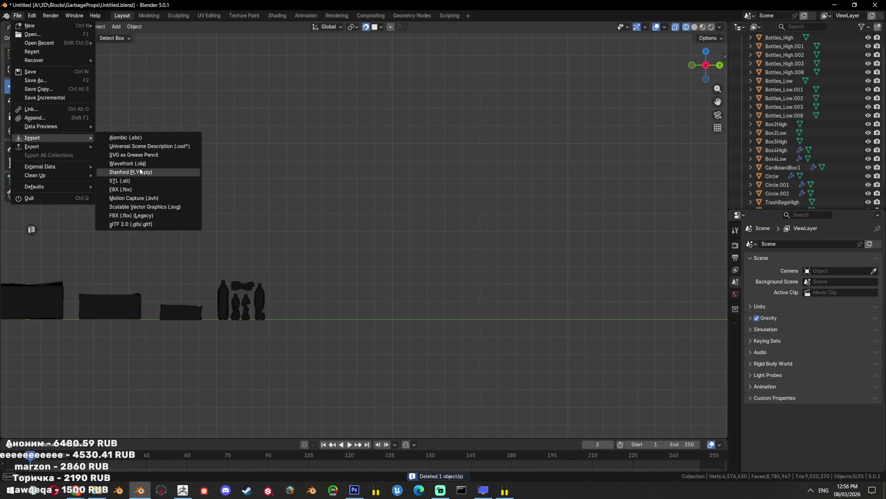
pyautogui.click(127, 164)
pyautogui.click(323, 120)
pyautogui.click(324, 130)
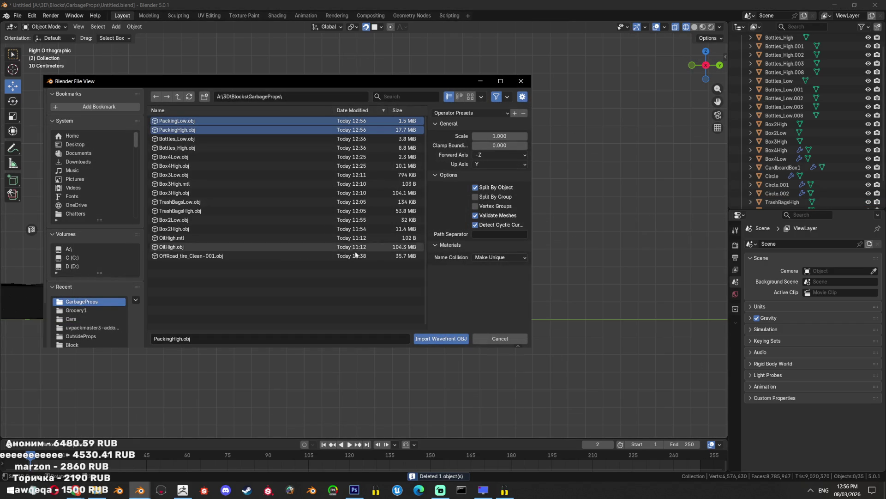
pyautogui.click(441, 339)
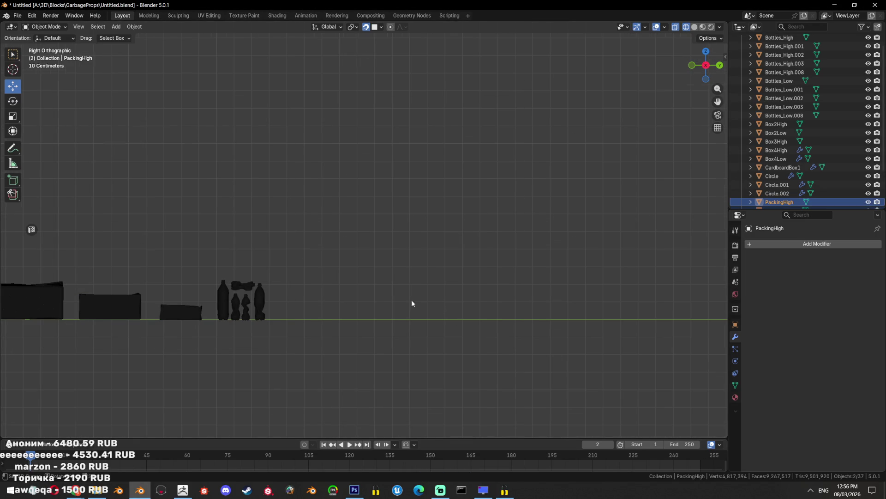
pyautogui.press('KP_Decimal')
pyautogui.write('s0.01')
pyautogui.press('Return')
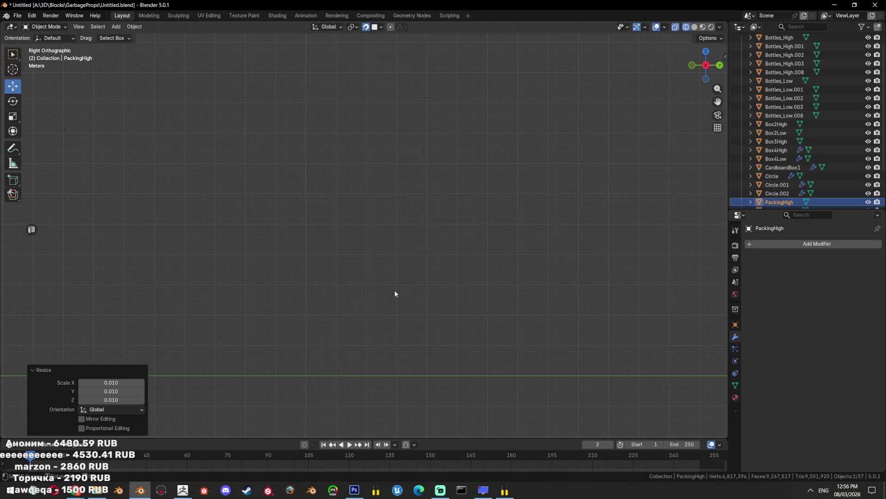
pyautogui.press('KP_Decimal')
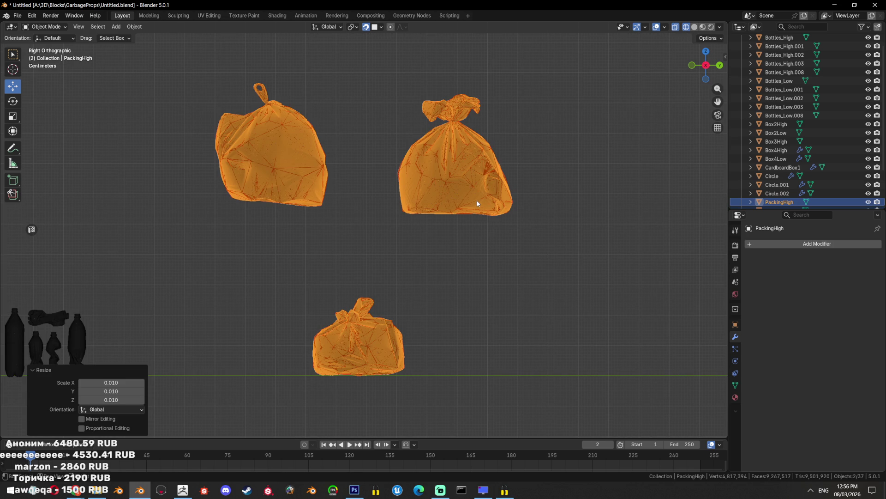
# Separate the bag mesh into individual bags by loose parts
pyautogui.press('Tab')
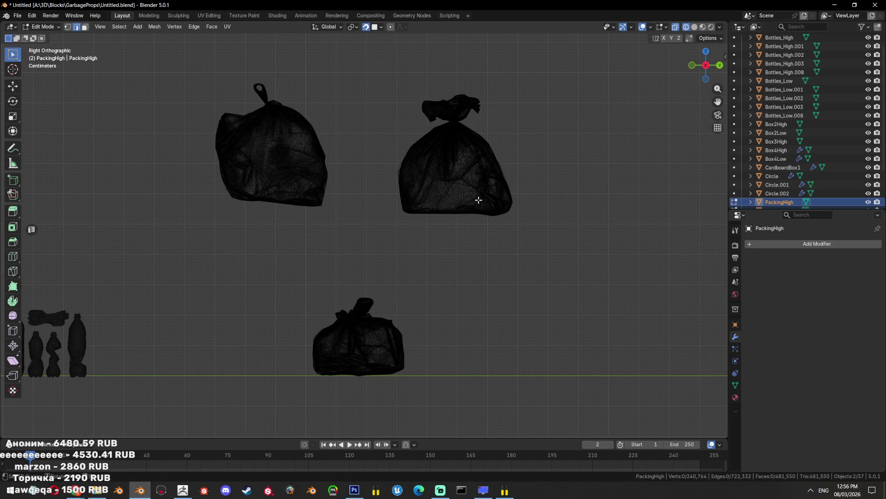
pyautogui.press('p')
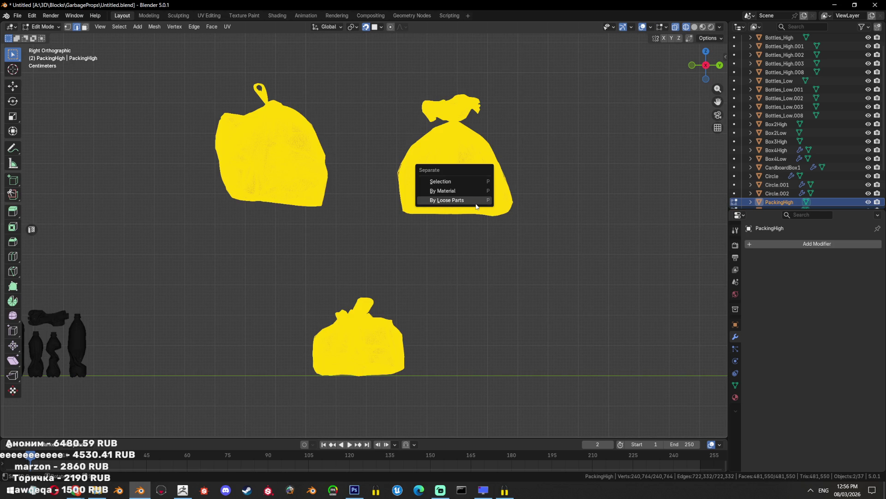
pyautogui.click(476, 200)
pyautogui.press('Tab')
# Reposition the bottom and left bags individually beside the others
pyautogui.click(401, 321)
pyautogui.click(365, 351)
pyautogui.press('g')
pyautogui.click(567, 229)
pyautogui.click(319, 184)
pyautogui.press('g')
pyautogui.click(377, 217)
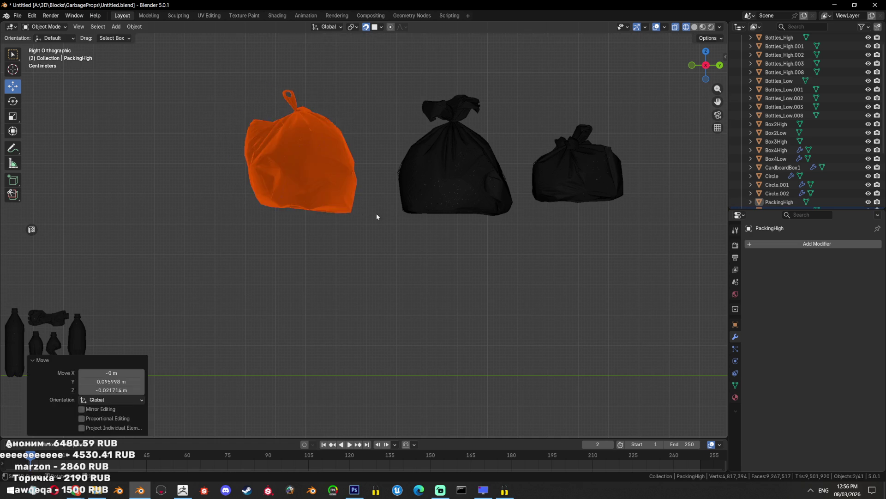
# Move all three bags together to the start of the garbage prop row
pyautogui.scroll(-3)
pyautogui.moveTo(519, 124); pyautogui.dragTo(314, 213)
pyautogui.scroll(-3)
pyautogui.scroll(3)
pyautogui.press('g')
pyautogui.click(435, 312)
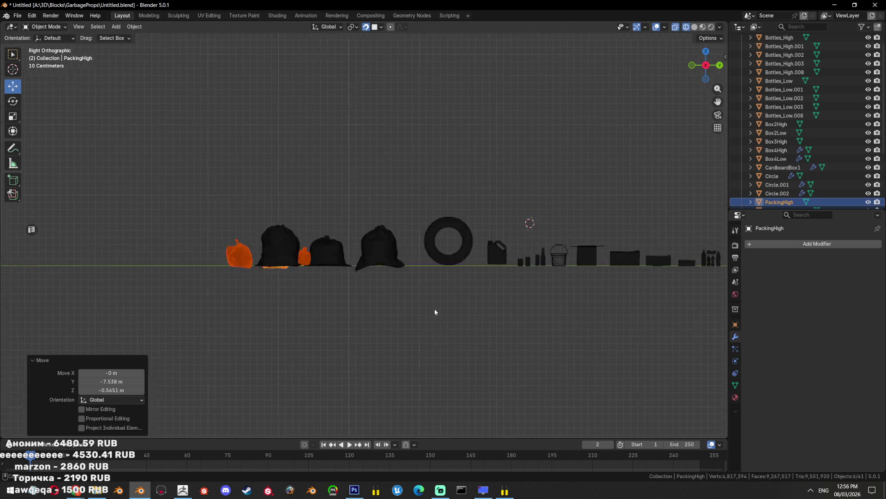
pyautogui.scroll(3)
pyautogui.press('g')
pyautogui.click(362, 310)
pyautogui.scroll(3)
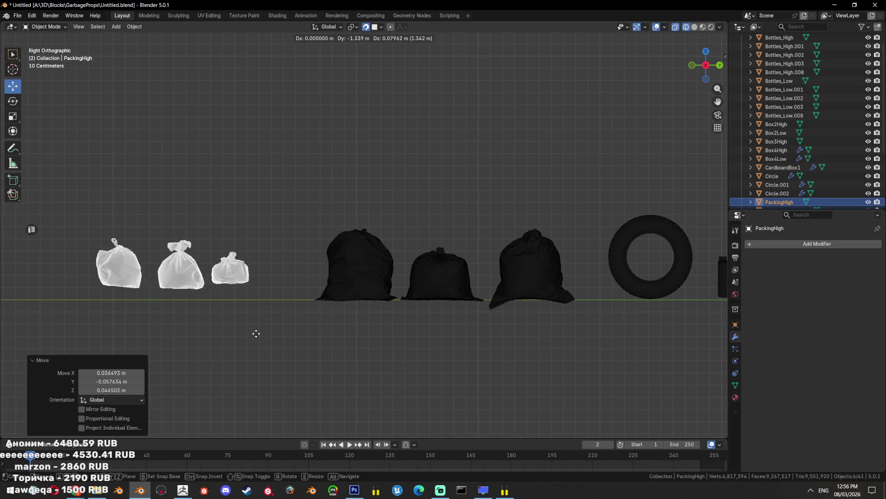
pyautogui.press('g')
pyautogui.click(308, 350)
pyautogui.click(312, 347)
pyautogui.scroll(-3)
# Review the whole prop row in perspective and save the blend file
pyautogui.moveTo(523, 221); pyautogui.dragTo(318, 294)
pyautogui.scroll(3)
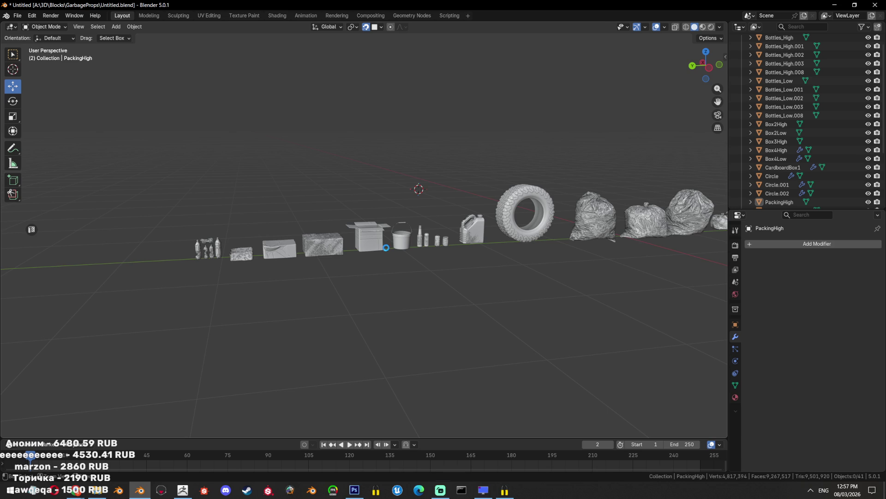
pyautogui.hotkey('ctrl', 's')
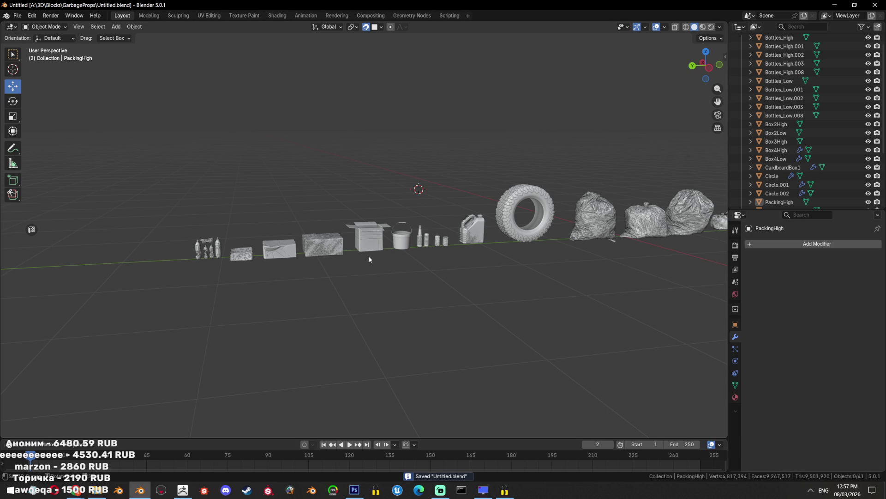
pyautogui.moveTo(76, 490)
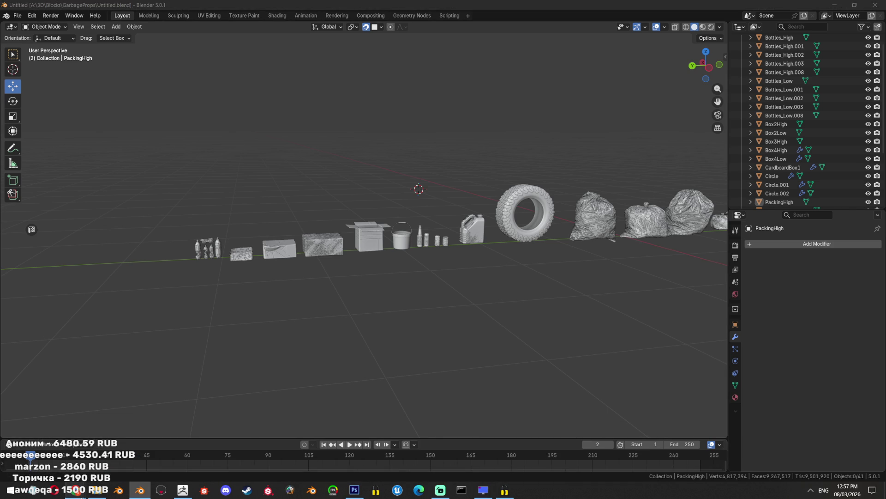
pyautogui.click(77, 490)
pyautogui.scroll(-3)
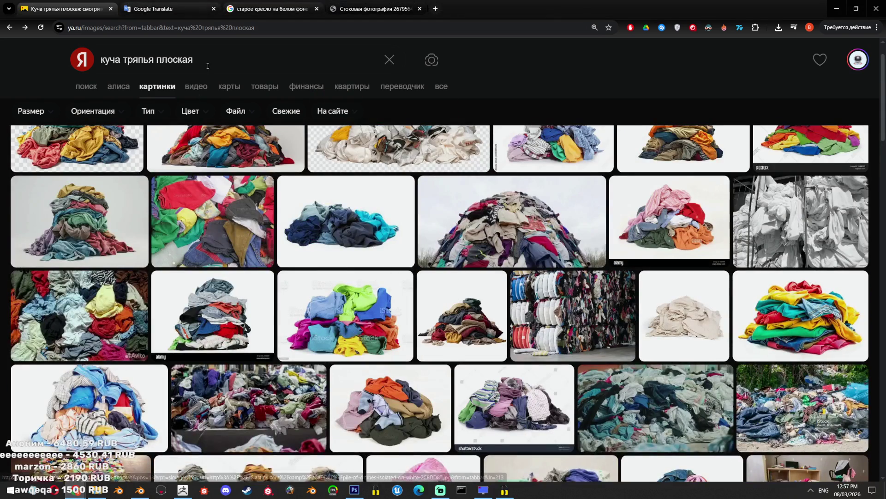
# Switch to the Google chair results and preview the red office chair
pyautogui.scroll(3)
pyautogui.scroll(-3)
pyautogui.scroll(-3)
pyautogui.scroll(-3)
pyautogui.hotkey('ctrl', '3')
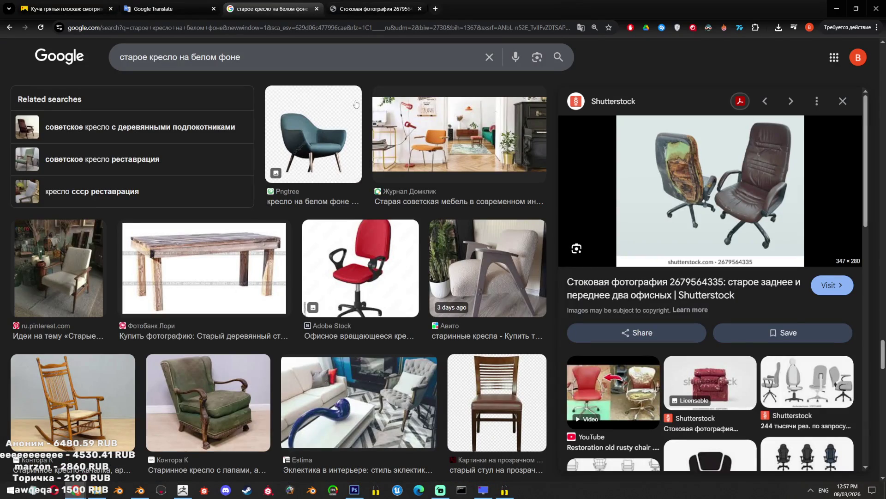
pyautogui.click(390, 282)
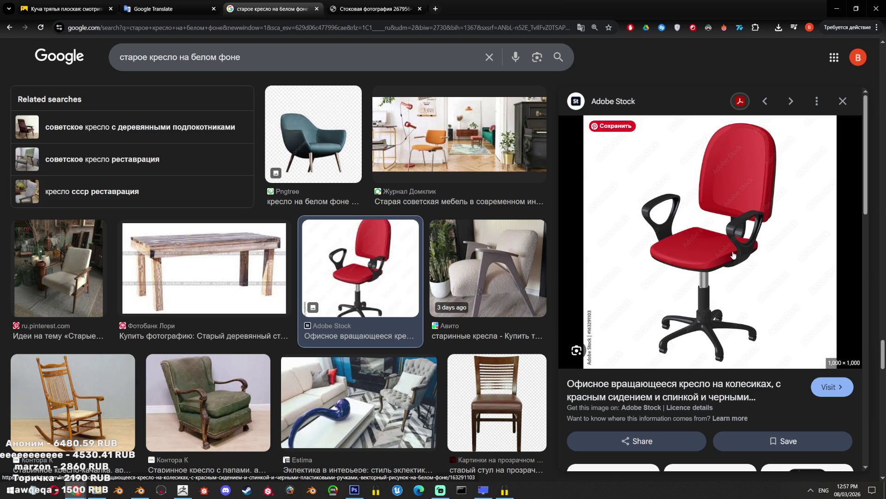
# Scroll down and preview the image of three red armchairs
pyautogui.scroll(-3)
pyautogui.scroll(-3)
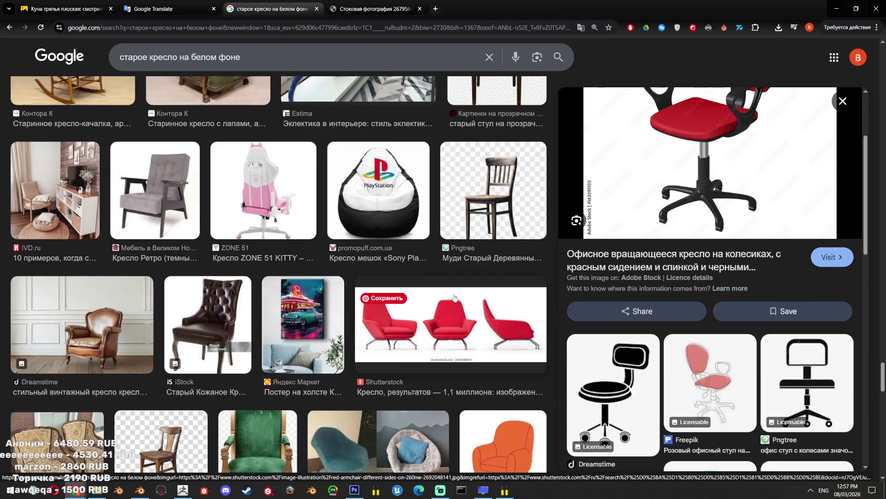
pyautogui.scroll(-3)
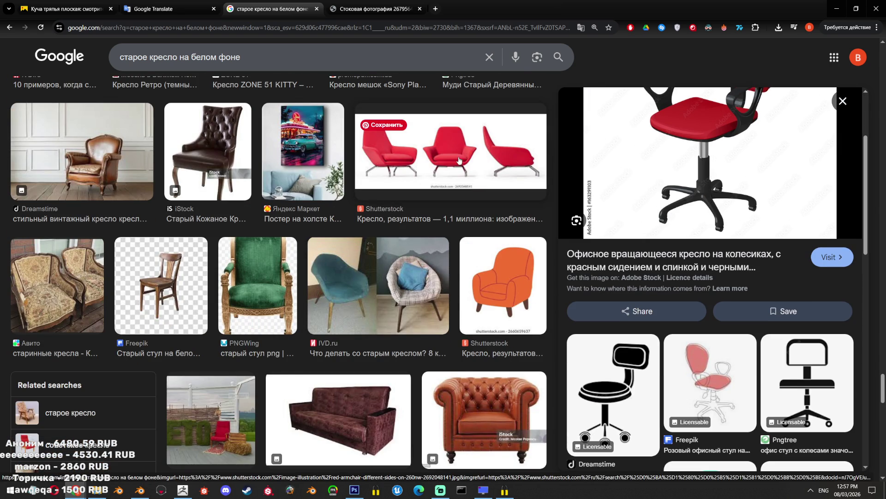
pyautogui.click(416, 203)
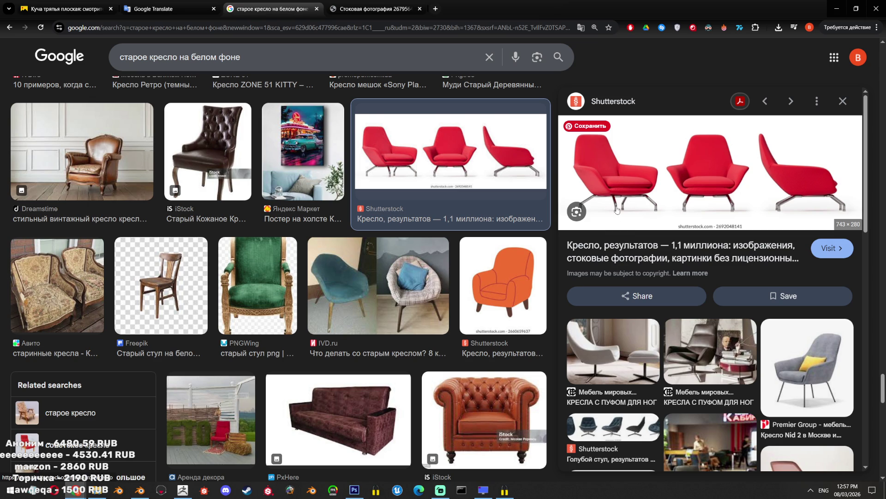
# Scroll further through the results and preview the worn black office chair
pyautogui.scroll(-3)
pyautogui.scroll(-3)
pyautogui.scroll(-3)
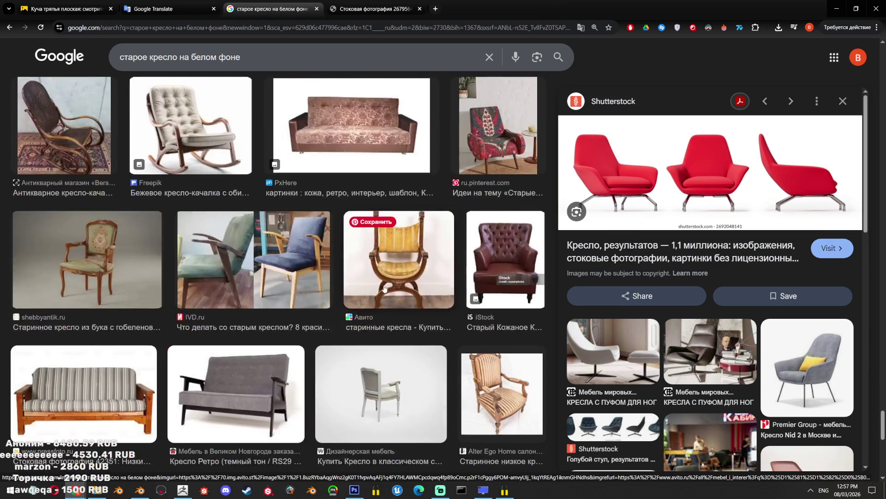
pyautogui.scroll(-3)
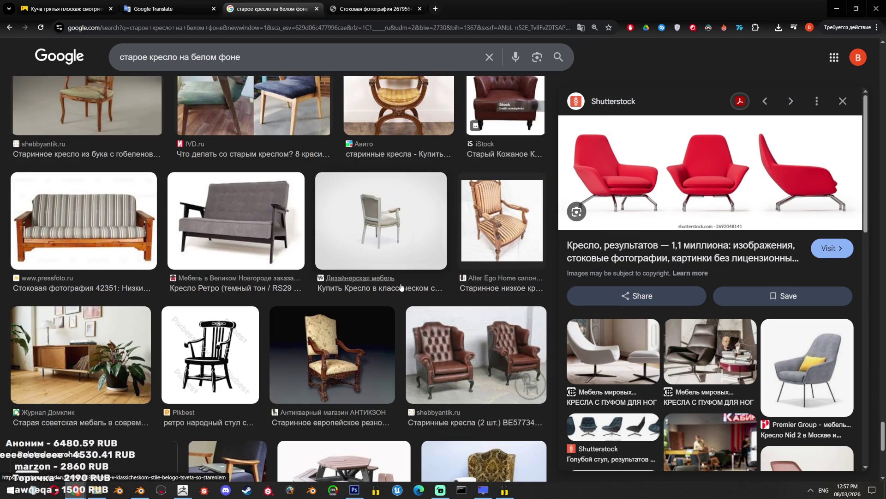
pyautogui.scroll(-3)
pyautogui.scroll(-3)
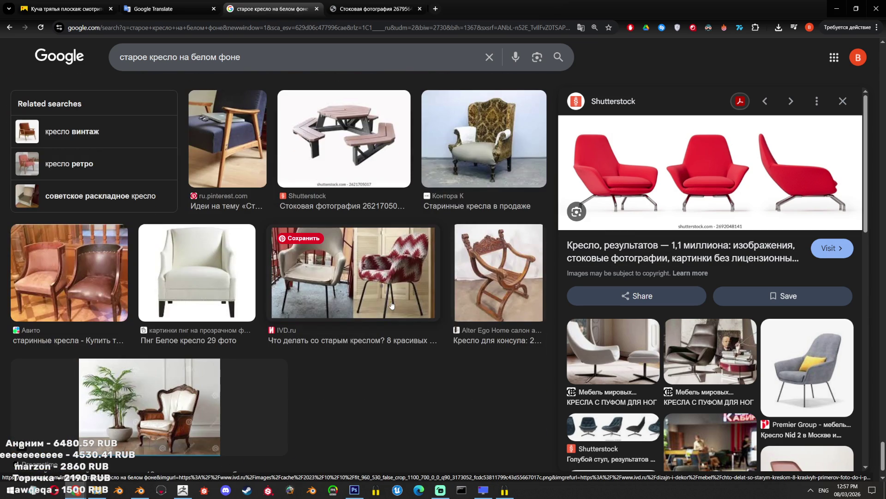
pyautogui.scroll(-3)
pyautogui.scroll(-3)
pyautogui.scroll(-3)
pyautogui.scroll(-3)
pyautogui.scroll(-3)
pyautogui.scroll(-3)
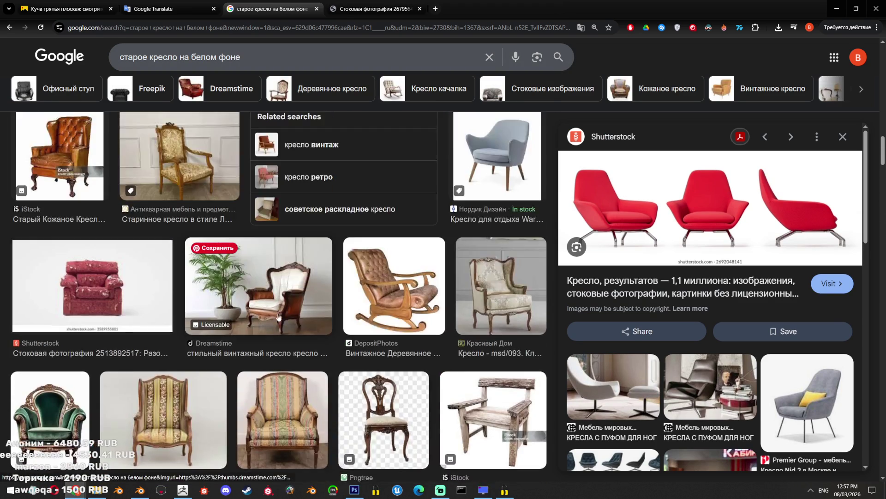
pyautogui.scroll(-3)
pyautogui.scroll(-3)
pyautogui.scroll(-3)
pyautogui.scroll(3)
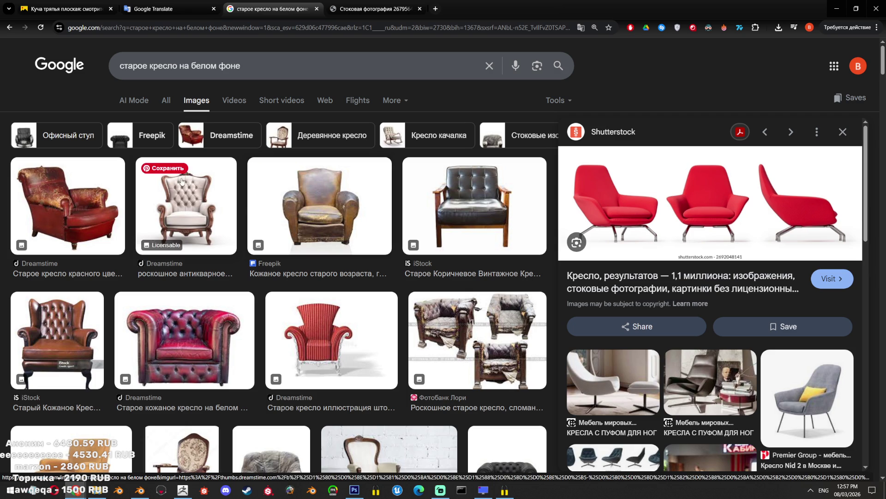
pyautogui.scroll(-3)
pyautogui.scroll(-3)
pyautogui.scroll(-3)
pyautogui.scroll(-3)
pyautogui.scroll(-3)
pyautogui.scroll(3)
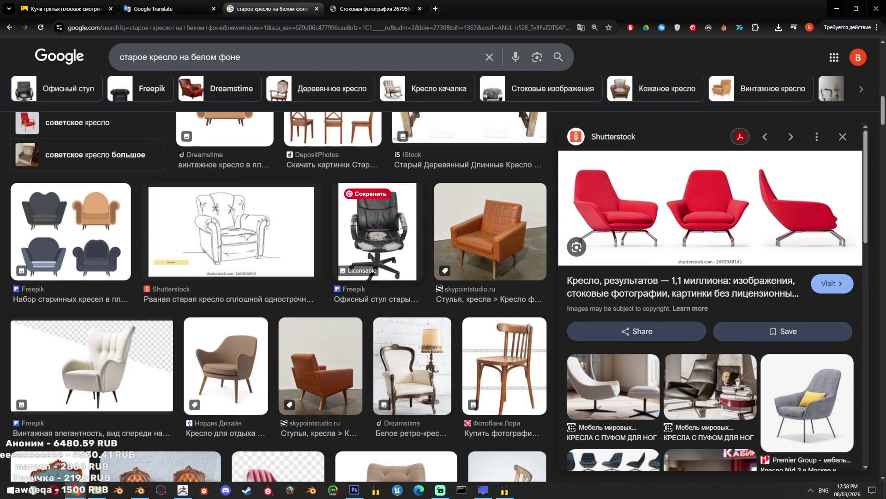
pyautogui.click(413, 277)
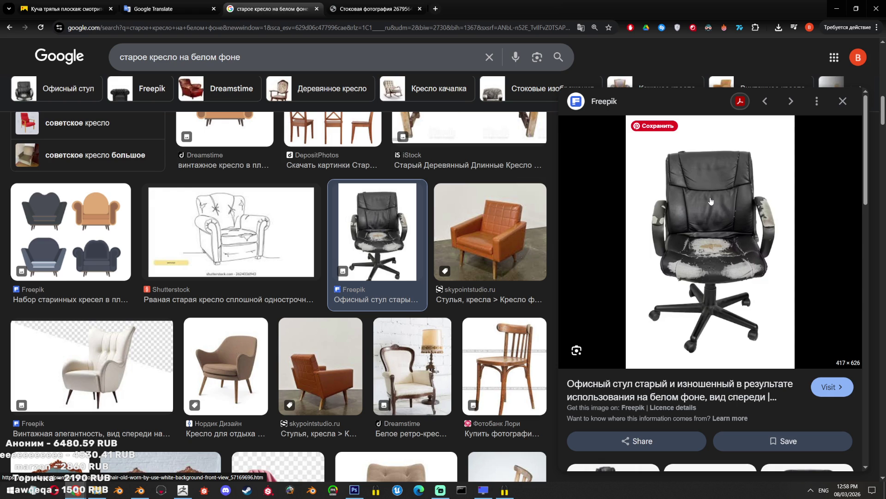
pyautogui.click(76, 490)
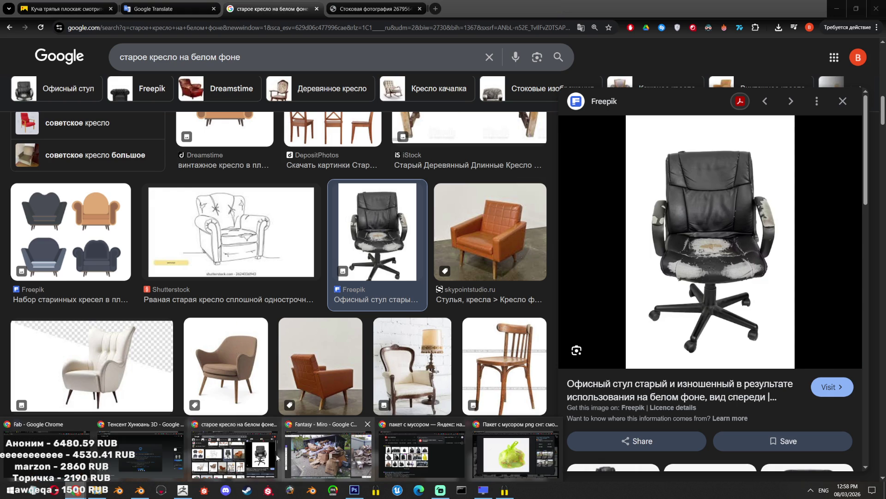
pyautogui.click(157, 450)
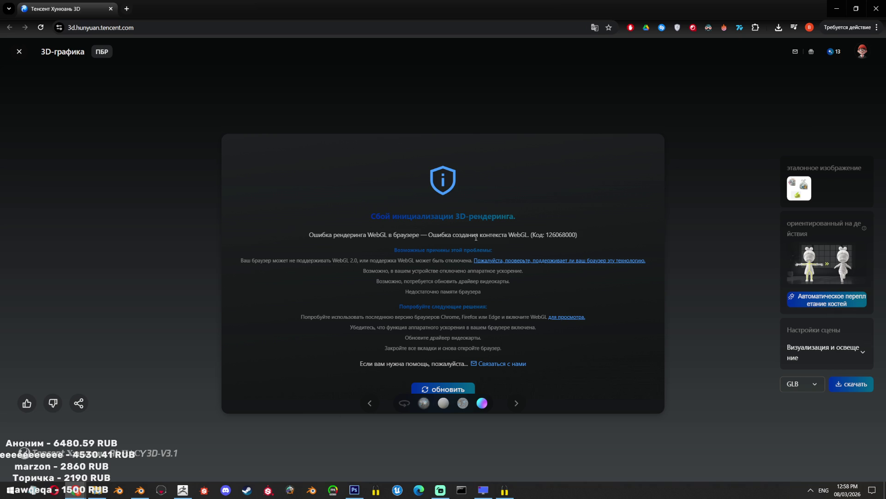
pyautogui.click(876, 27)
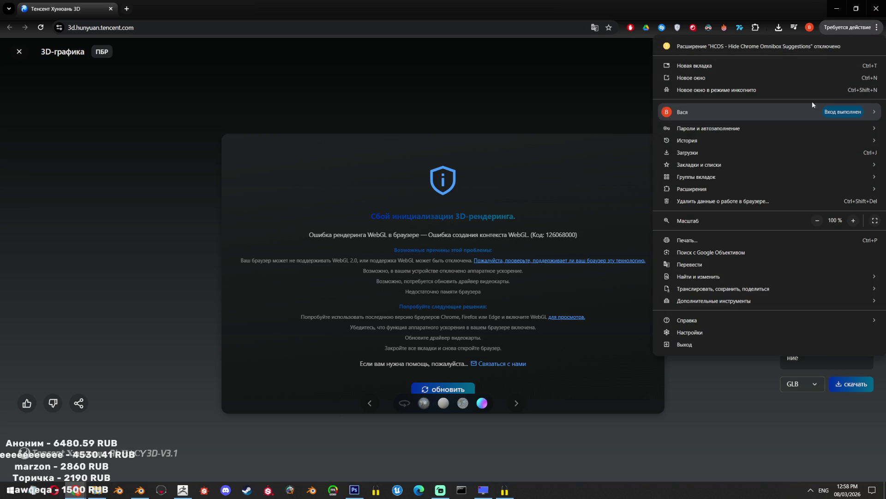
pyautogui.press('Escape')
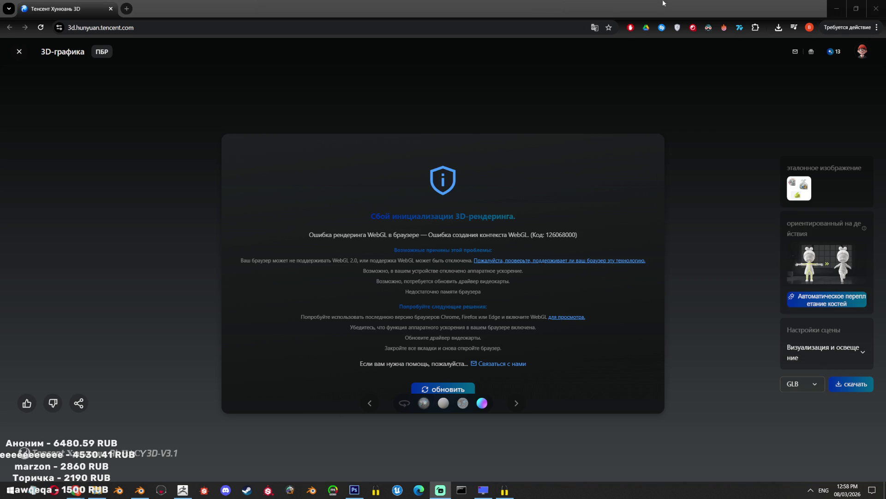
pyautogui.hotkey('alt', 'Tab')
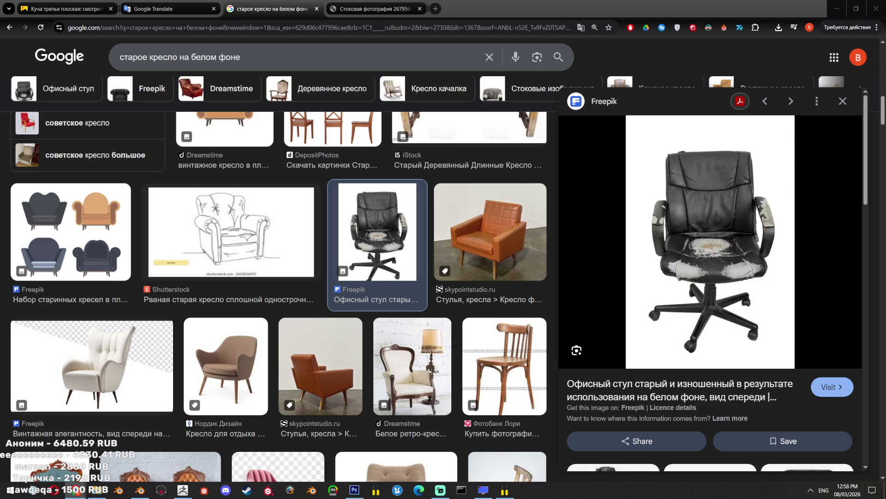
pyautogui.hotkey('ctrl', 't')
pyautogui.write('chrome://flags')
pyautogui.press('Return')
# Search the Chrome flags for 'opengl', then for 'GL', and scan the results
pyautogui.write('opengl')
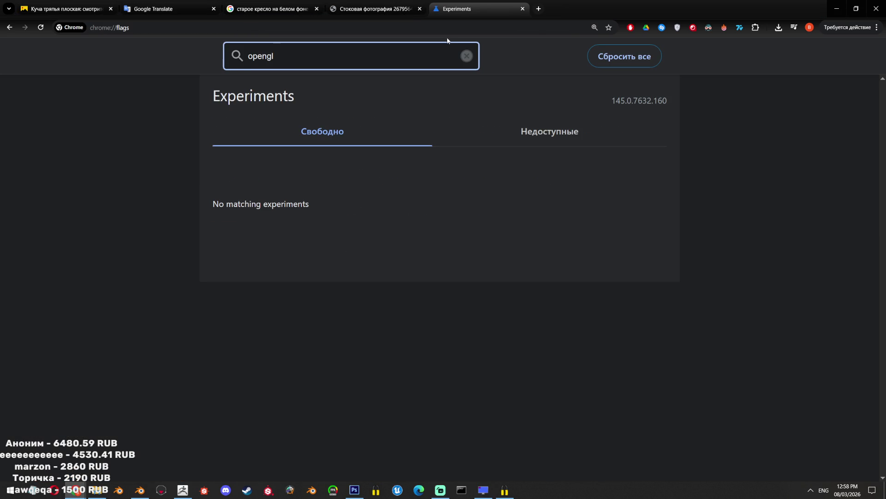
pyautogui.press('BackSpace')
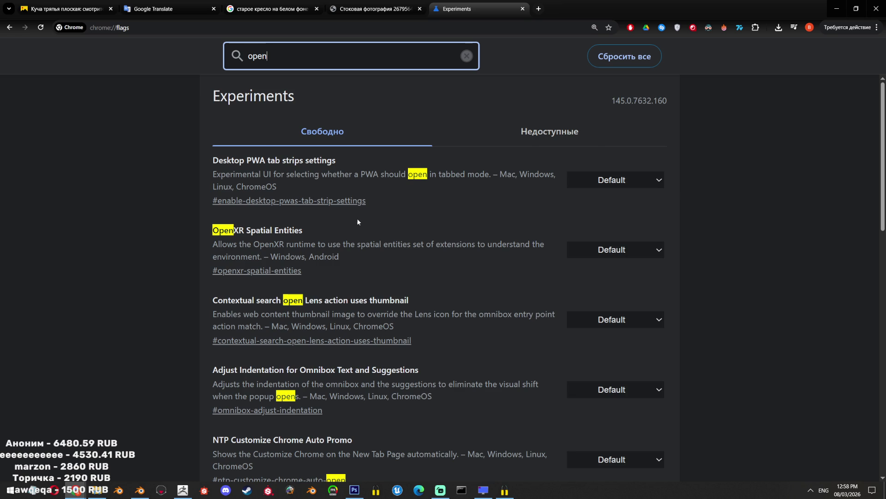
pyautogui.scroll(-3)
pyautogui.scroll(-3)
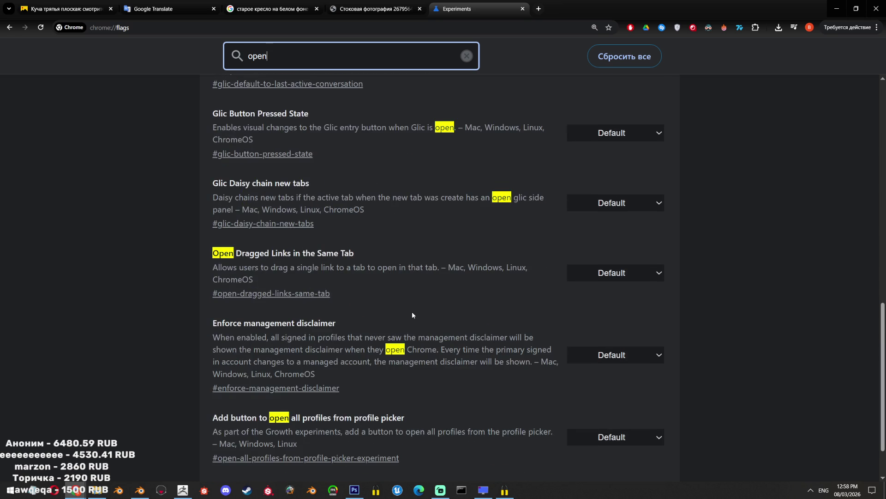
pyautogui.scroll(-3)
pyautogui.hotkey('ctrl', 'a')
pyautogui.write('GL')
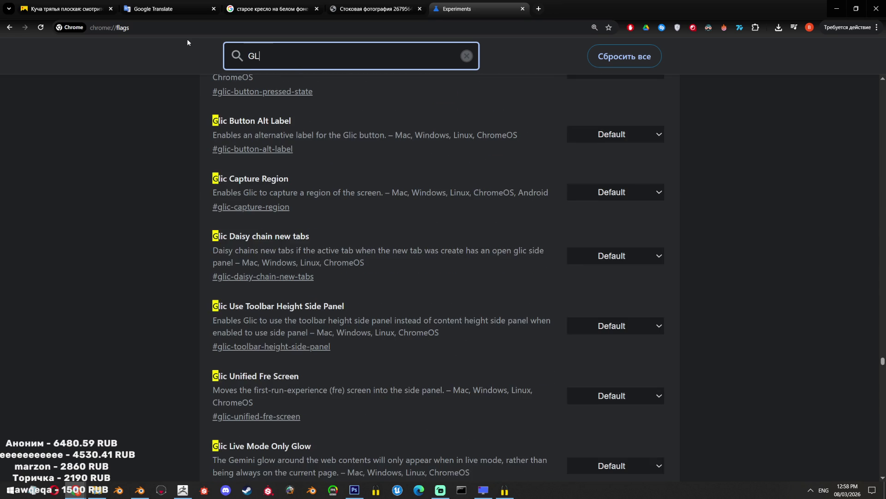
pyautogui.scroll(3)
pyautogui.scroll(3)
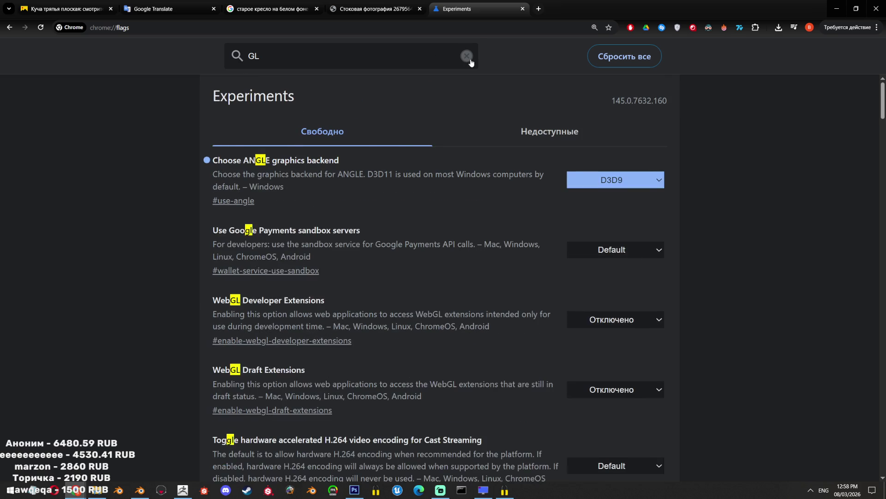
# Clear the flag search and scroll through the full list of experiments
pyautogui.click(467, 56)
pyautogui.scroll(-3)
pyautogui.scroll(-3)
pyautogui.scroll(-3)
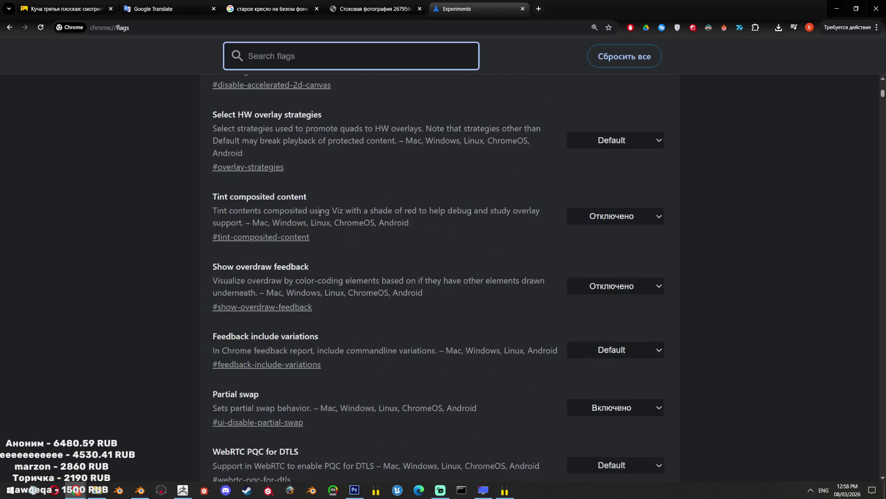
pyautogui.scroll(-3)
pyautogui.click(687, 207)
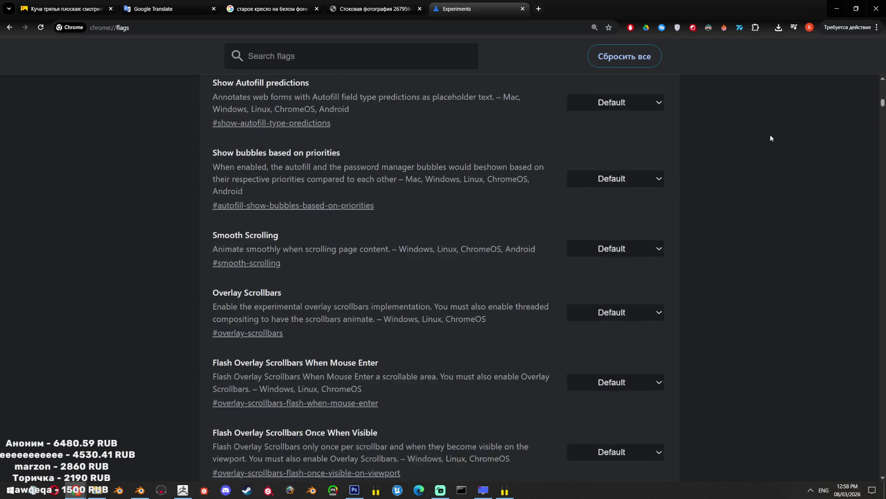
pyautogui.moveTo(686, 207); pyautogui.dragTo(762, 385)
pyautogui.scroll(-3)
pyautogui.scroll(-3)
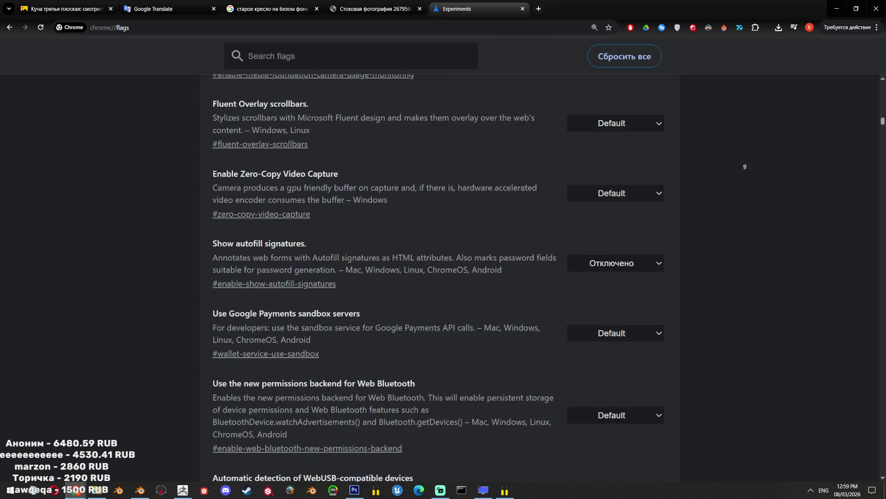
pyautogui.scroll(3)
pyautogui.scroll(3)
pyautogui.scroll(3)
# Search the flags for 'accel' and look through the matching experiments
pyautogui.click(326, 48)
pyautogui.write('asee')
pyautogui.press('BackSpace')
pyautogui.press('BackSpace')
pyautogui.press('BackSpace')
pyautogui.write('c')
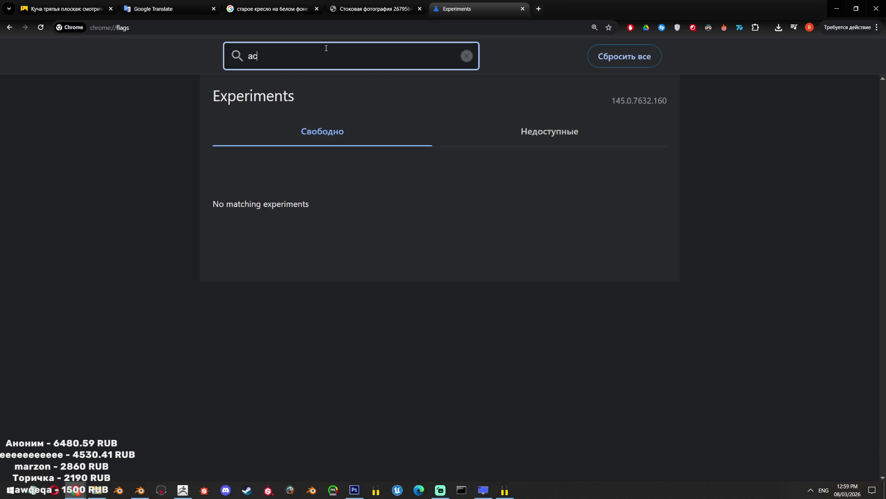
pyautogui.write('cel')
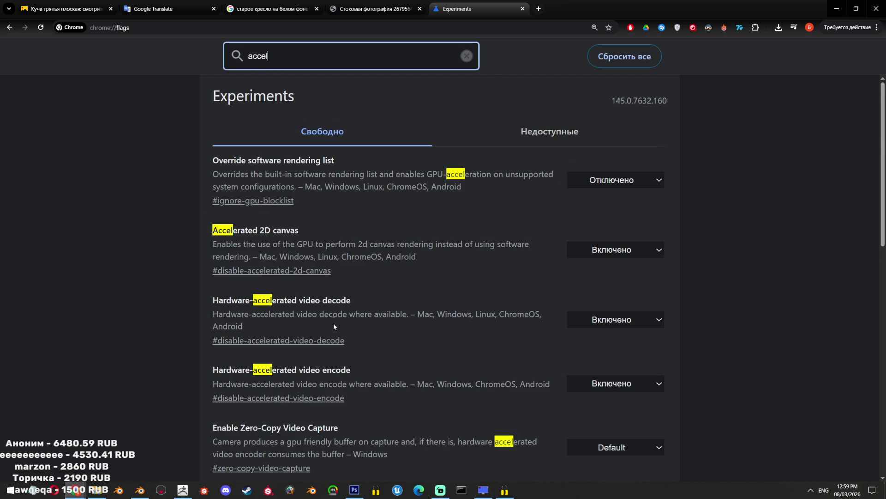
pyautogui.scroll(-3)
pyautogui.click(547, 246)
pyautogui.scroll(-3)
pyautogui.scroll(-3)
pyautogui.scroll(3)
# Filter flags by '3D', confirm the ANGLE graphics backend shows D3D9, and close the flags page
pyautogui.click(286, 59)
pyautogui.hotkey('ctrl', 'a')
pyautogui.write('3D')
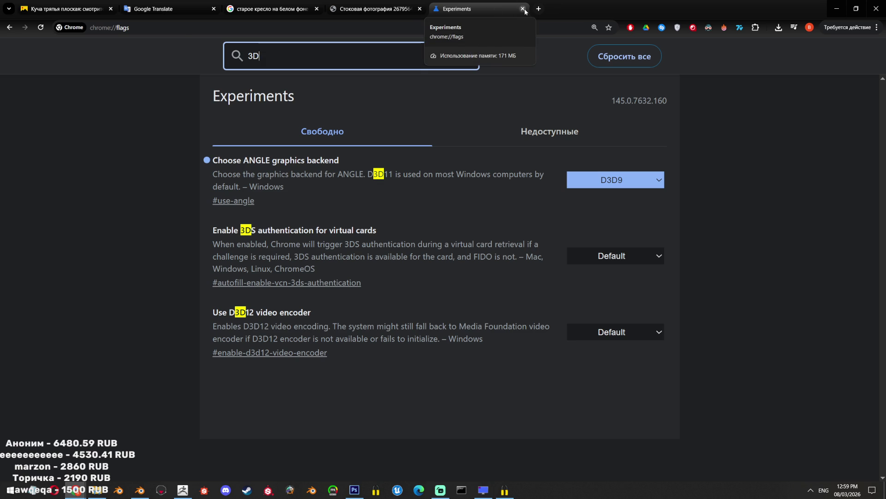
pyautogui.click(523, 8)
pyautogui.click(305, 6)
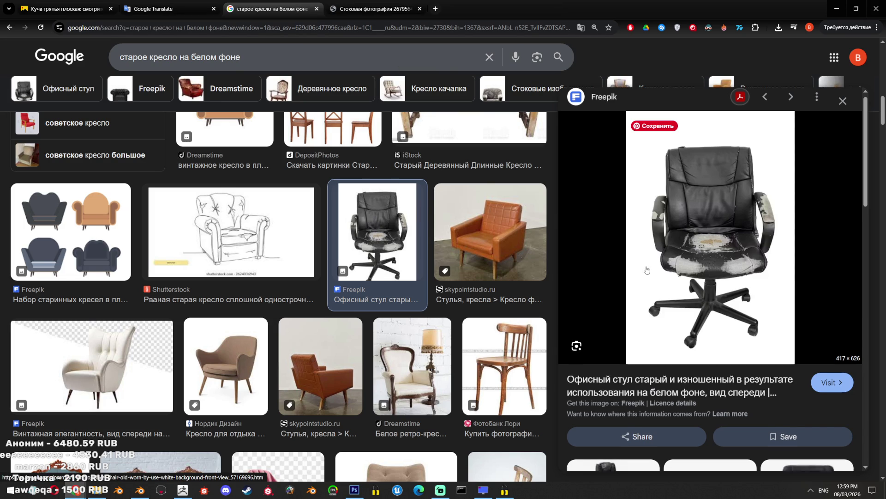
# Browse the 'старое кресло на белом фоне' armchair results down and back to the top
pyautogui.scroll(-3)
pyautogui.scroll(-3)
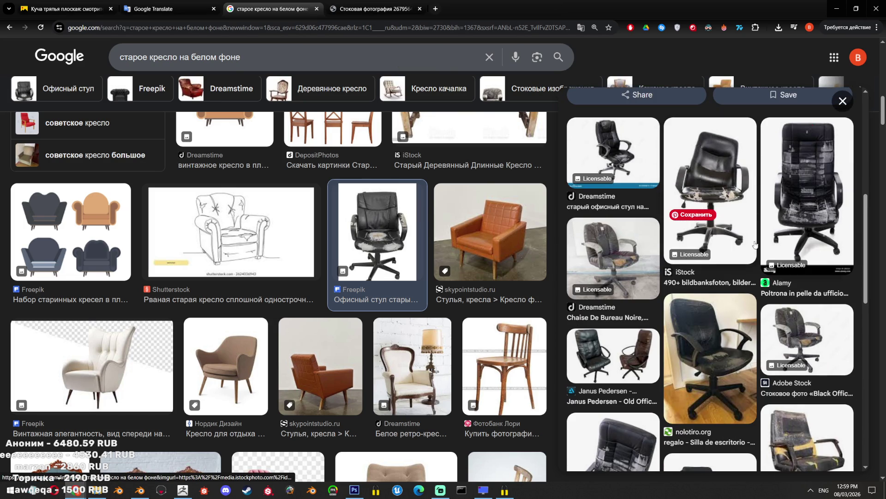
pyautogui.scroll(-3)
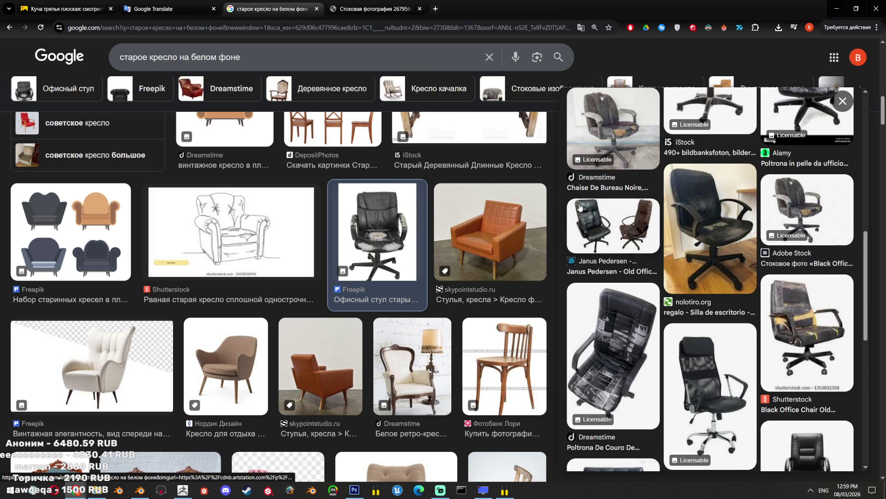
pyautogui.scroll(-3)
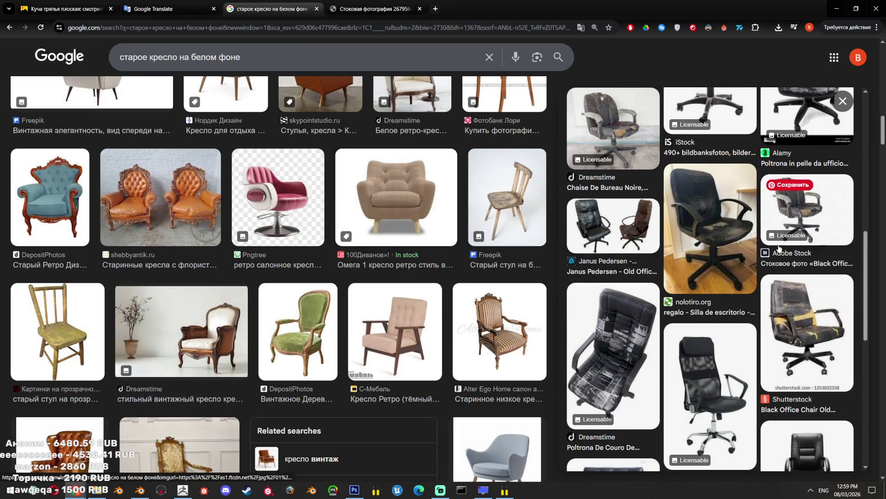
pyautogui.scroll(-3)
pyautogui.scroll(-3)
pyautogui.scroll(-3)
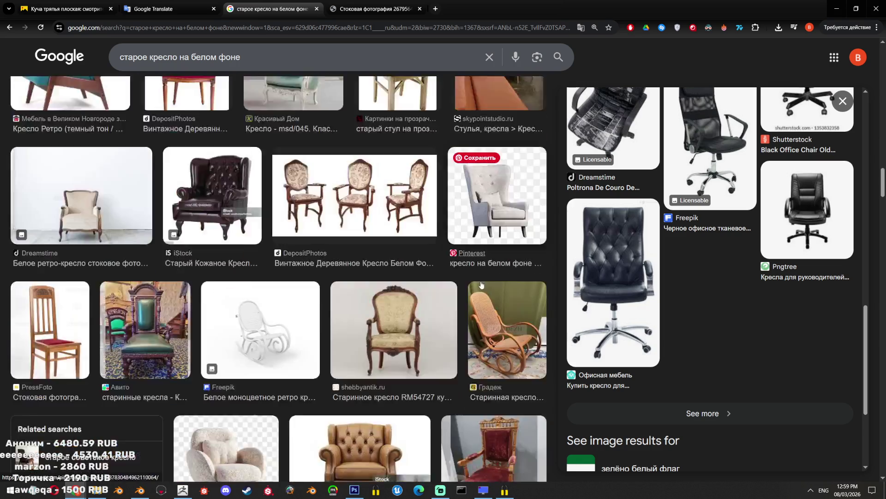
pyautogui.scroll(-3)
pyautogui.scroll(-3)
pyautogui.scroll(3)
pyautogui.scroll(3)
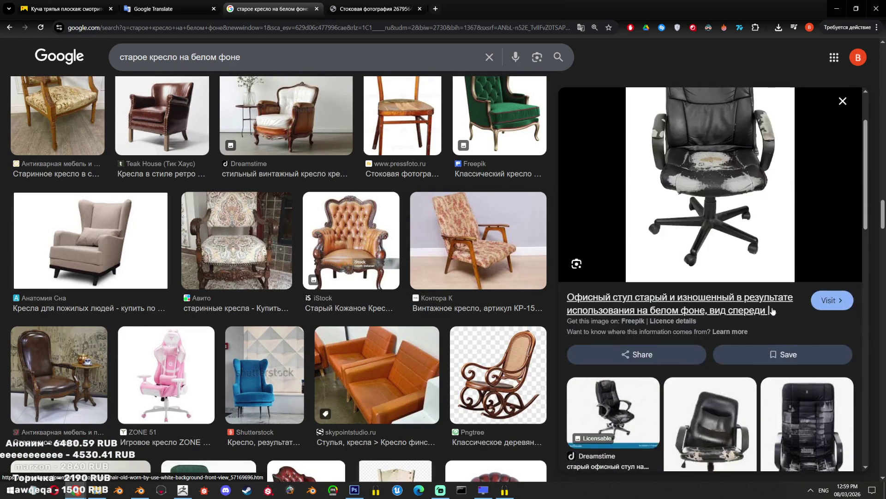
pyautogui.scroll(3)
pyautogui.scroll(3)
pyautogui.scroll(3)
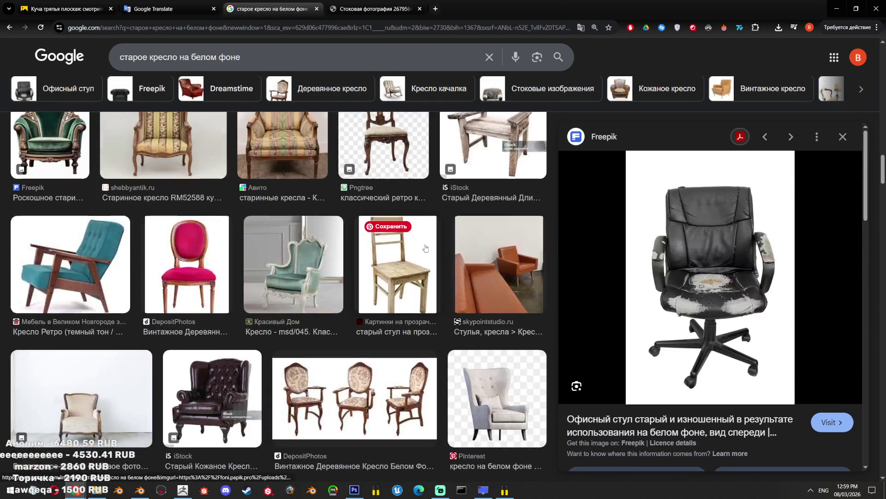
pyautogui.scroll(3)
pyautogui.scroll(3)
pyautogui.scroll(3)
pyautogui.scroll(3)
pyautogui.scroll(3)
pyautogui.scroll(3)
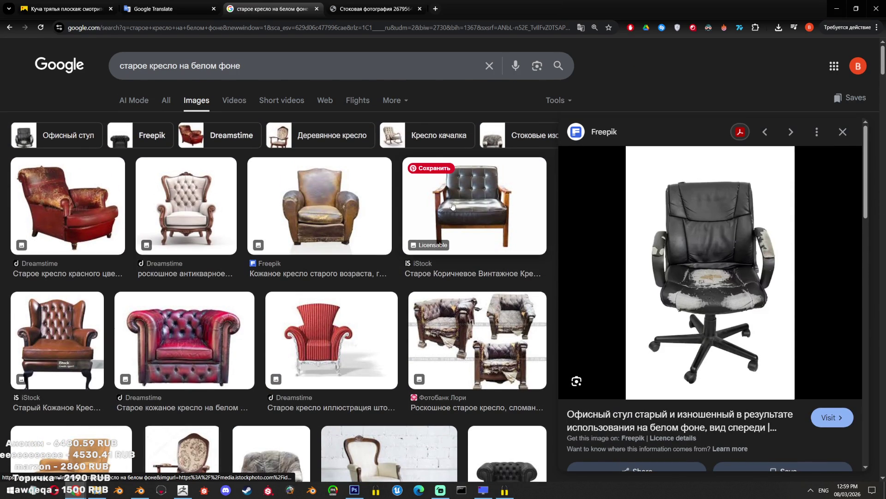
# Scroll the results again and preview the green fabric armchair from Pinterest
pyautogui.scroll(-3)
pyautogui.scroll(-3)
pyautogui.scroll(-3)
pyautogui.scroll(-3)
pyautogui.scroll(3)
pyautogui.scroll(-3)
pyautogui.scroll(-3)
pyautogui.scroll(-3)
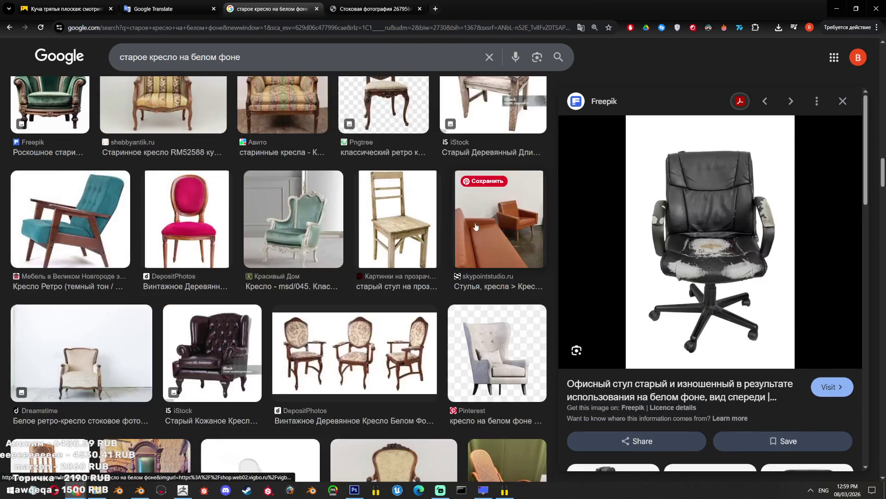
pyautogui.scroll(-3)
pyautogui.scroll(-3)
pyautogui.scroll(-3)
pyautogui.scroll(-3)
pyautogui.scroll(-3)
pyautogui.scroll(-3)
pyautogui.scroll(-3)
pyautogui.scroll(3)
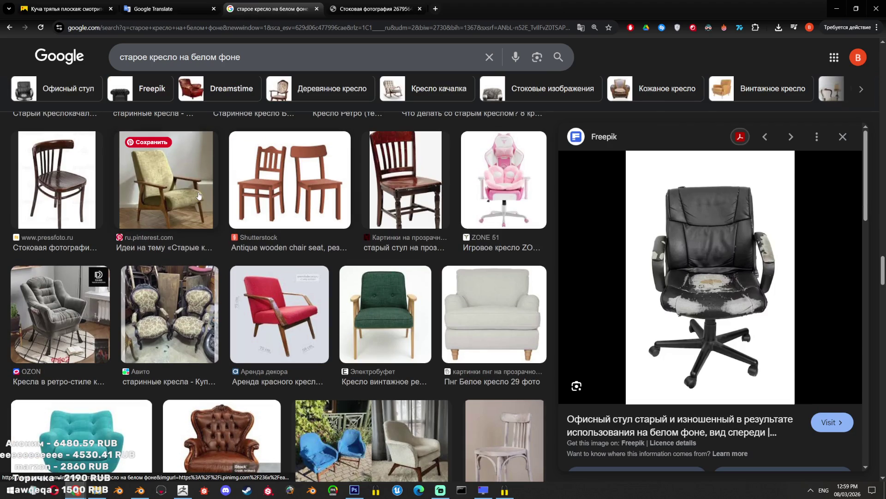
pyautogui.click(199, 196)
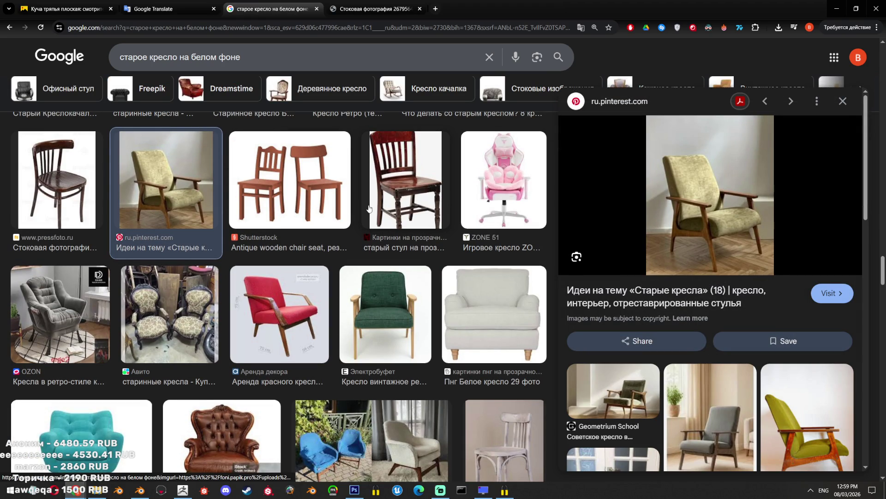
pyautogui.moveTo(377, 197)
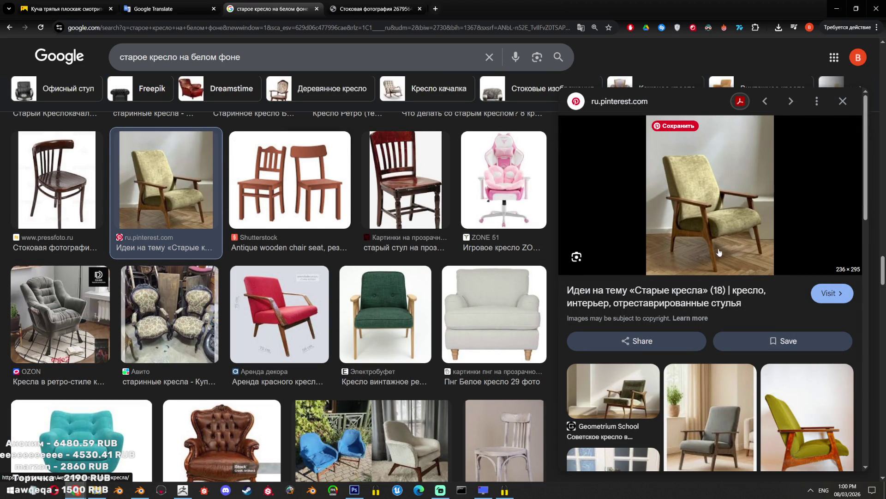
pyautogui.scroll(-3)
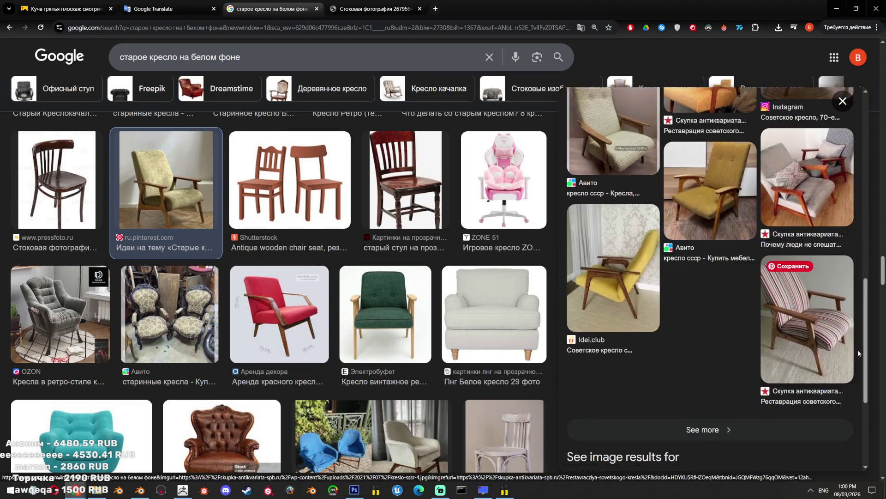
pyautogui.scroll(-3)
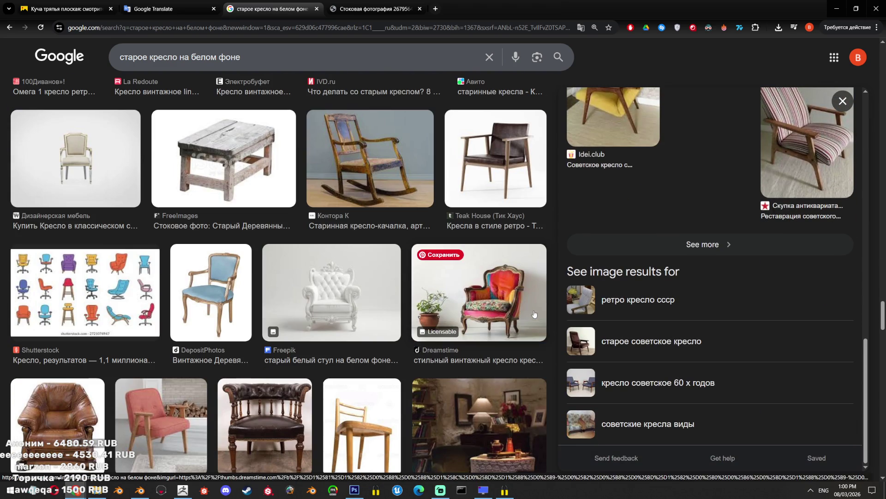
# Preview the Teak House leather armchair, then switch back to Blender
pyautogui.click(520, 170)
pyautogui.scroll(-3)
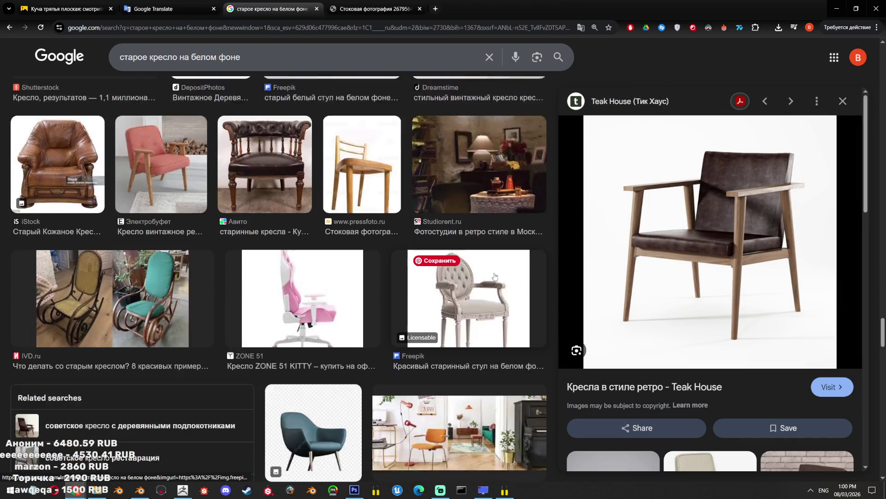
pyautogui.click(140, 490)
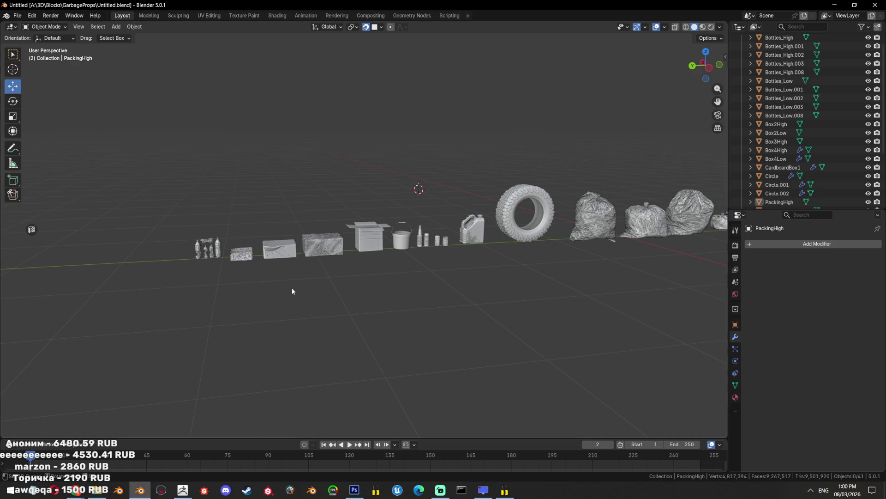
# Orbit the GarbageProps viewport side-on into Right Orthographic and adjust the zoom
pyautogui.moveTo(423, 270); pyautogui.dragTo(457, 294)
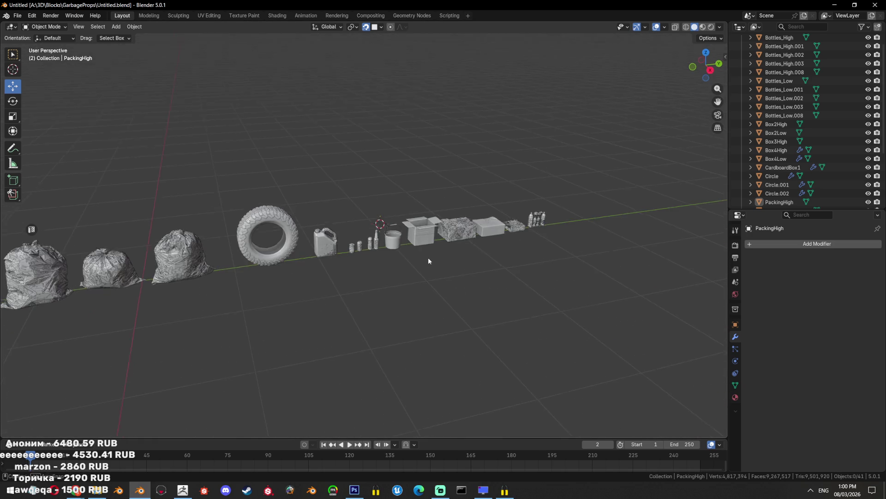
pyautogui.scroll(3)
pyautogui.scroll(-3)
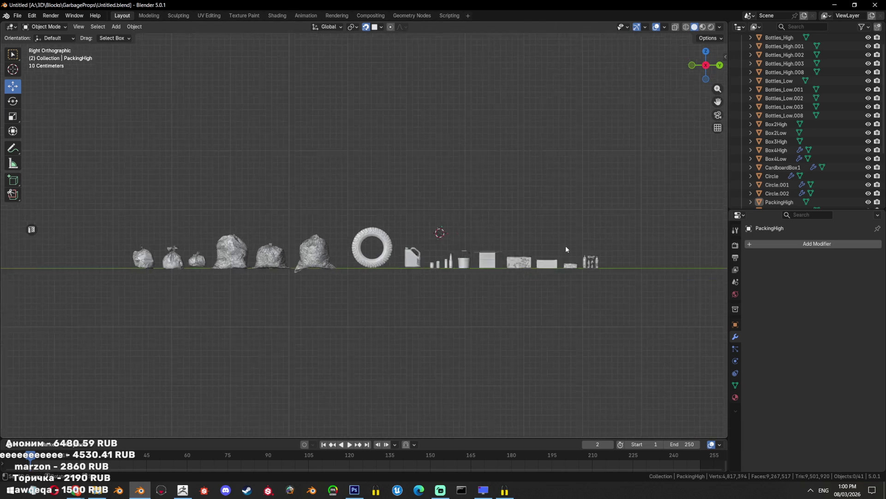
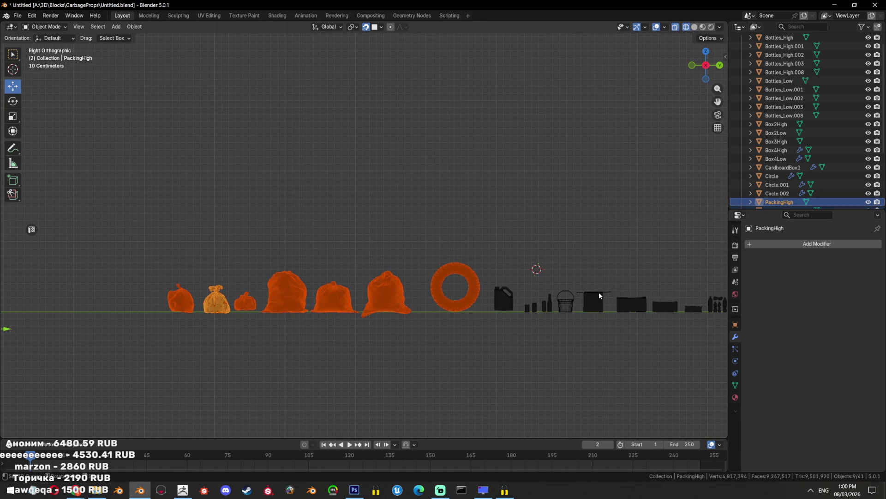
# Search the outliner for an existing Atlas1 collection and collapse the main Collection
pyautogui.write('nmAt')
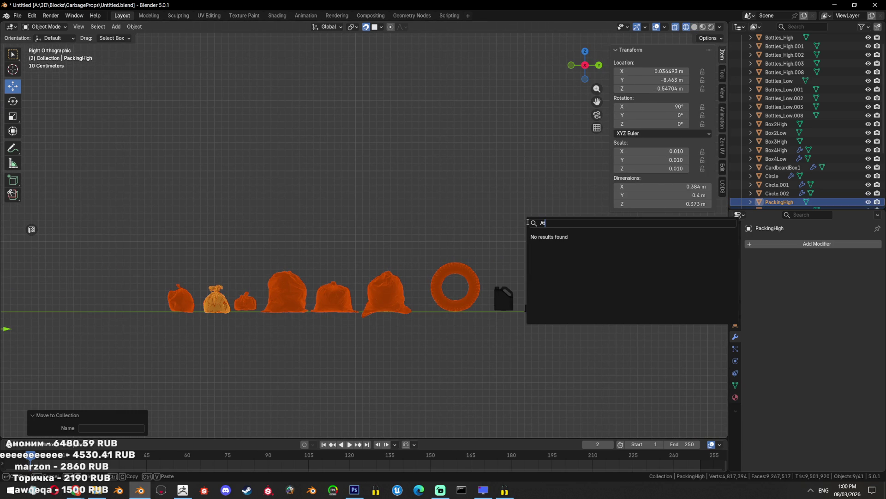
pyautogui.press('Return')
pyautogui.scroll(3)
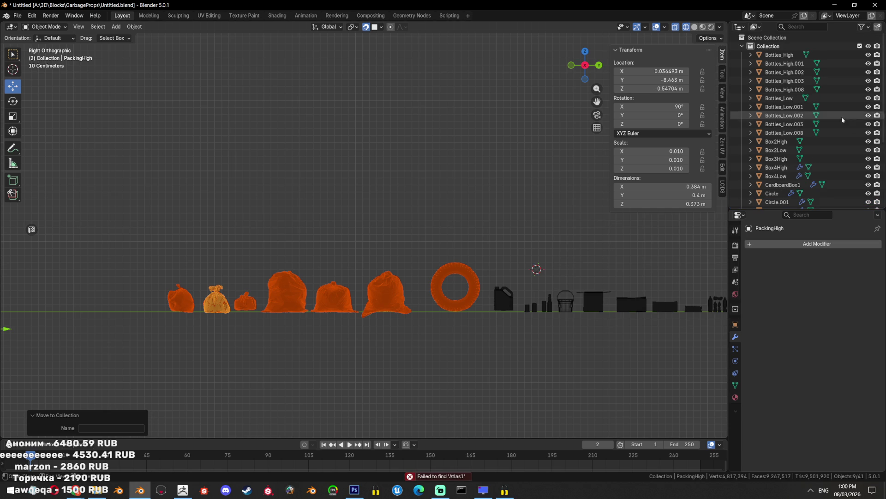
pyautogui.click(742, 46)
# Move the bags, packing and tire into a new Atlas1 collection; exclude Collection, Oil and wip
pyautogui.press('m')
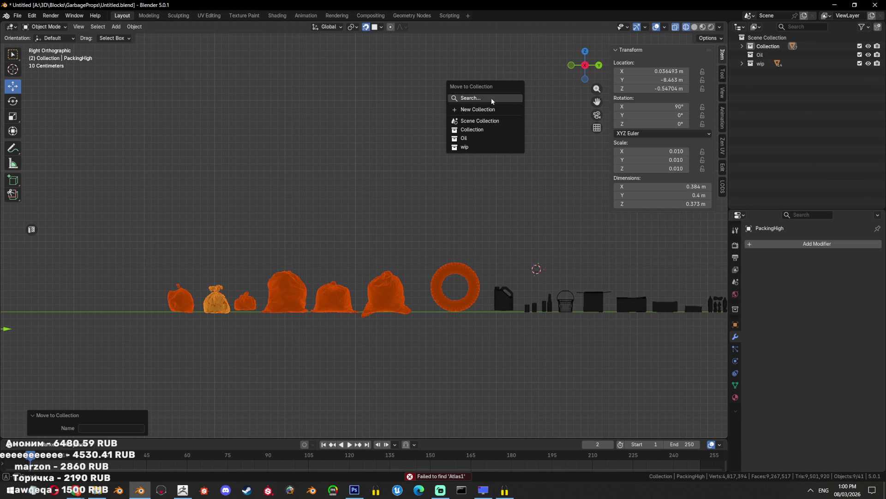
pyautogui.click(488, 107)
pyautogui.write('Atlas1')
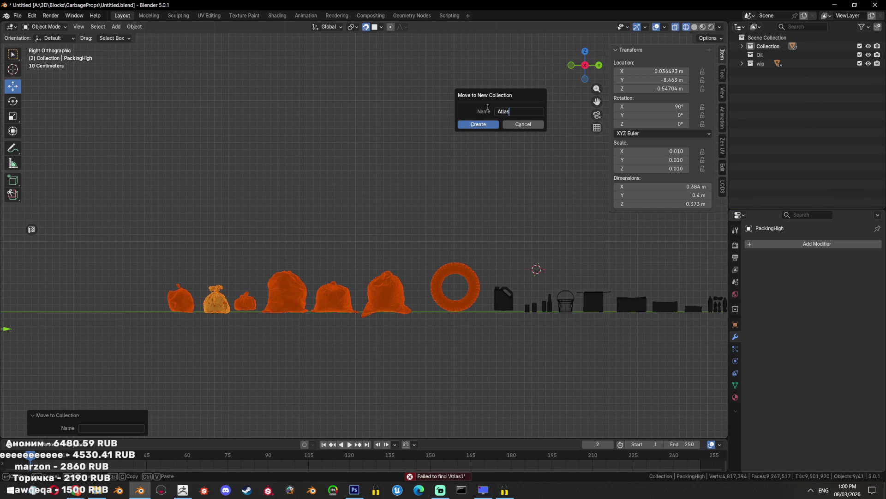
pyautogui.press('Return')
pyautogui.moveTo(868, 46); pyautogui.dragTo(859, 46)
# Select and frame only the tire, then start renaming its object
pyautogui.moveTo(307, 317); pyautogui.dragTo(428, 257)
pyautogui.scroll(3)
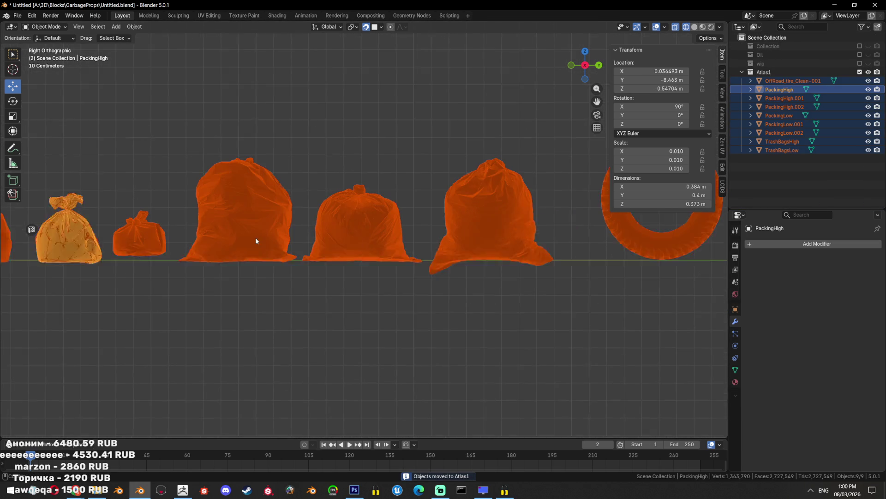
pyautogui.click(526, 224)
pyautogui.press('KP_Decimal')
pyautogui.doubleClick(784, 80)
pyautogui.write('Tire_Hig')
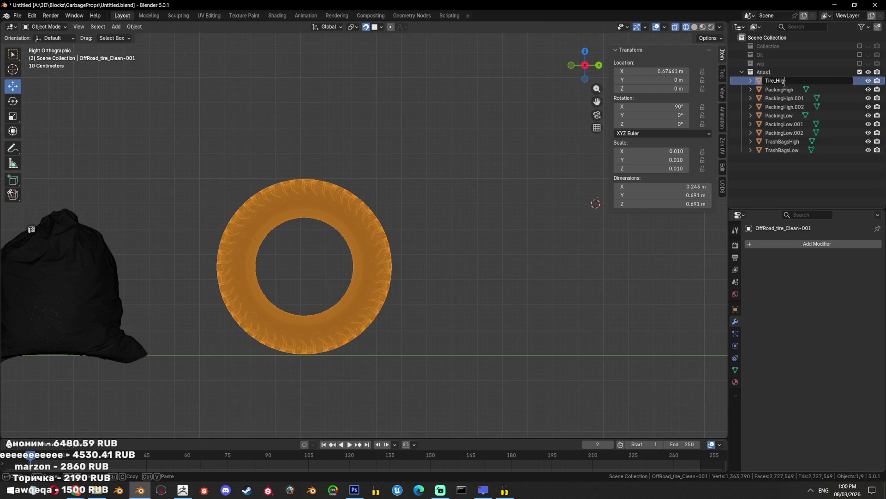
pyautogui.write('h')
# Confirm the Tire_High name and apply scale to every object
pyautogui.press('Return')
pyautogui.moveTo(453, 194); pyautogui.dragTo(483, 177)
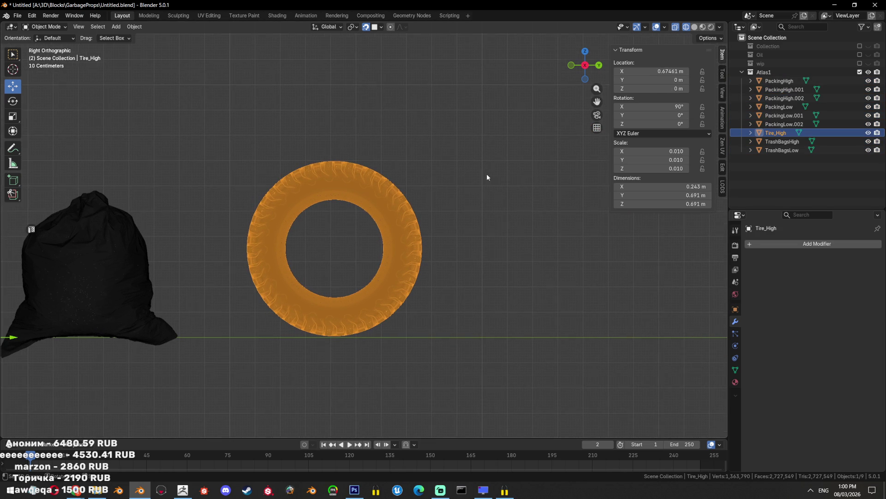
pyautogui.hotkey('shift', 's')
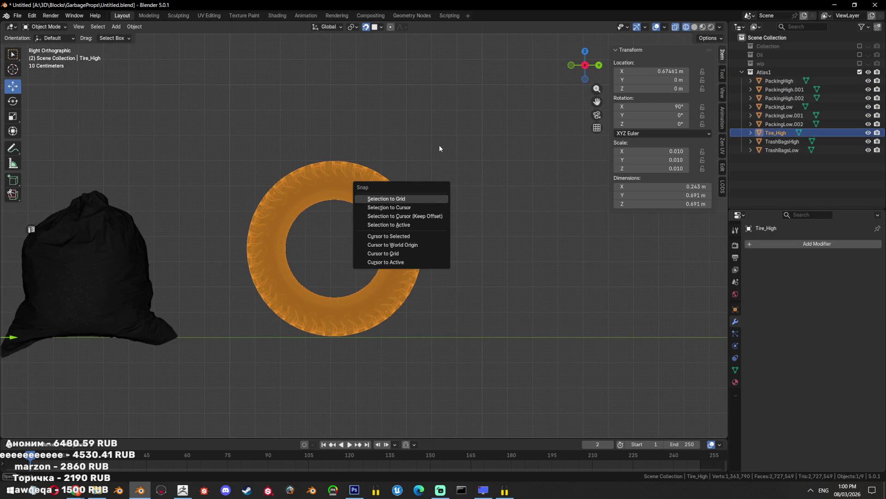
pyautogui.press('Escape')
pyautogui.press('a')
pyautogui.hotkey('ctrl', 'a')
pyautogui.click(414, 236)
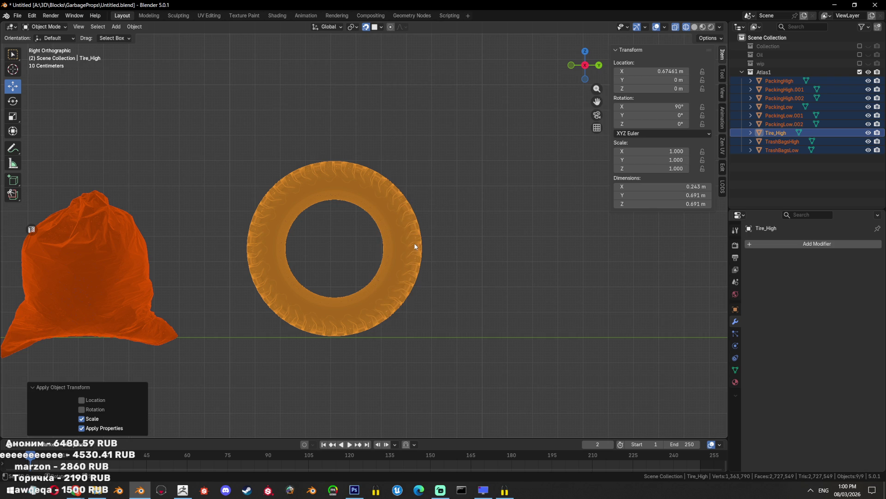
# Save, switch to solid shading, and set the tire's origin to its surface center of mass
pyautogui.click(416, 238)
pyautogui.hotkey('ctrl', 's')
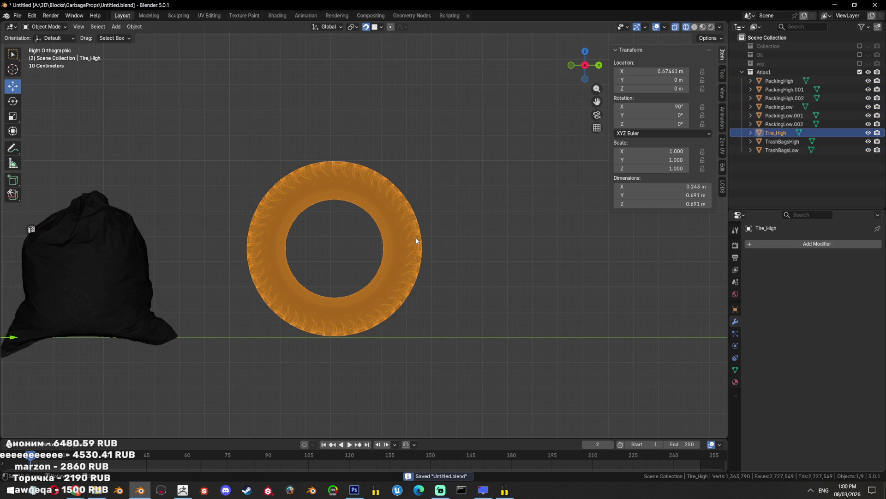
pyautogui.hotkey('shift', 'z')
pyautogui.moveTo(416, 238); pyautogui.dragTo(421, 242)
pyautogui.hotkey('ctrl', 'shift', 'alt', 'c')
pyautogui.click(406, 247)
pyautogui.press('KP_3')
# Set all objects' origins to center of mass by volume, then reselect the tire
pyautogui.hotkey('shift', 's')
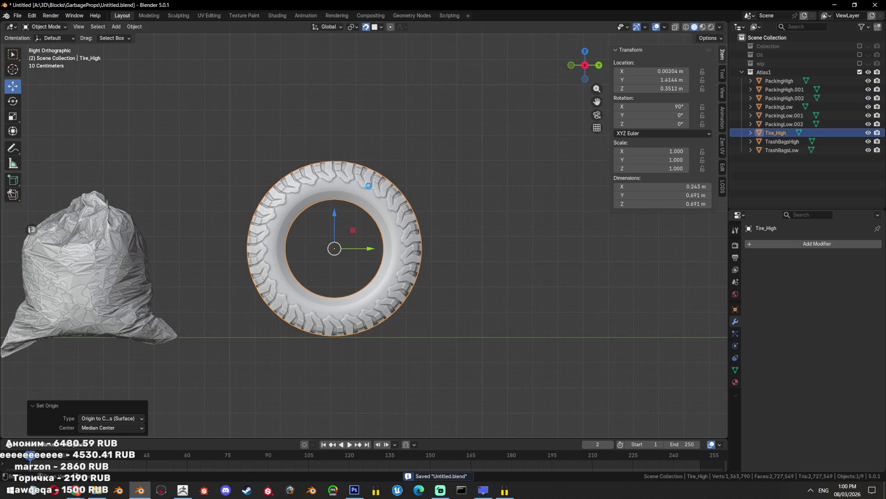
pyautogui.hotkey('ctrl', 'shift', 'alt', 'c')
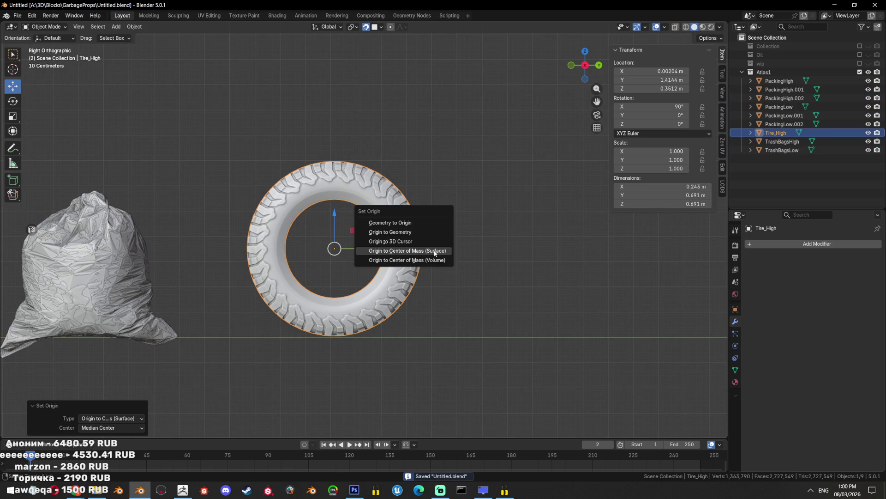
pyautogui.press('Escape')
pyautogui.press('a')
pyautogui.hotkey('ctrl', 'shift', 'alt', 'c')
pyautogui.click(407, 263)
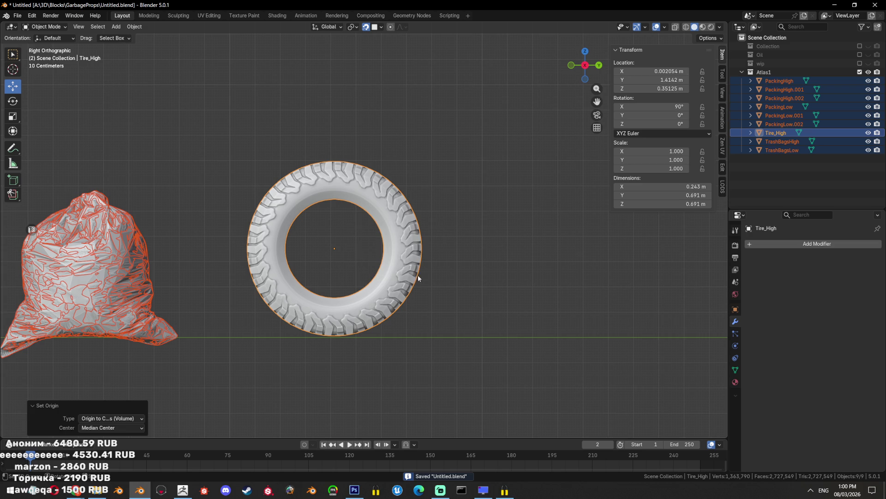
pyautogui.click(421, 264)
# Snap the 3D cursor to the tire's origin, save, and add a mesh circle there
pyautogui.hotkey('shift', 's')
pyautogui.click(390, 298)
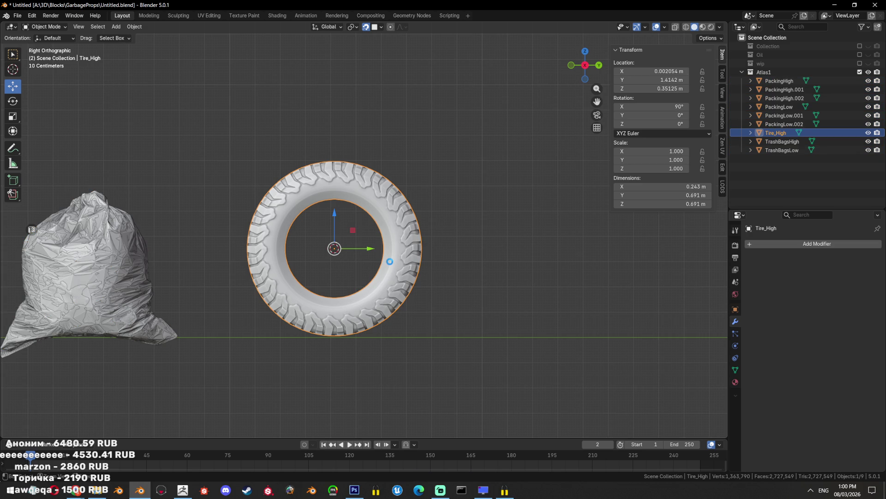
pyautogui.hotkey('ctrl', 's')
pyautogui.hotkey('alt', 'a')
pyautogui.press('a')
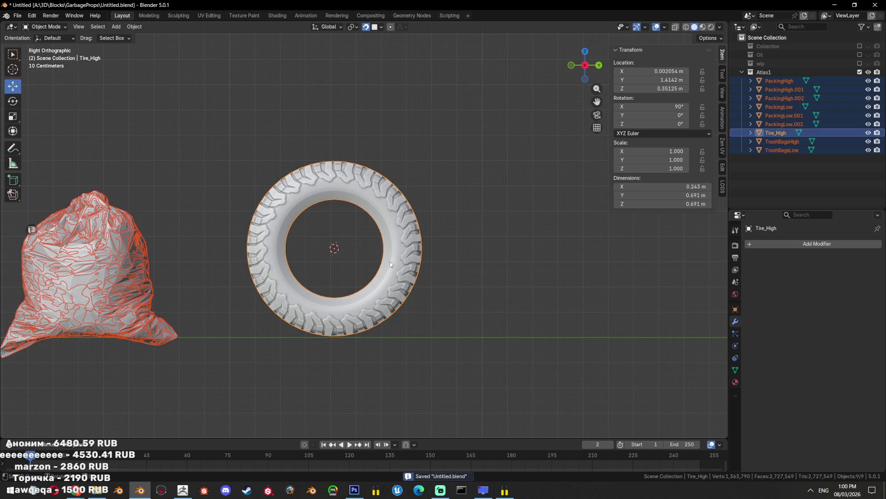
pyautogui.hotkey('alt', 'a')
pyautogui.hotkey('shift', 'a')
pyautogui.moveTo(401, 272)
pyautogui.click(425, 290)
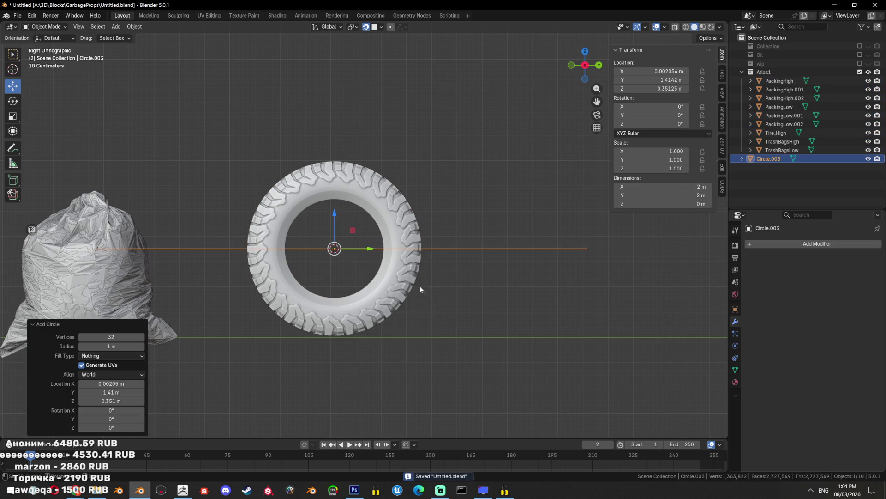
# Rotate the circle 90 degrees so it stands upright
pyautogui.moveTo(419, 285); pyautogui.dragTo(351, 296)
pyautogui.press('KP_1')
pyautogui.press('r')
pyautogui.click(321, 342)
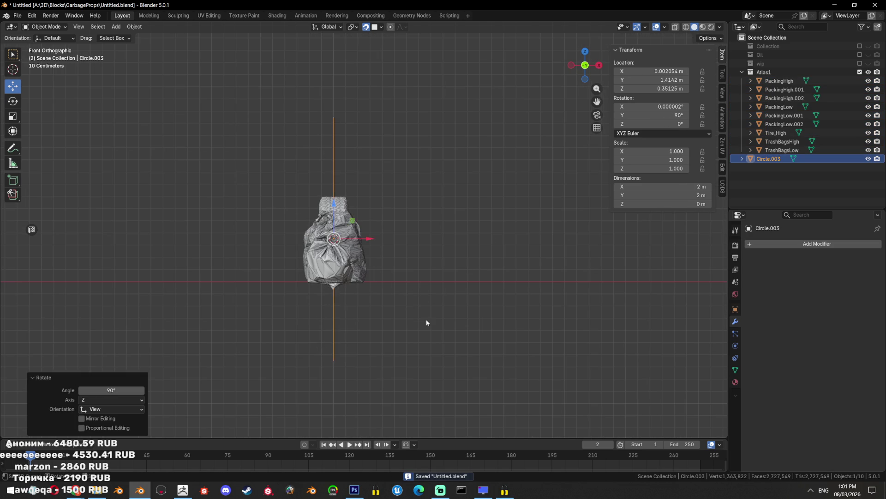
pyautogui.press('KP_3')
# Scale the circle to the tire, subdivide it to 64 vertices, and apply full To Sphere rounding
pyautogui.press('Tab')
pyautogui.press('s')
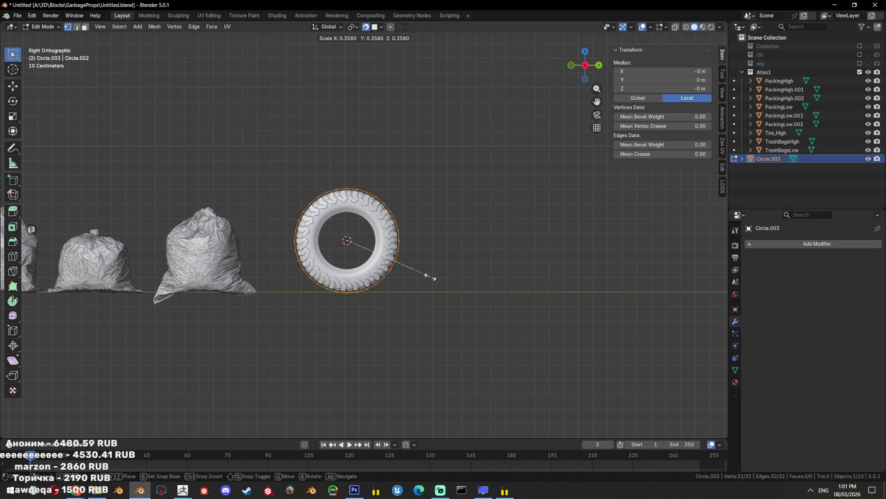
pyautogui.click(431, 276)
pyautogui.hotkey('ctrl', 'e')
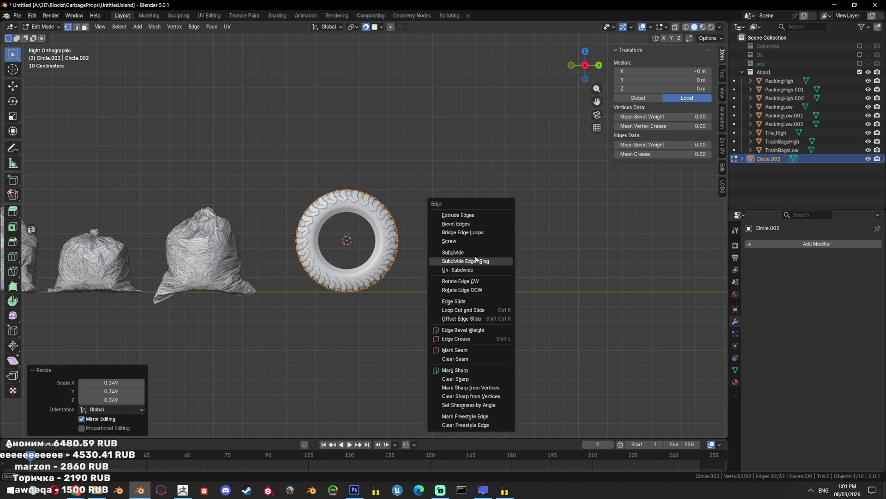
pyautogui.click(478, 252)
pyautogui.hotkey('shift', 'alt', 's')
pyautogui.write('1')
pyautogui.press('Return')
# Give the circle a Mirror modifier and apply its rotation
pyautogui.moveTo(478, 252); pyautogui.dragTo(408, 297)
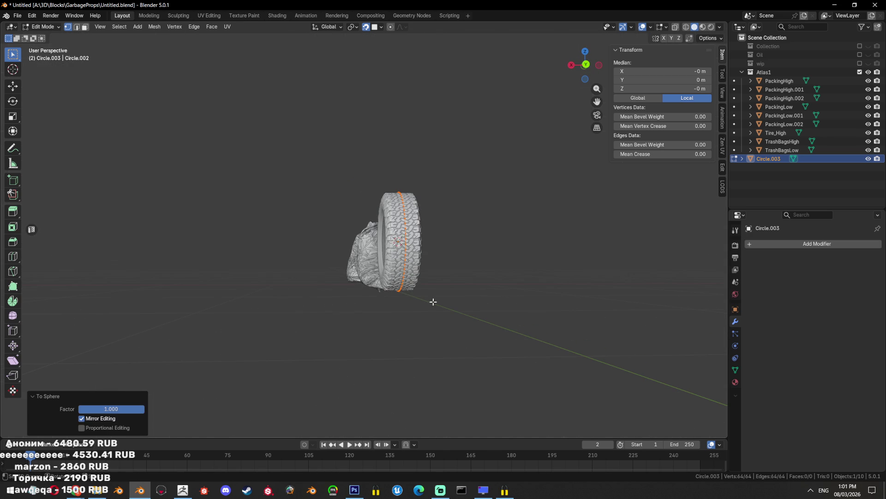
pyautogui.press('Tab')
pyautogui.click(797, 242)
pyautogui.write('mir')
pyautogui.press('Return')
pyautogui.press('KP_1')
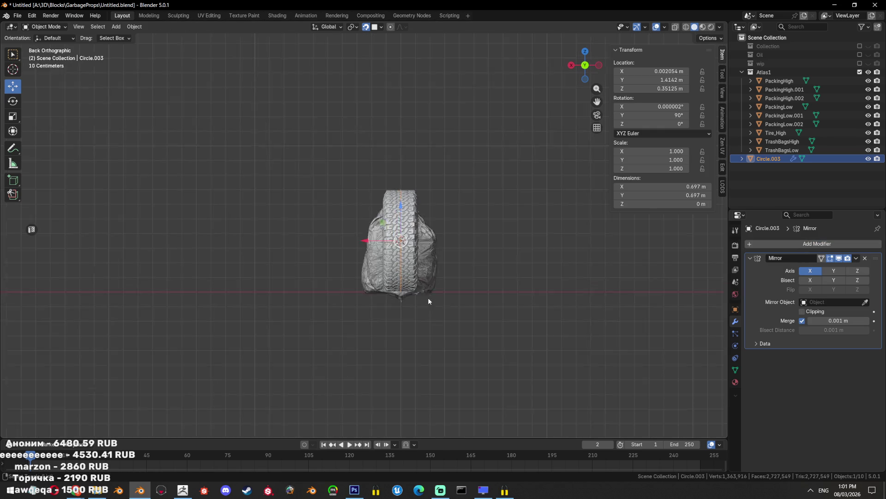
pyautogui.press('KP_Decimal')
pyautogui.hotkey('ctrl', 'a')
pyautogui.click(564, 247)
pyautogui.moveTo(564, 247); pyautogui.dragTo(554, 304)
# Select one boundary edge loop of the band and shift it twice along X
pyautogui.press('Tab')
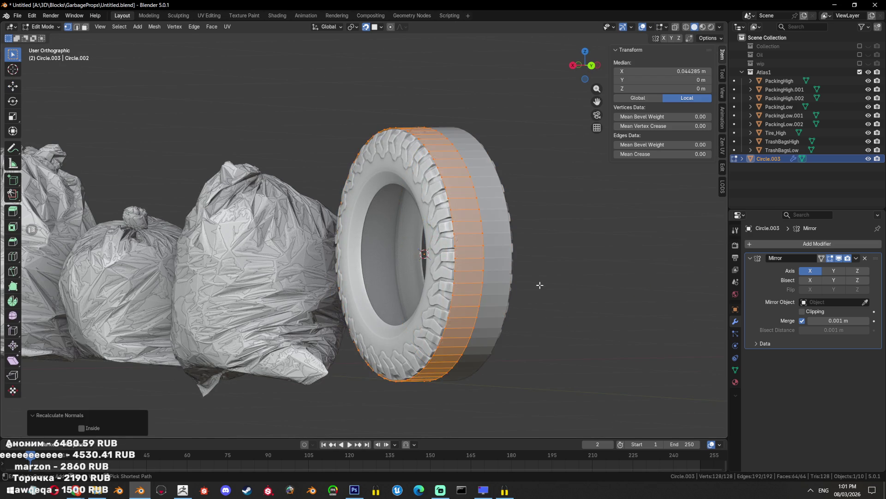
pyautogui.press('2')
pyautogui.click(539, 286)
pyautogui.moveTo(540, 284); pyautogui.dragTo(532, 297)
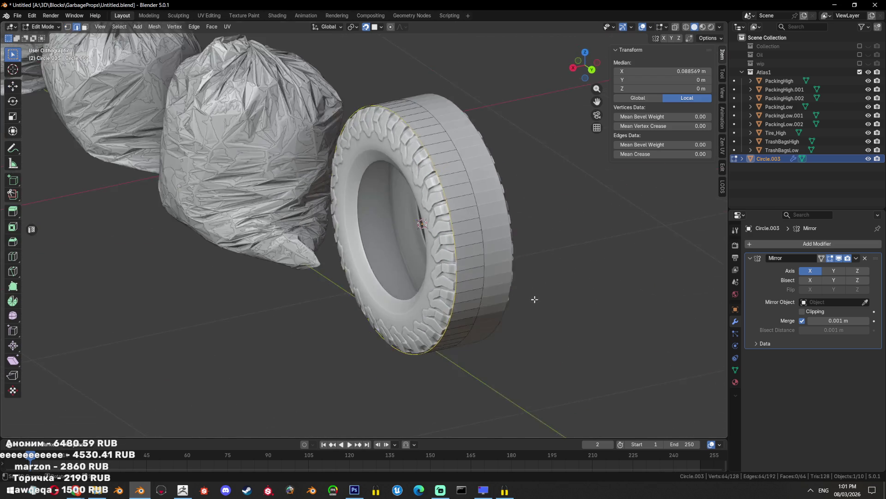
pyautogui.scroll(3)
pyautogui.press('g')
pyautogui.press('x')
pyautogui.click(530, 279)
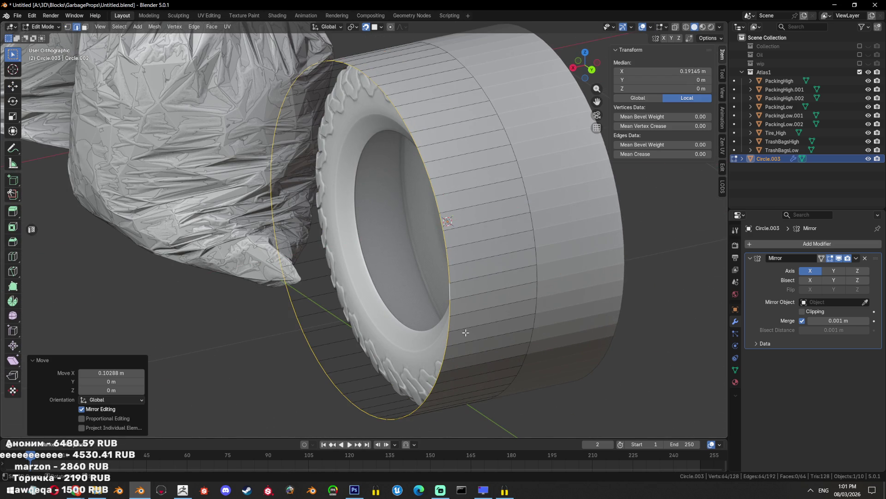
pyautogui.press('g')
pyautogui.press('x')
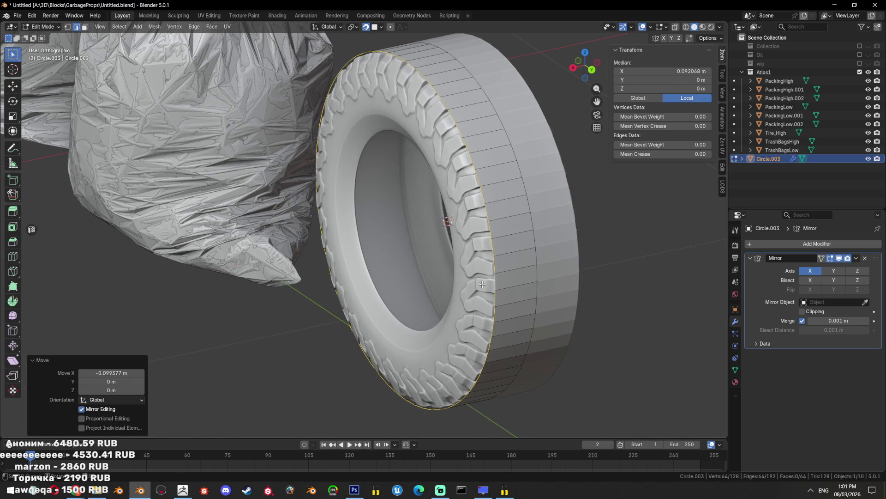
pyautogui.click(482, 285)
pyautogui.scroll(3)
# Scale the loop to 0.820, shift it slightly along X, then scale it to 0.859
pyautogui.press('s')
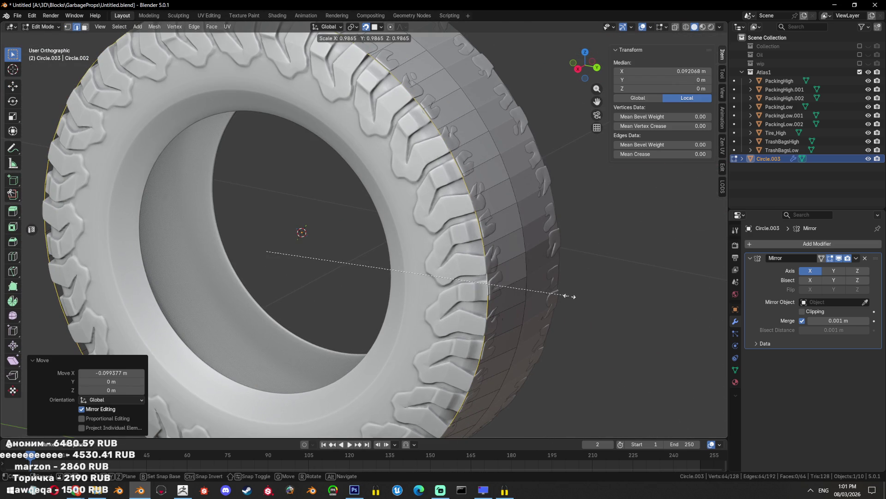
pyautogui.click(516, 301)
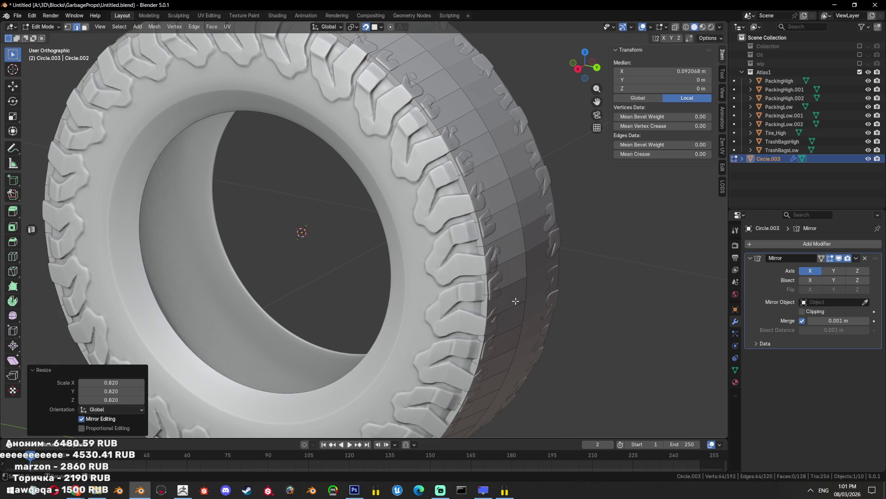
pyautogui.press('g')
pyautogui.press('x')
pyautogui.click(519, 301)
pyautogui.moveTo(520, 301); pyautogui.dragTo(415, 292)
pyautogui.press('s')
pyautogui.click(530, 307)
# Shift the loop along X and scale it to 1.043 in the right side view
pyautogui.press('g')
pyautogui.press('y')
pyautogui.press('x')
pyautogui.click(411, 292)
pyautogui.press('KP_3')
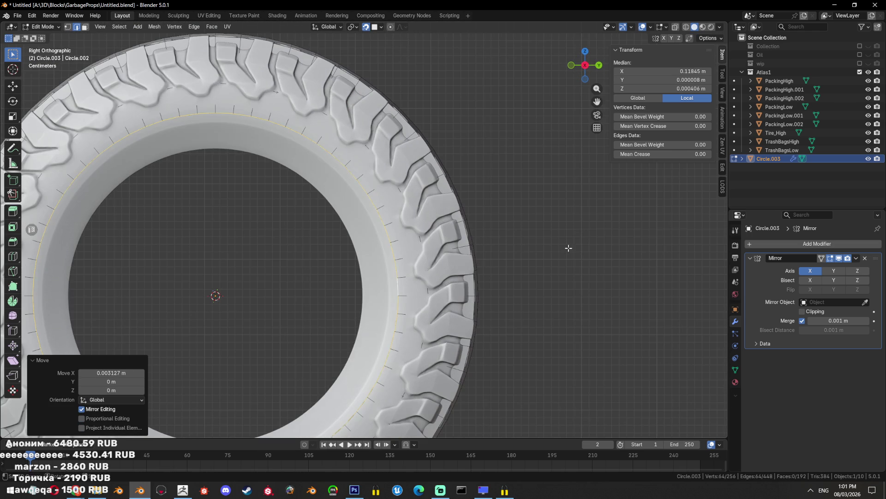
pyautogui.press('s')
pyautogui.click(545, 249)
pyautogui.moveTo(545, 248); pyautogui.dragTo(539, 309)
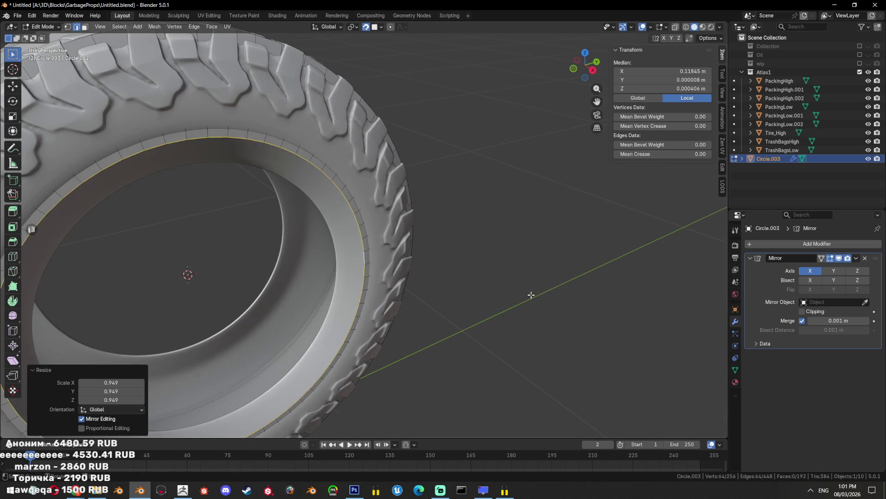
# Extrude a new loop along X, scale it to 0.838, and nudge the rim vertices slightly along X
pyautogui.press('e')
pyautogui.press('x')
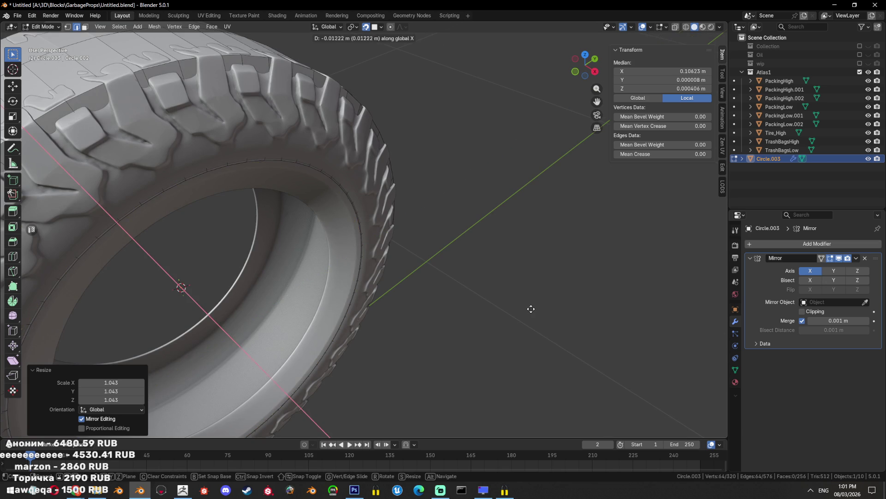
pyautogui.click(527, 306)
pyautogui.press('s')
pyautogui.click(471, 313)
pyautogui.press('g')
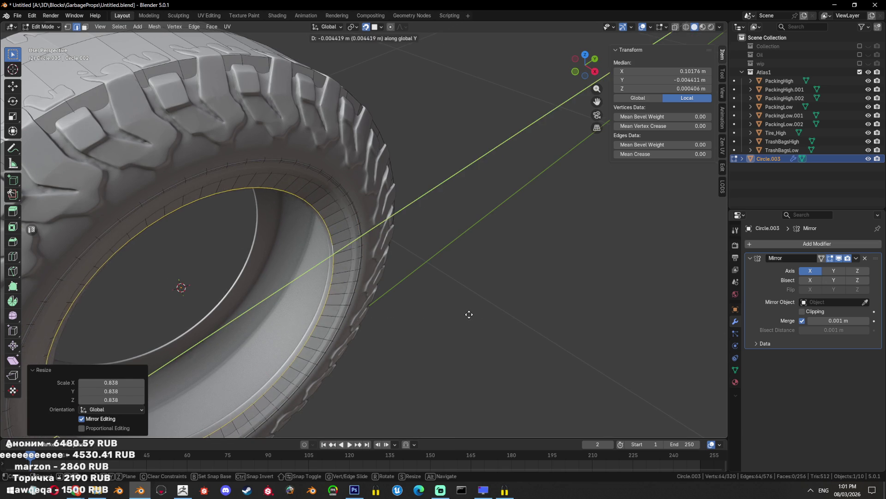
pyautogui.press('x')
pyautogui.click(471, 313)
pyautogui.scroll(3)
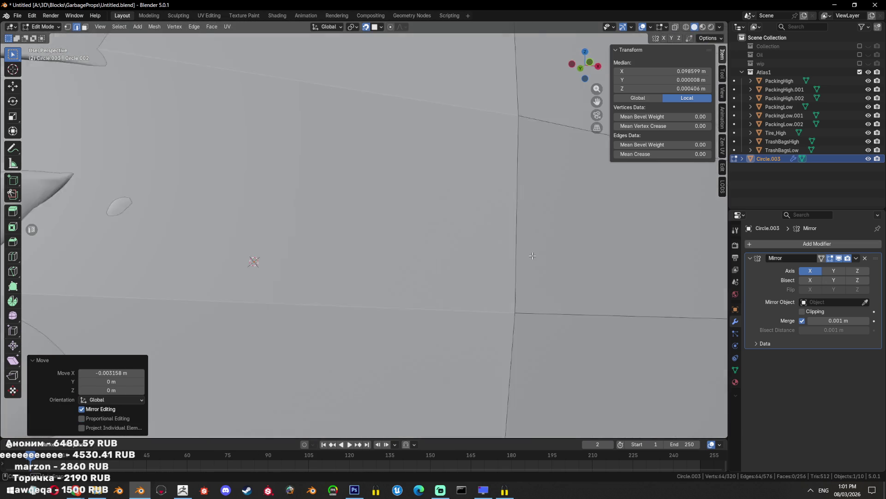
pyautogui.moveTo(439, 323); pyautogui.dragTo(453, 337)
pyautogui.scroll(-3)
pyautogui.moveTo(346, 289); pyautogui.dragTo(405, 307)
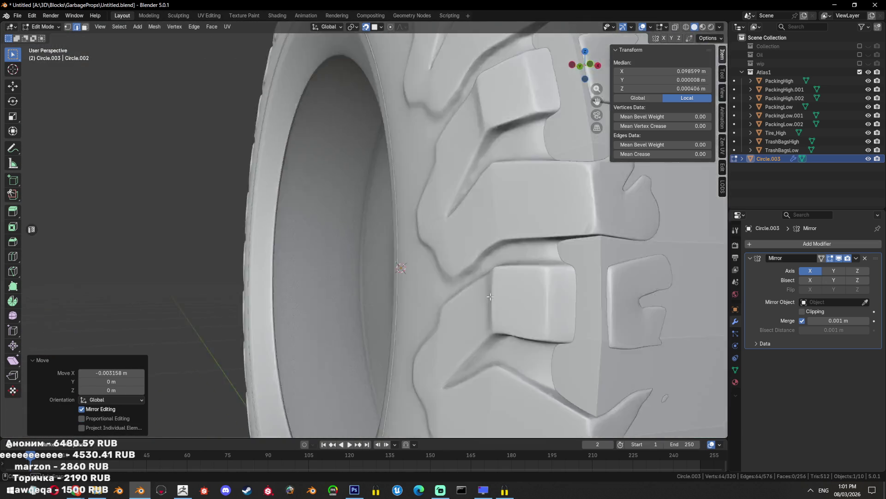
pyautogui.scroll(3)
# Undo the stray move and shrink the rim vertices to 0.974
pyautogui.press('g')
pyautogui.press('x')
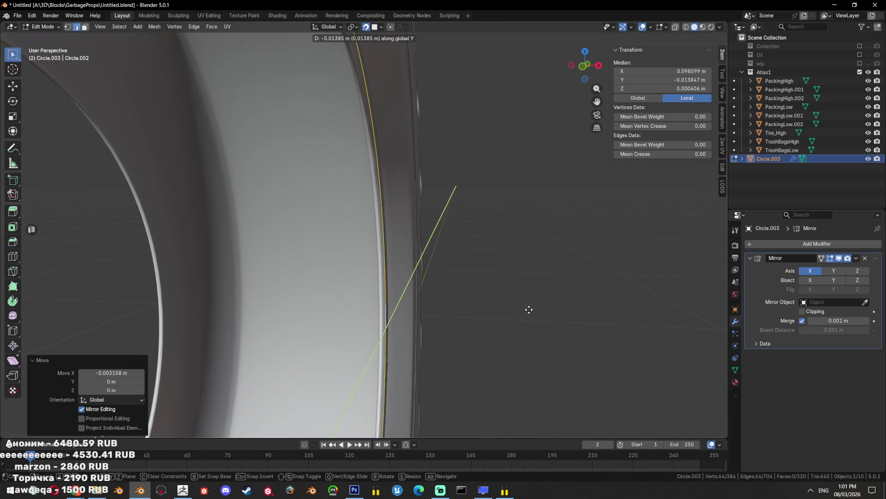
pyautogui.rightClick(530, 309)
pyautogui.hotkey('ctrl', 'z')
pyautogui.hotkey('alt', 'z')
pyautogui.scroll(-3)
pyautogui.moveTo(529, 309); pyautogui.dragTo(544, 305)
pyautogui.press('s')
pyautogui.click(473, 289)
pyautogui.hotkey('alt', 'z')
# Extrude the rim along X and scale the new ring
pyautogui.press('e')
pyautogui.press('x')
pyautogui.click(527, 293)
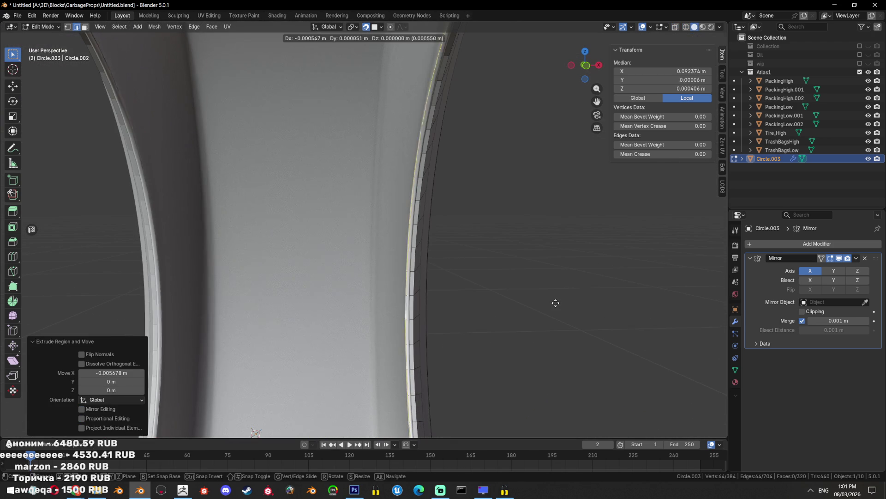
pyautogui.press('s')
pyautogui.click(544, 305)
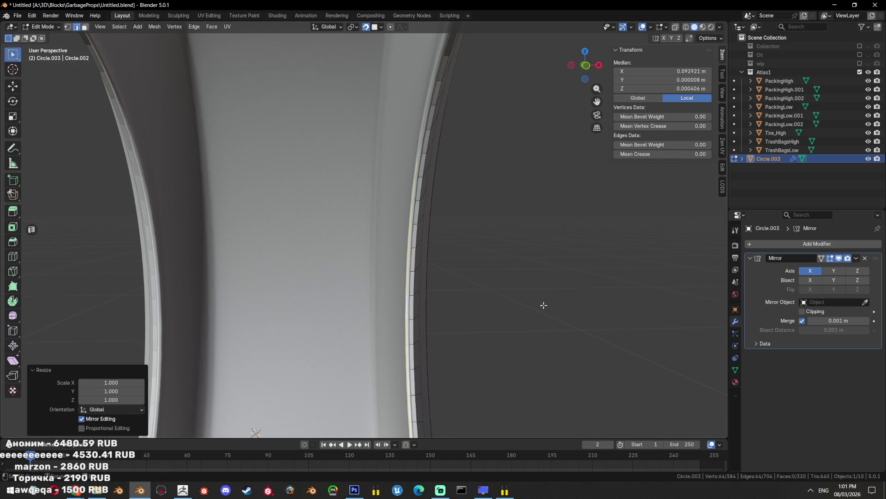
pyautogui.scroll(-3)
# Extrude another ring, enlarge it to 1.598 and push it about -0.064 along X
pyautogui.press('e')
pyautogui.rightClick(544, 297)
pyautogui.press('s')
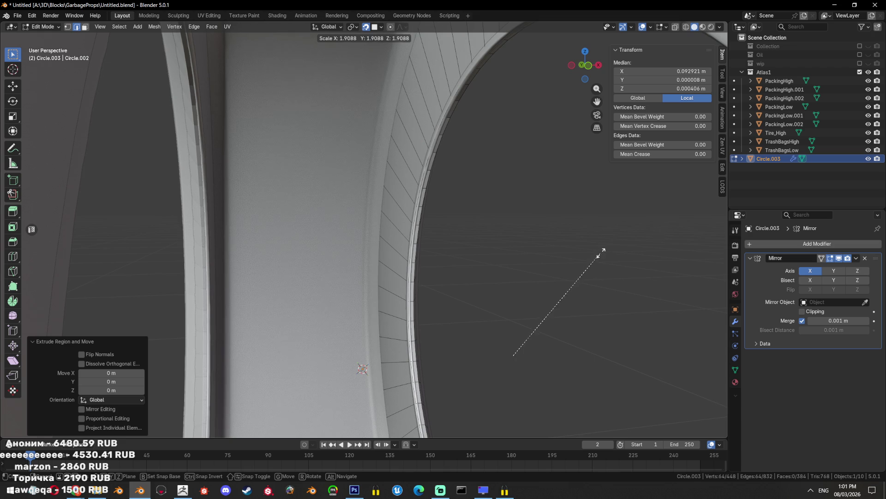
pyautogui.click(573, 261)
pyautogui.press('g')
pyautogui.press('x')
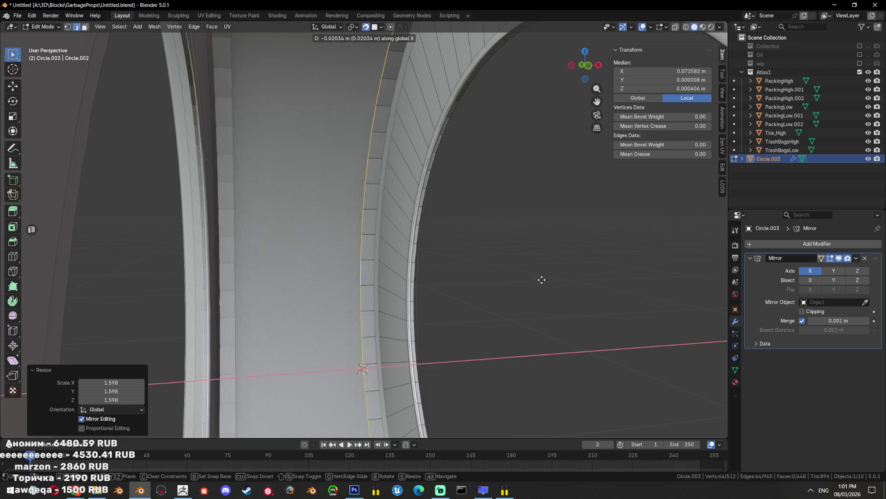
pyautogui.click(473, 282)
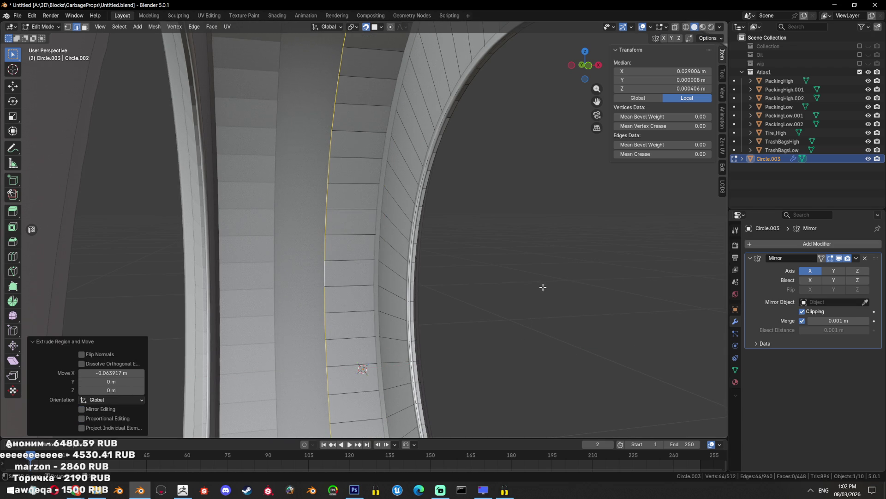
# Adjust the rim vertices along X, keeping them clamped at the mirror seam
pyautogui.press('g')
pyautogui.press('x')
pyautogui.click(540, 287)
pyautogui.press('g')
pyautogui.press('x')
pyautogui.click(568, 278)
pyautogui.moveTo(567, 278); pyautogui.dragTo(558, 293)
pyautogui.scroll(-3)
# Hide all other objects and shade the tire smooth
pyautogui.press('Tab')
pyautogui.hotkey('shift', 'h')
pyautogui.rightClick(489, 318)
pyautogui.click(487, 321)
pyautogui.moveTo(486, 320); pyautogui.dragTo(439, 281)
# Select the inner, middle and outer rim edge loops of the tire
pyautogui.press('Tab')
pyautogui.press('Tab')
pyautogui.scroll(3)
pyautogui.press('Tab')
pyautogui.scroll(3)
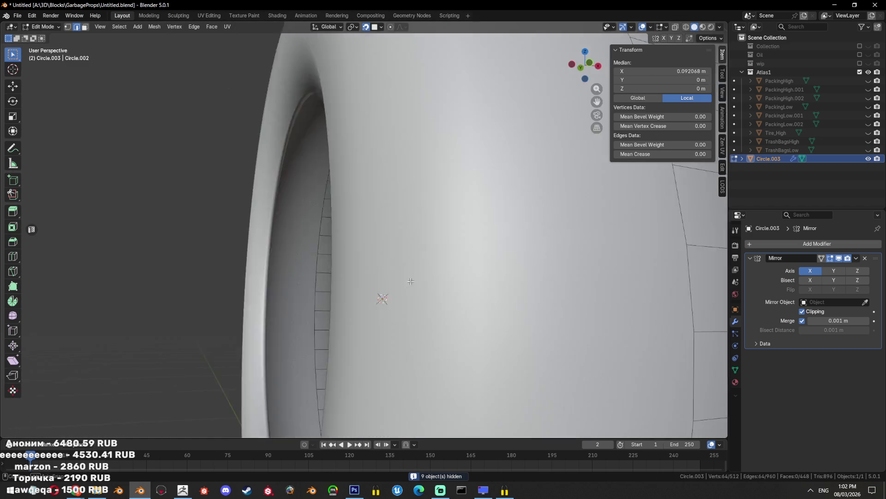
pyautogui.scroll(-3)
pyautogui.click(417, 292)
pyautogui.click(416, 294)
pyautogui.click(358, 306)
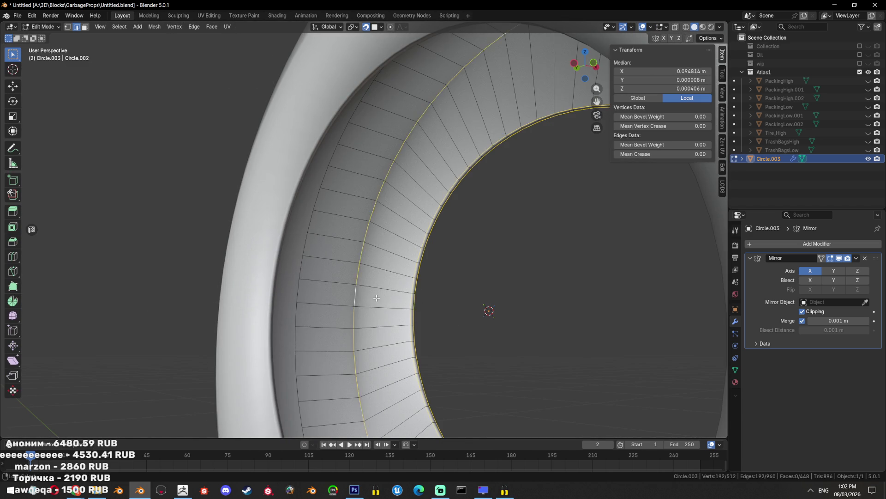
pyautogui.scroll(-3)
pyautogui.click(364, 300)
pyautogui.moveTo(365, 300); pyautogui.dragTo(443, 251)
pyautogui.hotkey('ctrl', 'e')
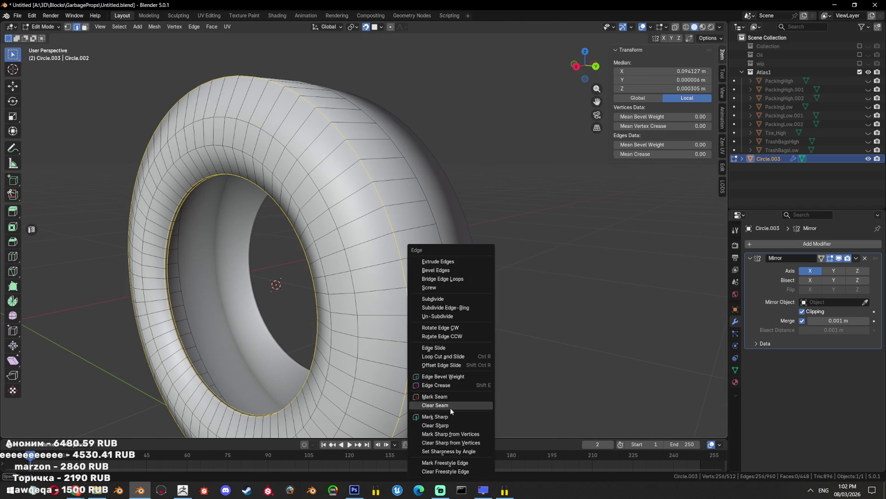
# Mark the selected rim loops as sharp and as seams
pyautogui.click(449, 415)
pyautogui.hotkey('ctrl', 'e')
pyautogui.click(443, 360)
# Apply the tire's Mirror modifier in object mode
pyautogui.press('Tab')
pyautogui.scroll(-3)
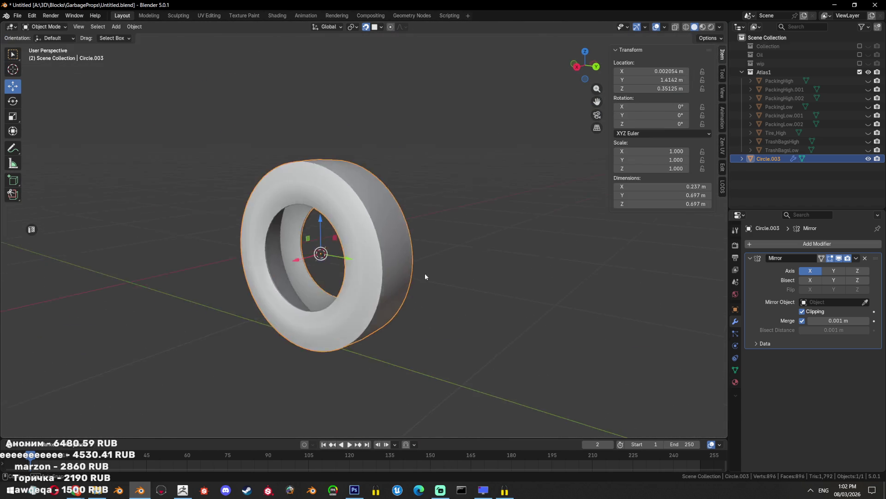
pyautogui.moveTo(426, 276); pyautogui.dragTo(833, 236)
pyautogui.click(856, 258)
pyautogui.click(826, 268)
# Delete the redundant edge loops from the tire mesh
pyautogui.press('Tab')
pyautogui.moveTo(714, 280); pyautogui.dragTo(383, 258)
pyautogui.click(380, 256)
pyautogui.press('x')
pyautogui.click(345, 354)
pyautogui.moveTo(344, 354); pyautogui.dragTo(308, 276)
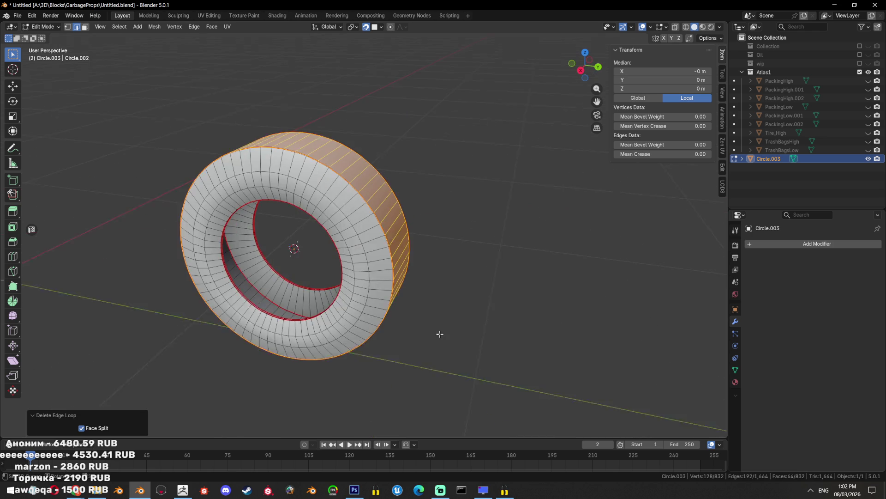
pyautogui.click(308, 276)
pyautogui.press('x')
pyautogui.click(308, 276)
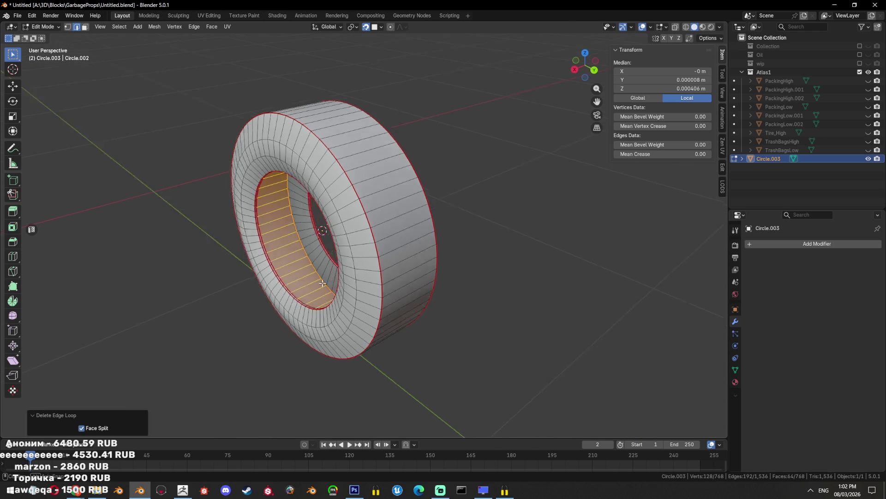
# Mark a seam on the edges crossing the inner ring, cutting the tire open
pyautogui.press('ctrl+KP_7')
pyautogui.click(368, 252)
pyautogui.moveTo(368, 251); pyautogui.dragTo(356, 356)
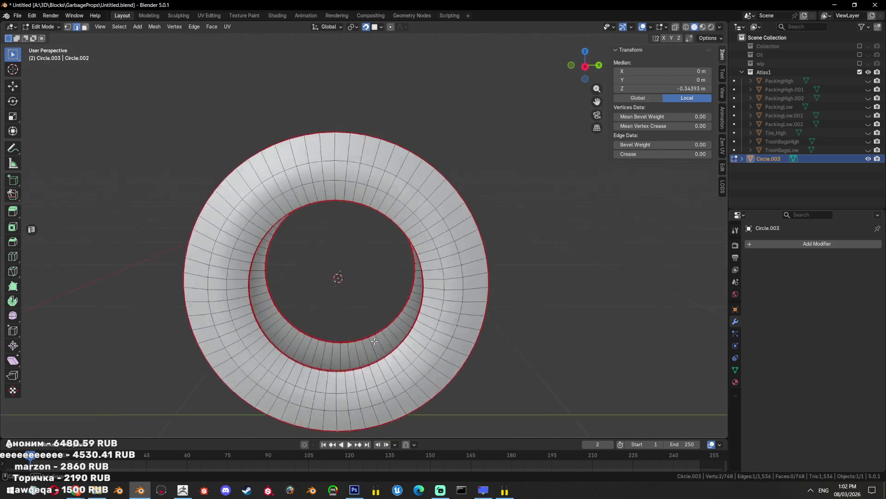
pyautogui.scroll(3)
pyautogui.moveTo(417, 281); pyautogui.dragTo(386, 268)
pyautogui.hotkey('shift', 'z')
pyautogui.click(386, 268)
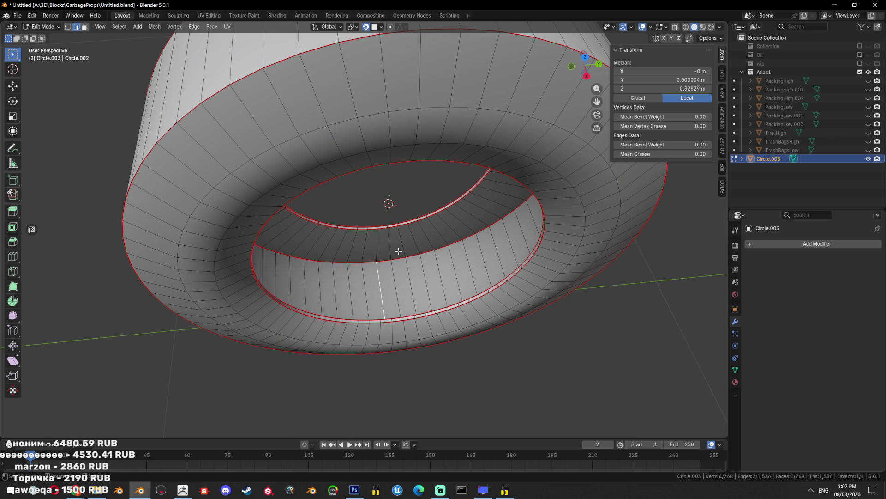
pyautogui.rightClick(452, 274)
pyautogui.click(454, 268)
pyautogui.scroll(3)
pyautogui.scroll(-3)
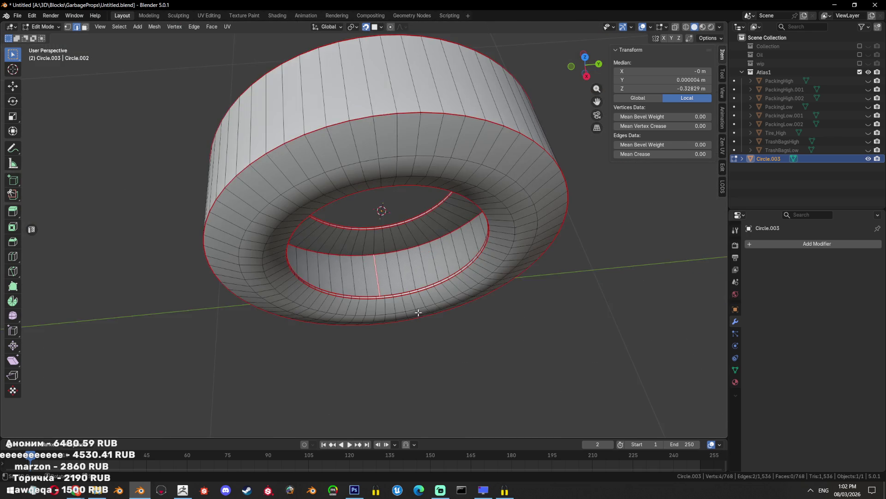
pyautogui.moveTo(420, 309); pyautogui.dragTo(417, 252)
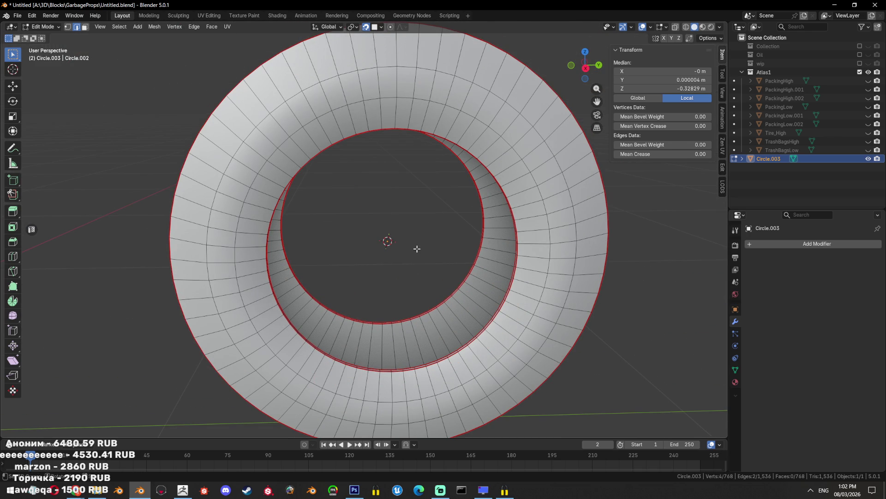
pyautogui.scroll(-3)
pyautogui.press('Tab')
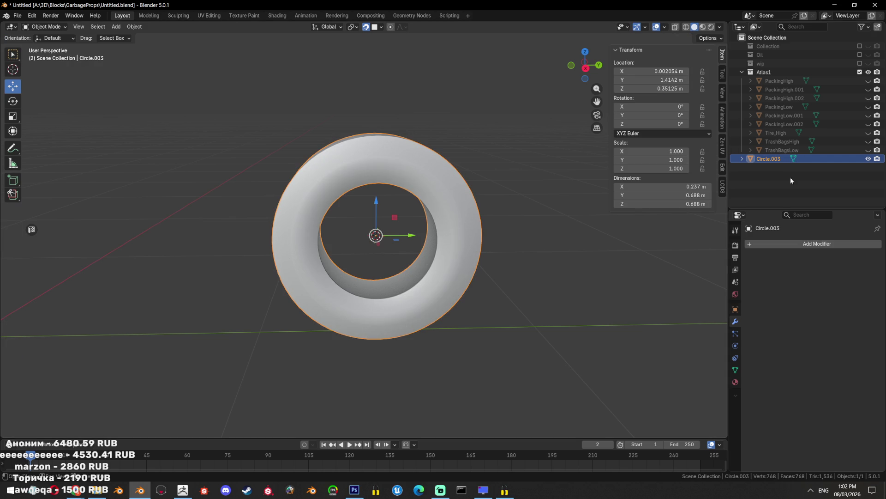
# Rename the tire object to Tire_Low
pyautogui.doubleClick(776, 159)
pyautogui.write('Tire_')
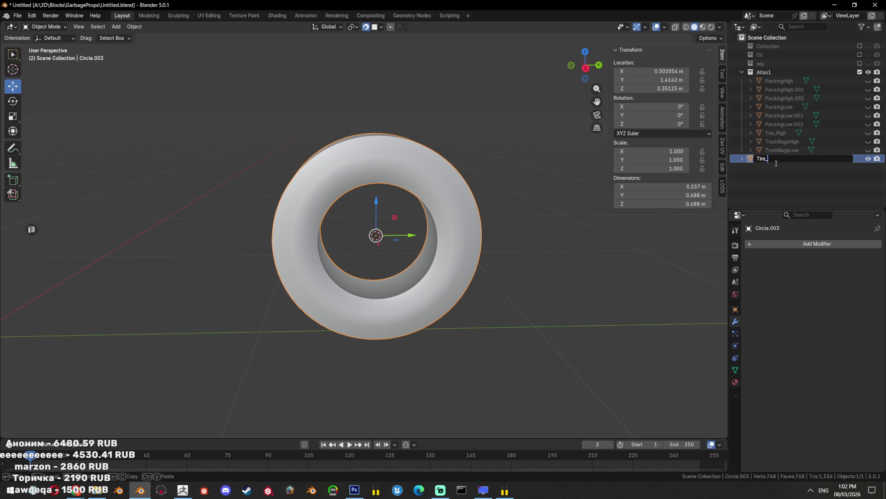
pyautogui.write('Low')
pyautogui.press('Return')
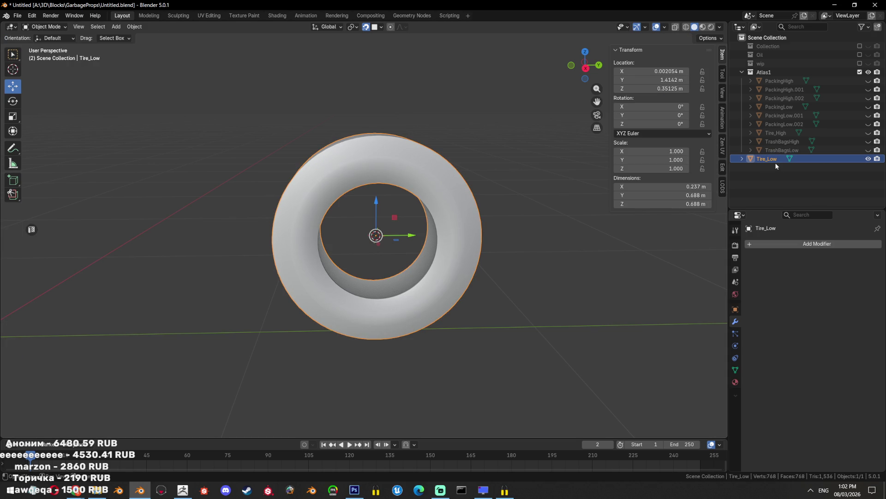
# Unhide everything and separate TrashBagsHigh into individual bags by loose parts
pyautogui.hotkey('alt', 'h')
pyautogui.press('Home')
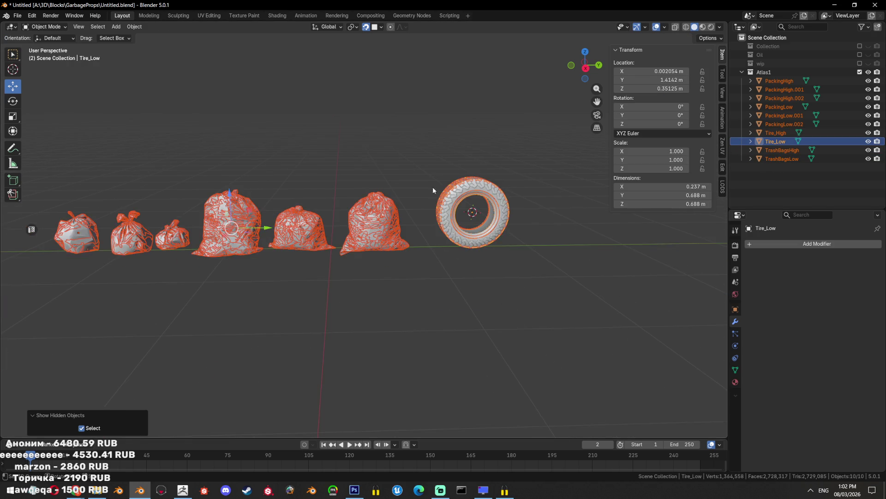
pyautogui.click(372, 217)
pyautogui.press('KP_Decimal')
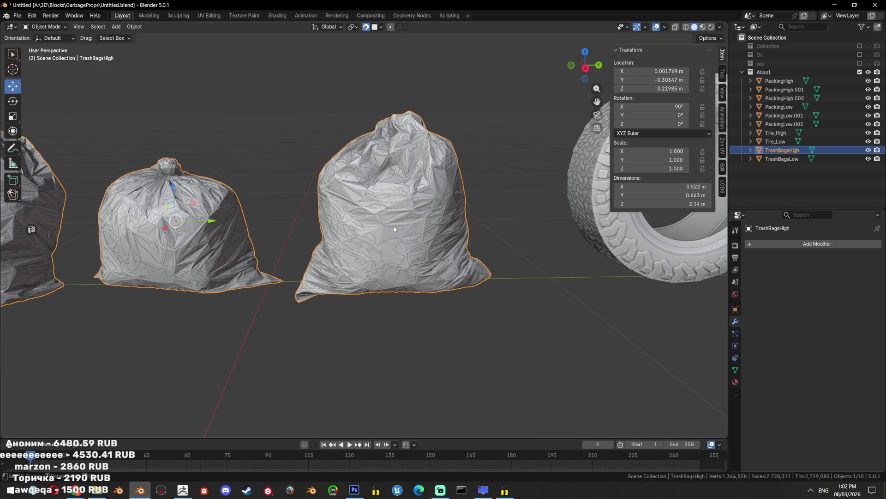
pyautogui.press('Tab')
pyautogui.scroll(-3)
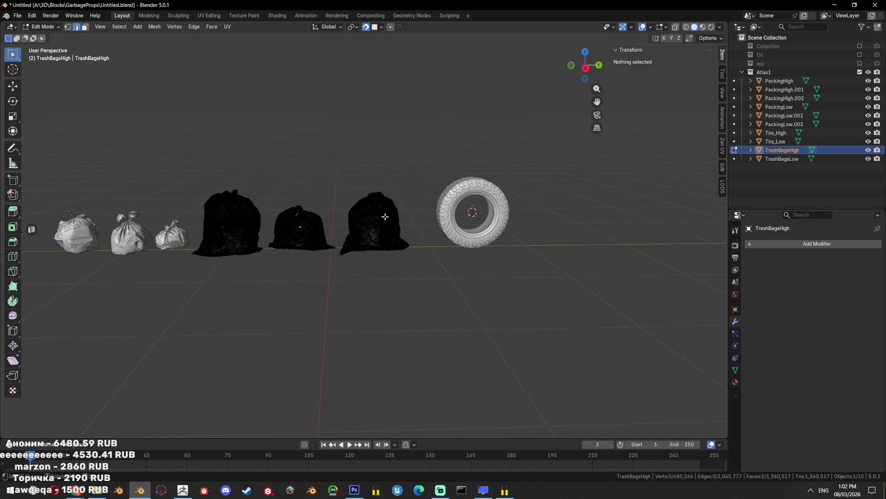
pyautogui.press('a')
pyautogui.press('p')
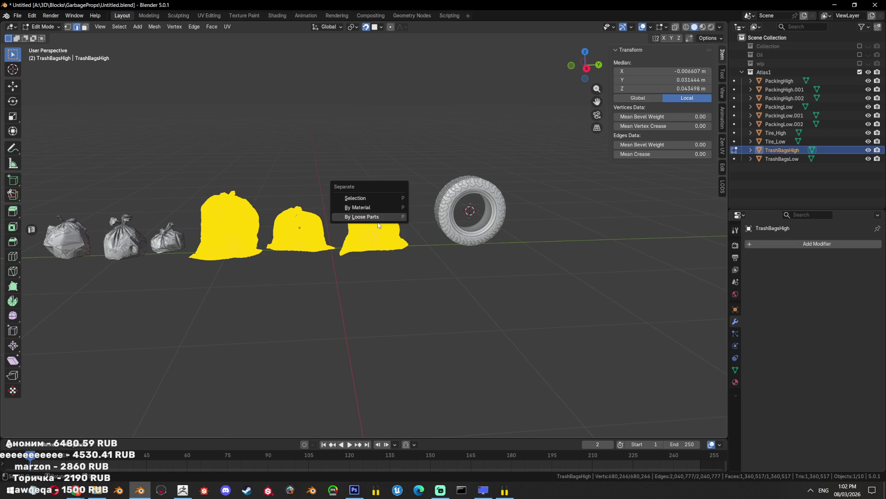
pyautogui.click(379, 225)
pyautogui.press('Tab')
# Rename the first separated high-poly bag to TrashBag1_High
pyautogui.scroll(3)
pyautogui.click(391, 239)
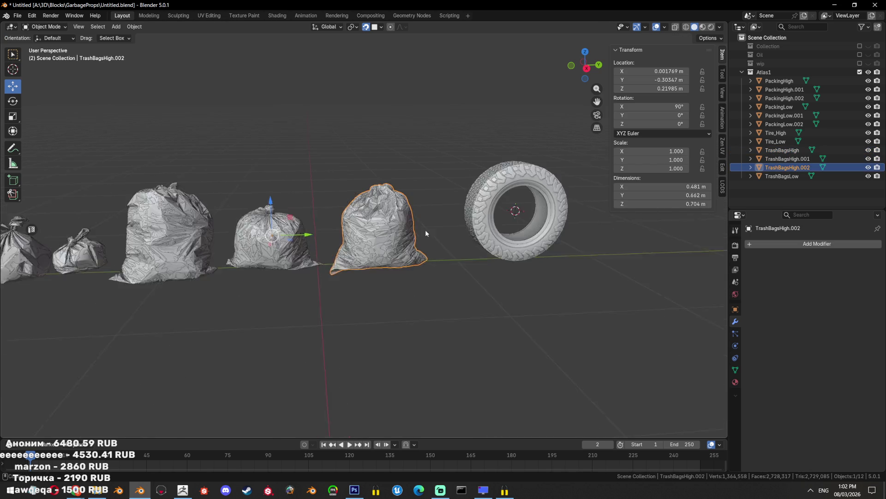
pyautogui.scroll(3)
pyautogui.doubleClick(782, 150)
pyautogui.write('1_')
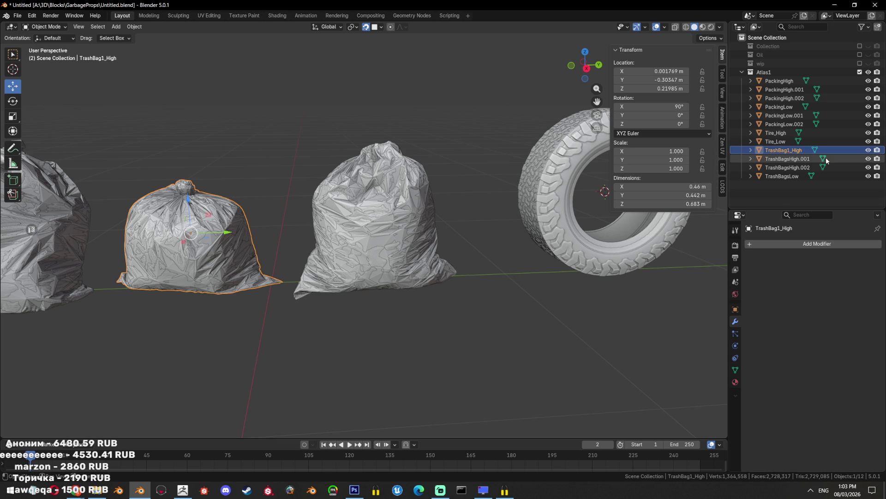
pyautogui.press('Return')
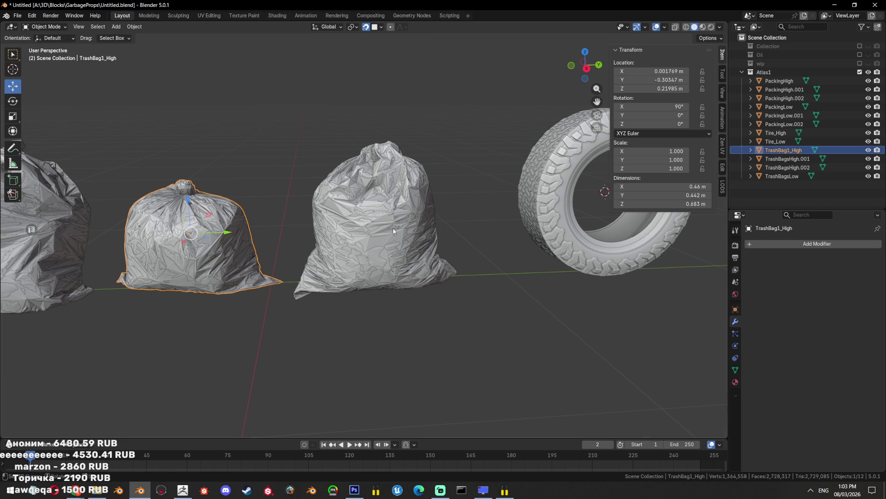
# Separate the TrashBagsLow mesh into individual bags by loose parts
pyautogui.moveTo(277, 231); pyautogui.dragTo(317, 260)
pyautogui.scroll(3)
pyautogui.hotkey('shift', 'z')
pyautogui.click(451, 162)
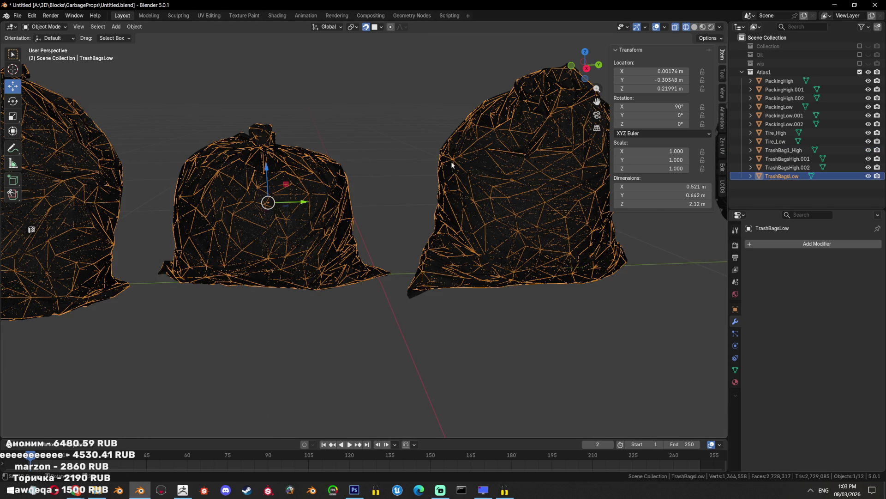
pyautogui.hotkey('shift', 'z')
pyautogui.press('Tab')
pyautogui.press('a')
pyautogui.press('p')
pyautogui.click(399, 219)
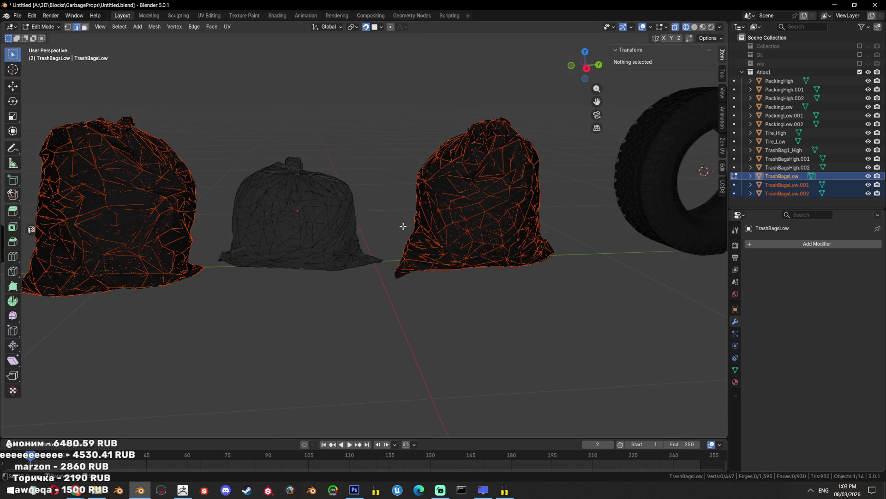
pyautogui.press('Tab')
# Rename the first low-poly bag to TrashBag1_Low and save the file
pyautogui.click(370, 218)
pyautogui.press('F2')
pyautogui.hotkey('ctrl', 'v')
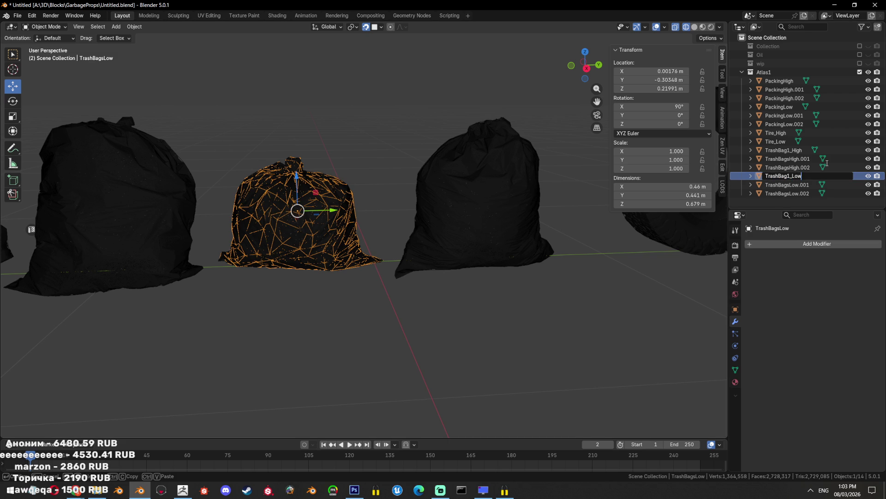
pyautogui.write('w')
pyautogui.press('Return')
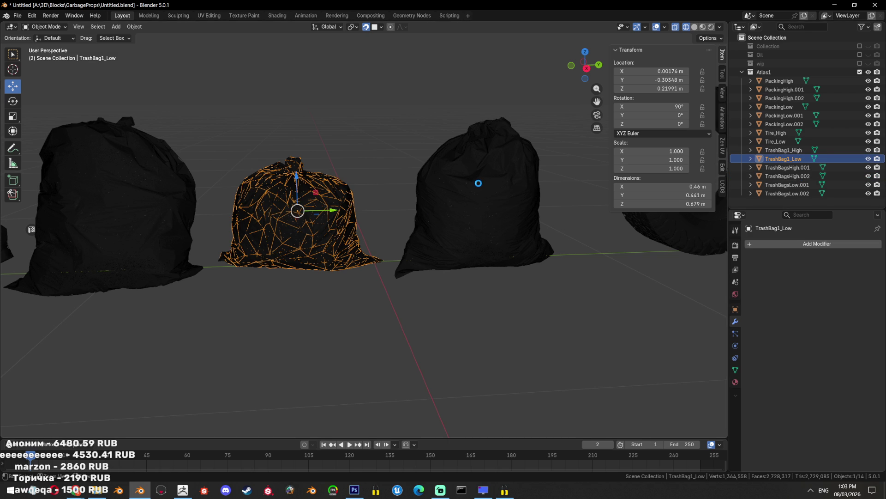
pyautogui.click(478, 183)
pyautogui.hotkey('ctrl', 's')
# Rename TrashBagsHigh.002 to TrashBag2_High
pyautogui.moveTo(478, 183); pyautogui.dragTo(405, 201)
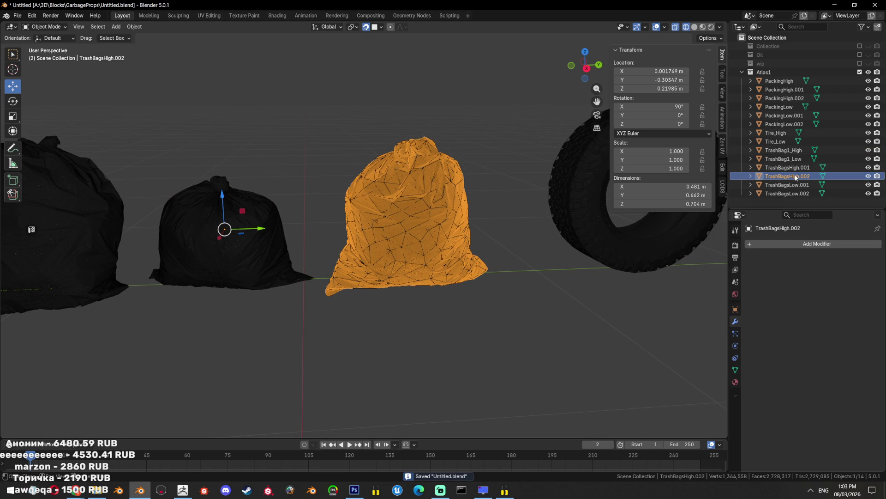
pyautogui.doubleClick(795, 178)
pyautogui.write('Tire')
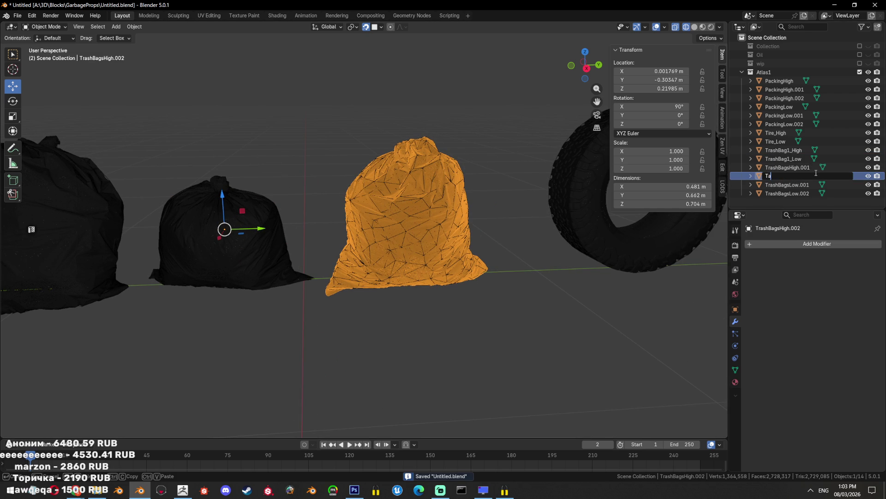
pyautogui.write('_H')
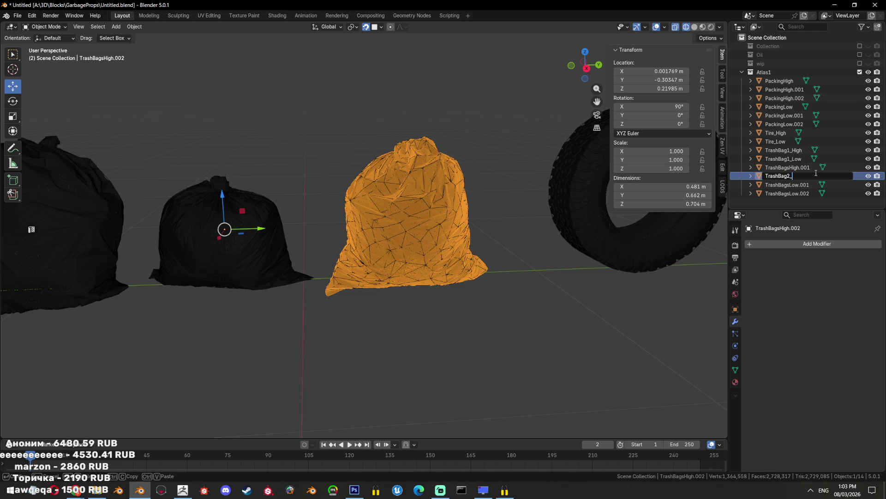
pyautogui.write('igh')
pyautogui.press('Return')
# Rename TrashBagsLow.002 to TrashBag2_Low and save the file
pyautogui.click(460, 180)
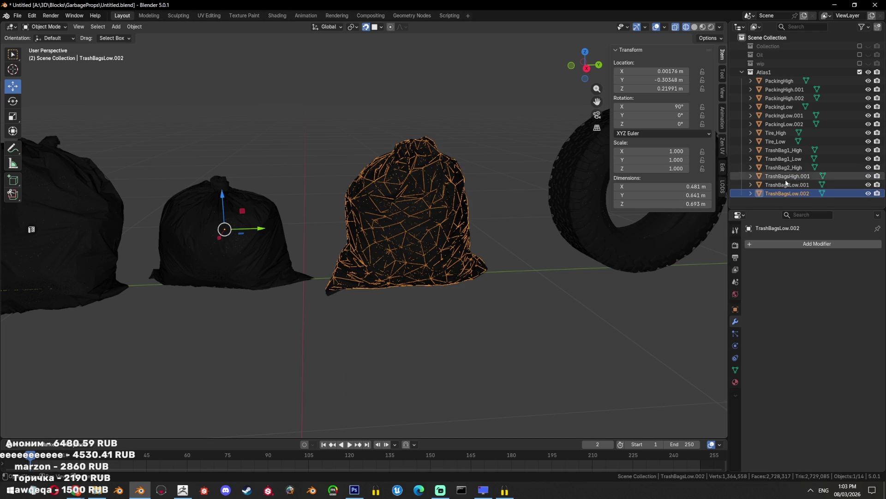
pyautogui.doubleClick(794, 192)
pyautogui.write('TrashBag2_High')
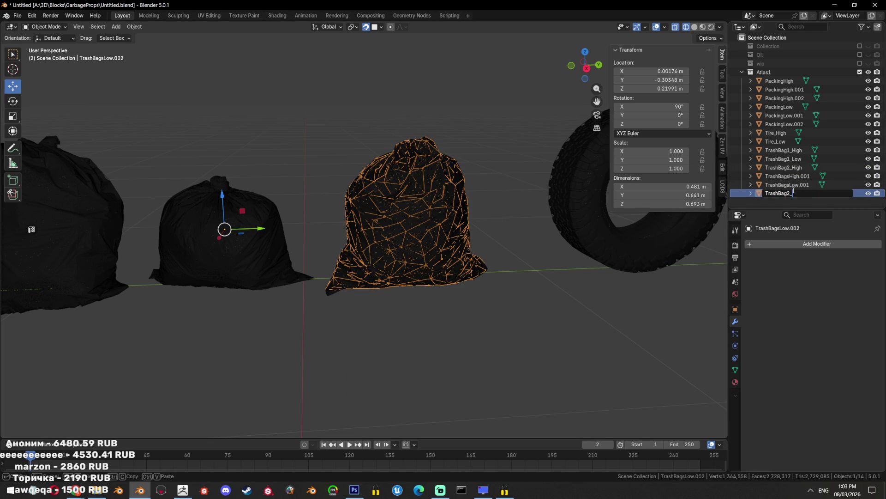
pyautogui.write('Low')
pyautogui.press('Return')
pyautogui.moveTo(369, 185); pyautogui.dragTo(442, 183)
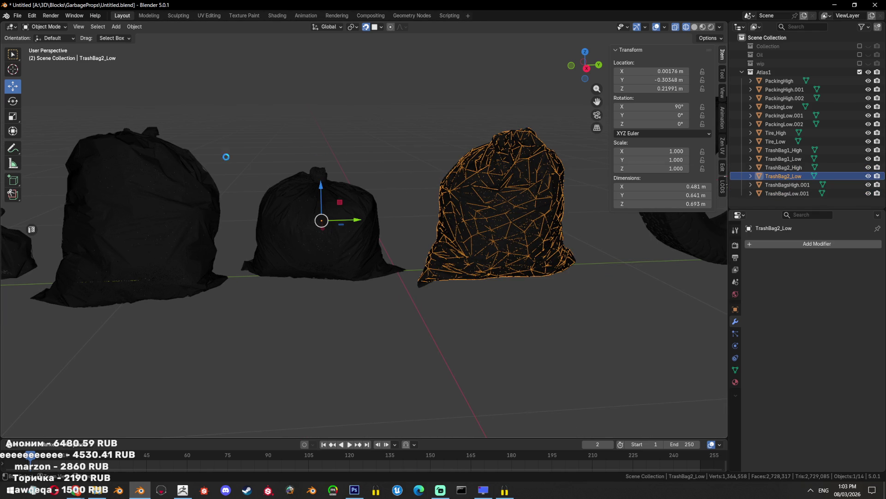
pyautogui.hotkey('ctrl', 's')
pyautogui.moveTo(246, 174); pyautogui.dragTo(338, 192)
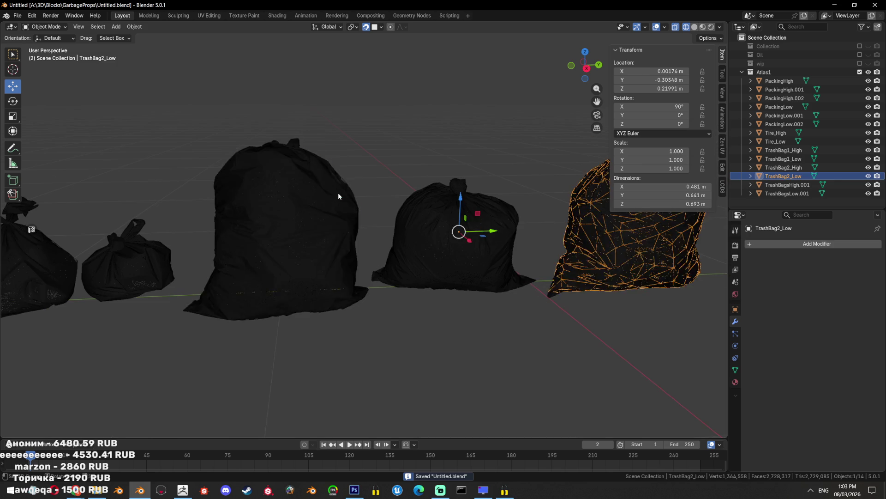
# Rename TrashBagsLow.001 to TrashBag3_Low
pyautogui.click(331, 191)
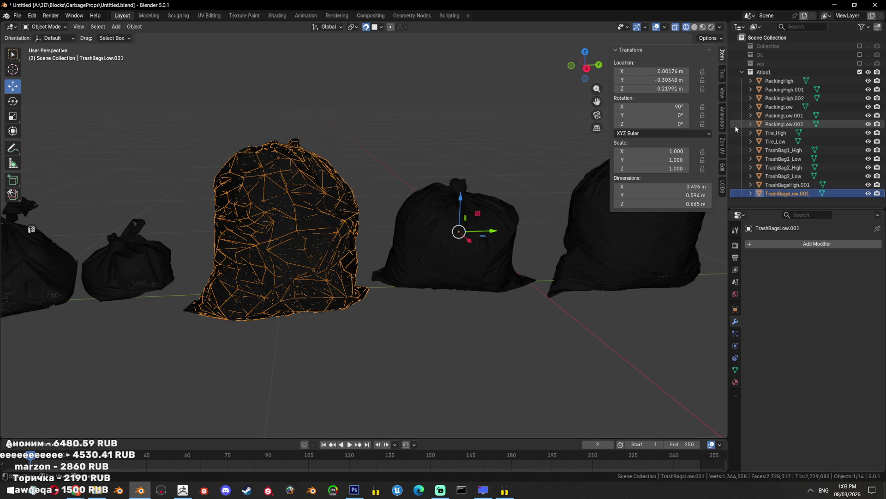
pyautogui.press('F2')
pyautogui.hotkey('ctrl', 'v')
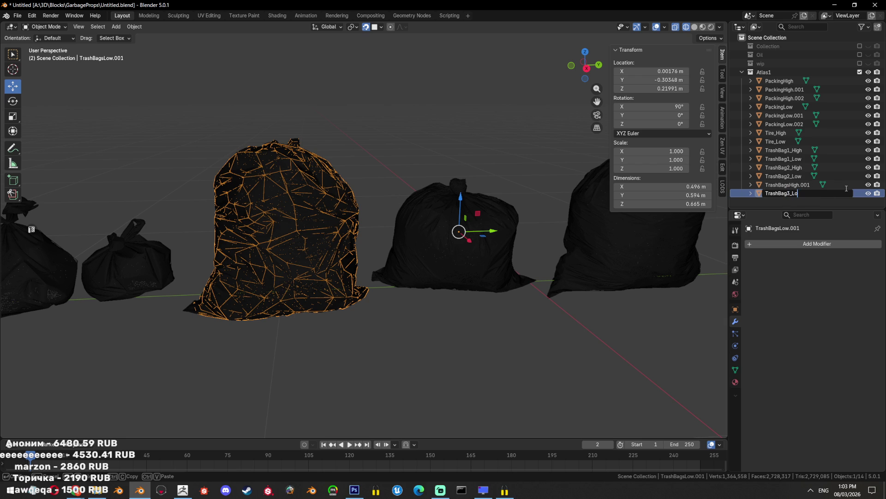
pyautogui.press('BackSpace')
pyautogui.press('BackSpace')
pyautogui.write('w')
pyautogui.press('Return')
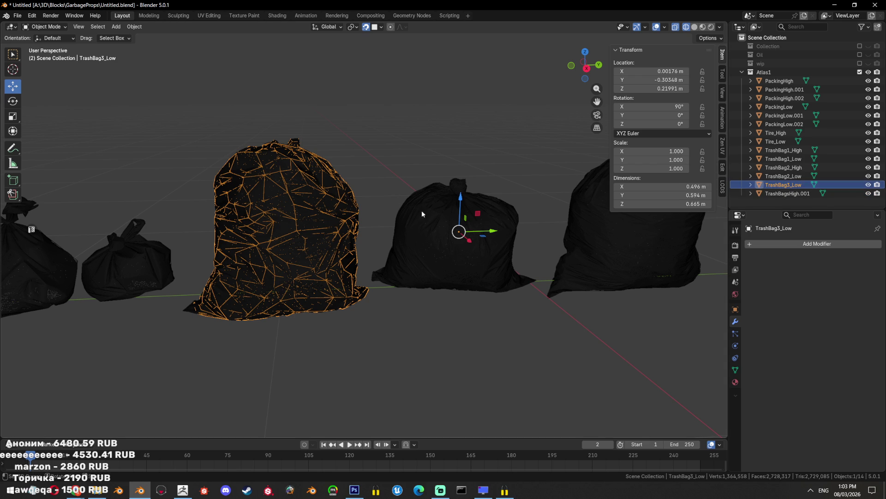
# Rename TrashBagsHigh.001 to TrashBag3_High, switch to solid shading and save
pyautogui.click(342, 219)
pyautogui.doubleClick(789, 193)
pyautogui.write('TrashBag3_Low')
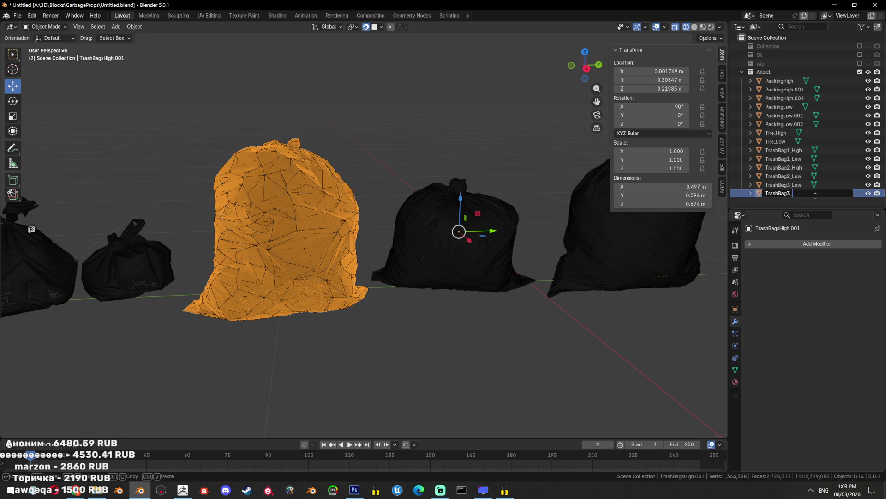
pyautogui.write('h')
pyautogui.press('Return')
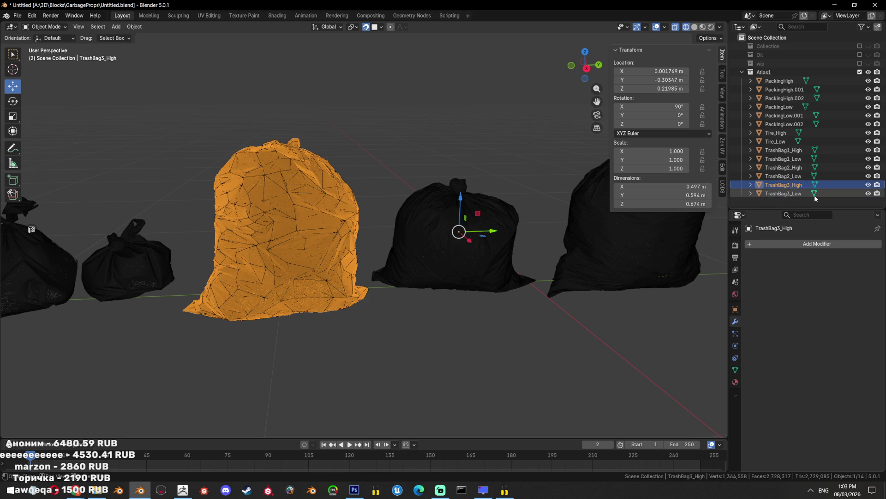
pyautogui.hotkey('shift', 'z')
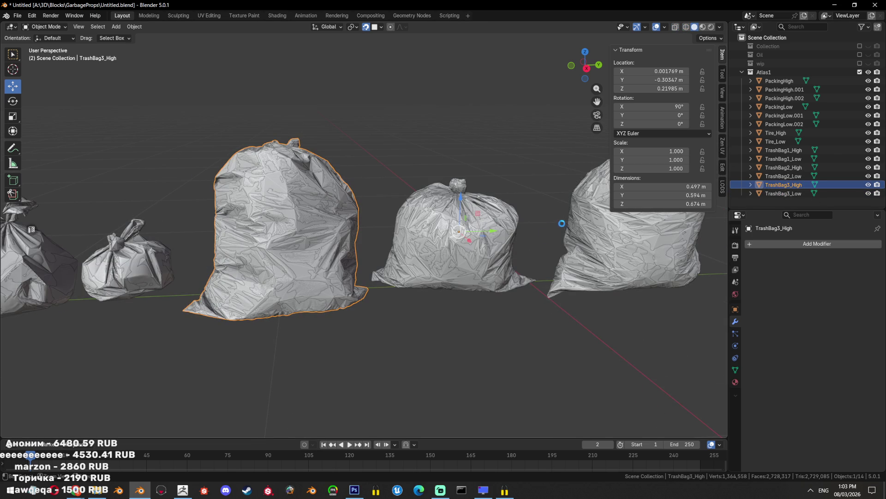
pyautogui.hotkey('ctrl', 's')
pyautogui.hotkey('alt', 'a')
# Apply Shade Auto Smooth to every object in the scene
pyautogui.press('a')
pyautogui.rightClick(553, 244)
pyautogui.click(552, 251)
pyautogui.moveTo(552, 250); pyautogui.dragTo(395, 249)
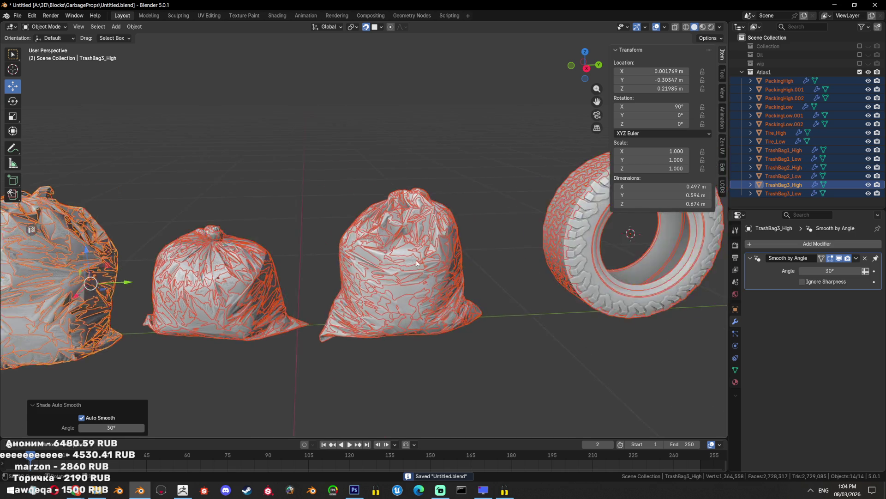
pyautogui.scroll(3)
# Isolate TrashBag1_Low by hiding all other objects, including TrashBag1_High
pyautogui.click(500, 226)
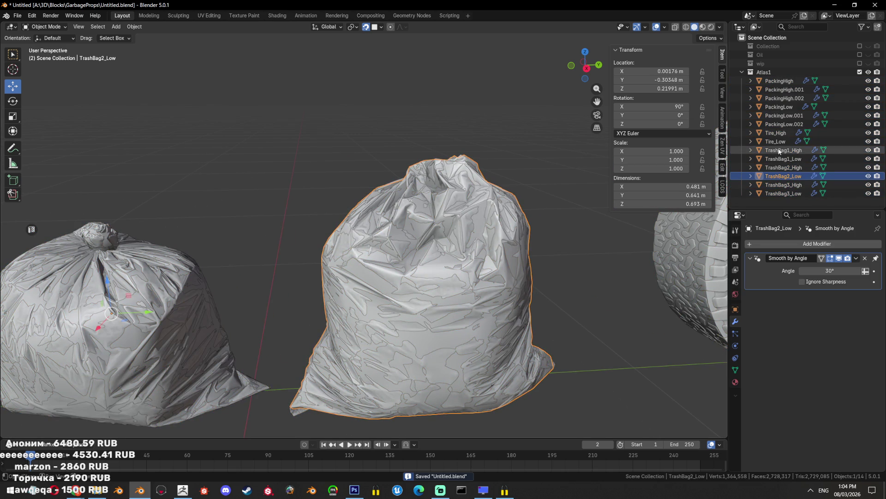
pyautogui.click(780, 150)
pyautogui.press('KP_Decimal')
pyautogui.hotkey('shift', 'h')
pyautogui.click(868, 150)
pyautogui.click(868, 159)
pyautogui.click(443, 207)
pyautogui.press('Tab')
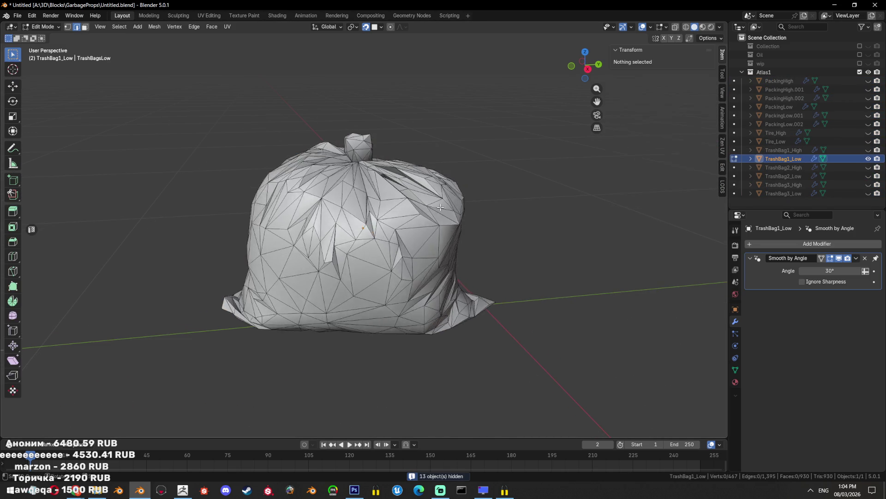
pyautogui.press('Tab')
# Set TrashBag1_Low's auto smooth angle to 89°
pyautogui.rightClick(466, 209)
pyautogui.click(830, 270)
pyautogui.press('Return')
pyautogui.scroll(3)
pyautogui.press('Tab')
pyautogui.press('Tab')
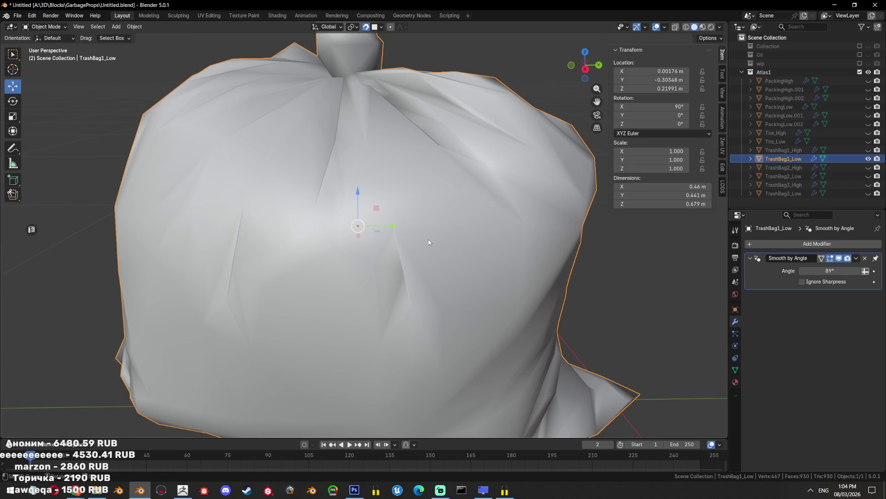
# In Edit Mode, dissolve a stray vertex on the bag's front
pyautogui.press('Tab')
pyautogui.hotkey('shift', 'z')
pyautogui.hotkey('shift', 'z')
pyautogui.click(473, 267)
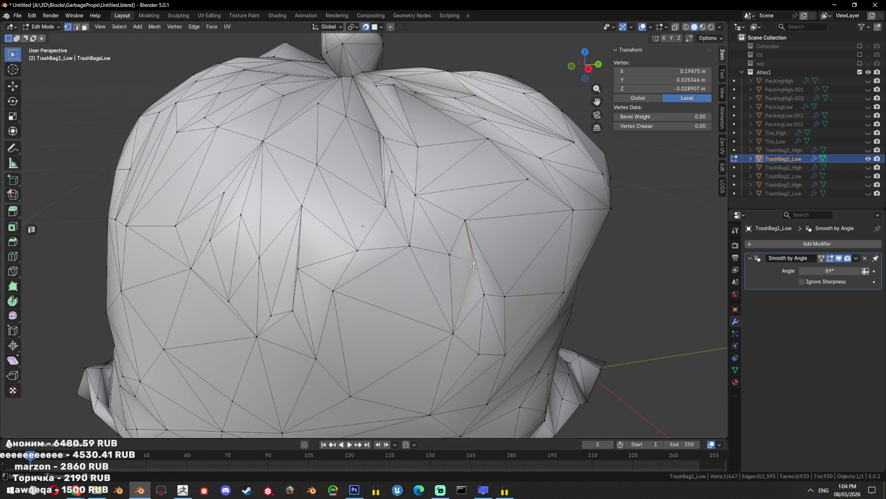
pyautogui.press('x')
pyautogui.click(351, 220)
# Dissolve more stray vertices on the underside of the bag
pyautogui.scroll(-3)
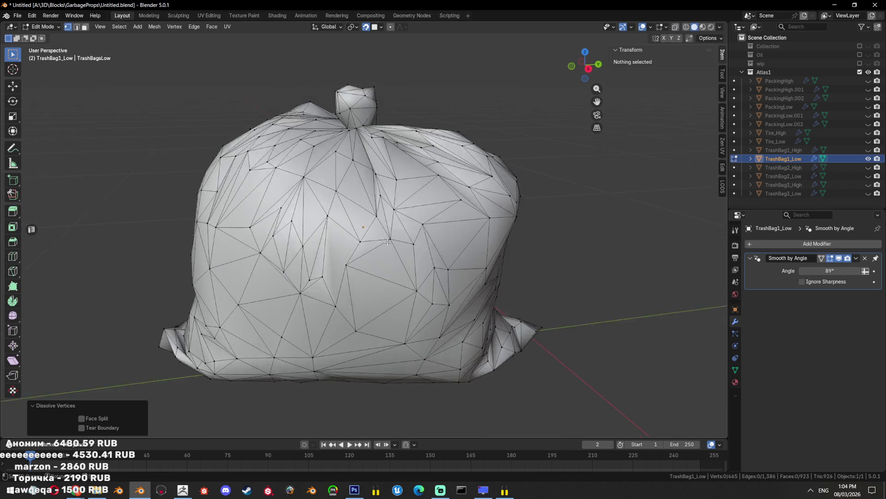
pyautogui.moveTo(392, 216); pyautogui.dragTo(348, 281)
pyautogui.click(391, 253)
pyautogui.press('x')
pyautogui.click(388, 254)
pyautogui.moveTo(388, 254); pyautogui.dragTo(333, 257)
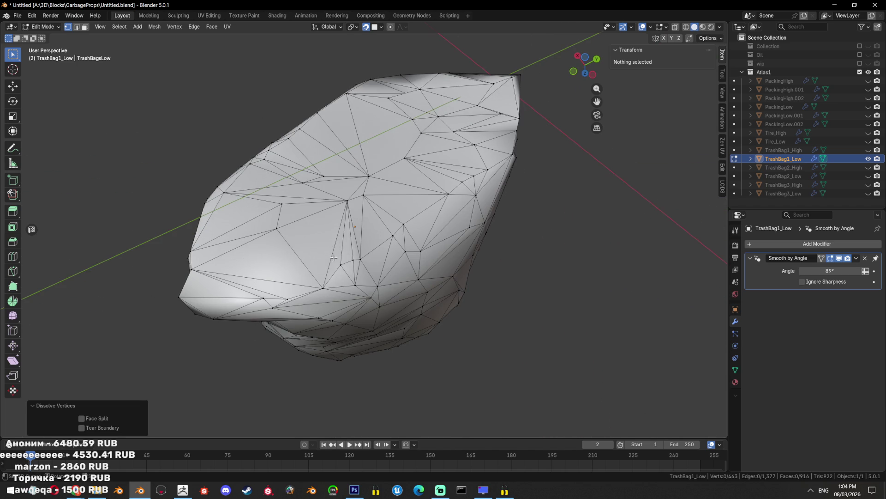
pyautogui.press('x')
pyautogui.click(349, 261)
pyautogui.click(293, 295)
# Run Limited Dissolve over the whole TrashBag1_Low mesh
pyautogui.press('a')
pyautogui.press('x')
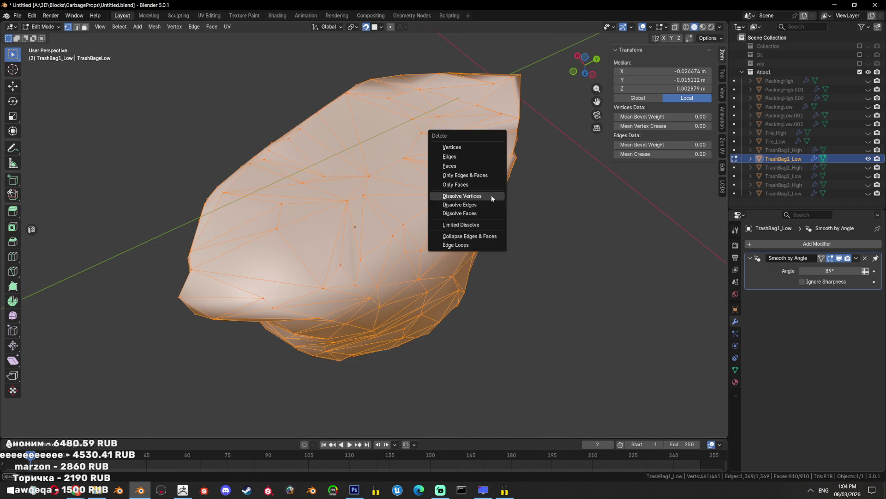
pyautogui.click(485, 225)
pyautogui.moveTo(351, 296); pyautogui.dragTo(210, 401)
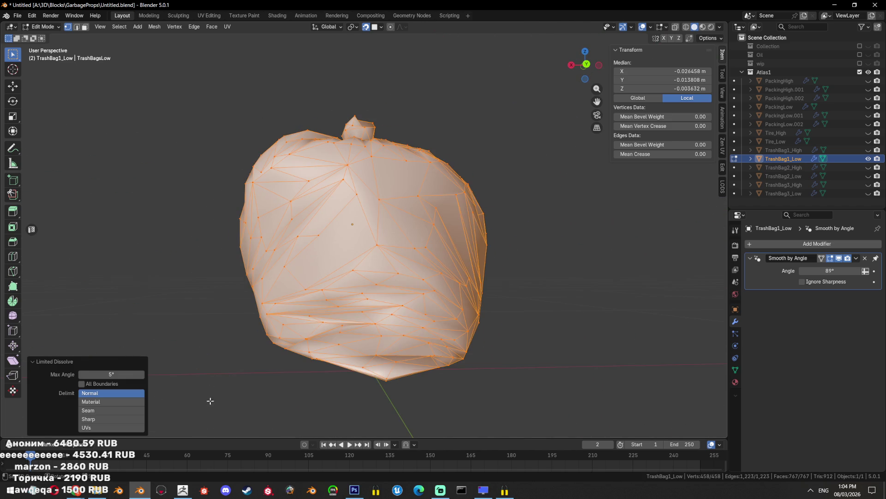
pyautogui.moveTo(352, 258); pyautogui.dragTo(406, 260)
pyautogui.scroll(3)
pyautogui.scroll(3)
# Select a vertex path at the knot's base, then undo back to the earlier dissolve
pyautogui.click(407, 259)
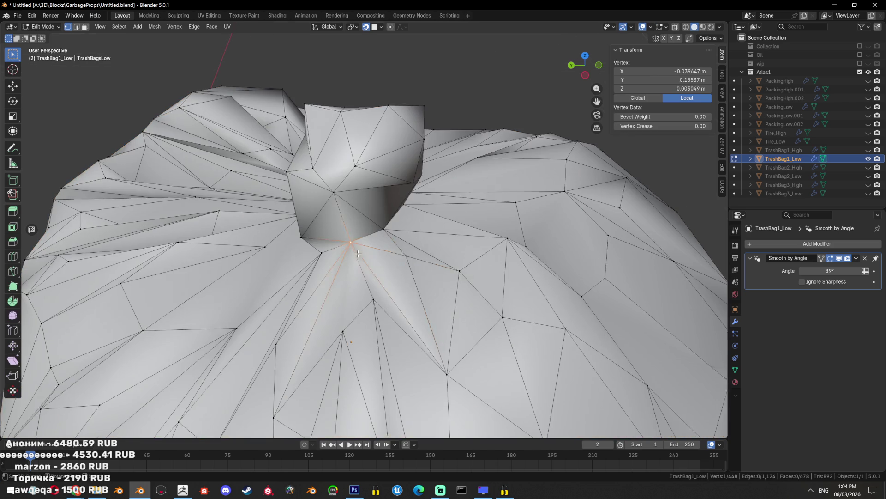
pyautogui.scroll(-3)
pyautogui.moveTo(358, 254); pyautogui.dragTo(464, 224)
pyautogui.click(376, 223)
pyautogui.hotkey('alt', 'z')
pyautogui.press('x')
pyautogui.moveTo(514, 236); pyautogui.dragTo(415, 244)
pyautogui.hotkey('shift', 'z')
pyautogui.click(406, 267)
pyautogui.hotkey('ctrl', 'z')
pyautogui.hotkey('ctrl', 'z')
# Dissolve the selected vertex and triangulate the resulting large face
pyautogui.press('Tab')
pyautogui.press('Tab')
pyautogui.hotkey('ctrl', 'x')
pyautogui.press('3')
pyautogui.hotkey('ctrl', 't')
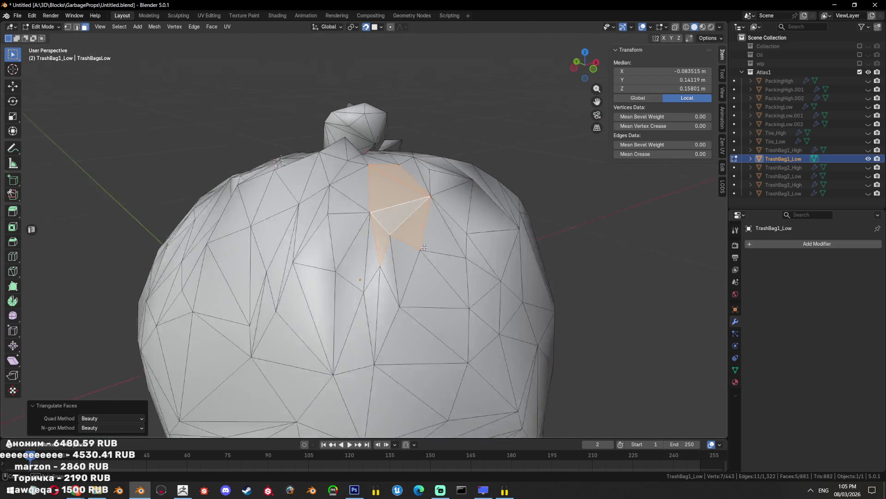
pyautogui.press('Tab')
pyautogui.press('Tab')
pyautogui.hotkey('alt', 'a')
# Try a convex hull on the whole mesh, then undo it
pyautogui.moveTo(412, 229); pyautogui.dragTo(484, 254)
pyautogui.press('1')
pyautogui.scroll(-3)
pyautogui.press('a')
pyautogui.hotkey('alt', 'a')
pyautogui.scroll(-3)
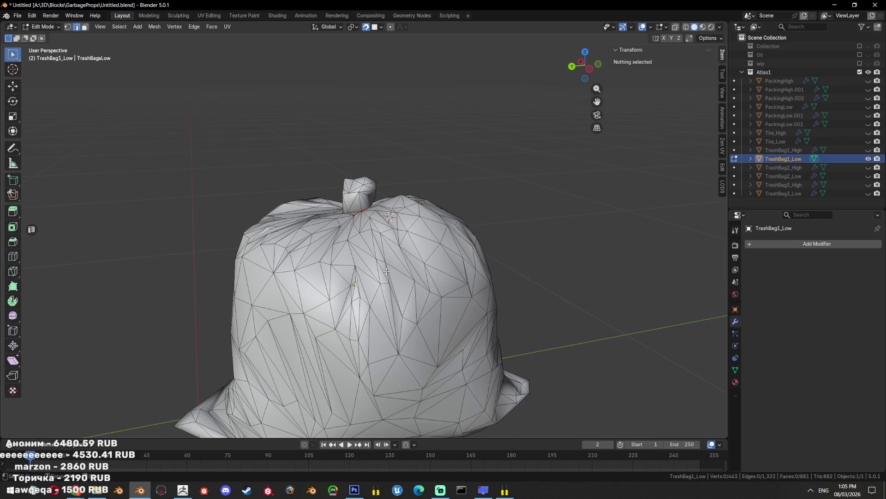
pyautogui.press('a')
pyautogui.hotkey('shift', 'r')
pyautogui.scroll(3)
pyautogui.moveTo(526, 247); pyautogui.dragTo(396, 314)
pyautogui.scroll(-3)
pyautogui.hotkey('ctrl', 'z')
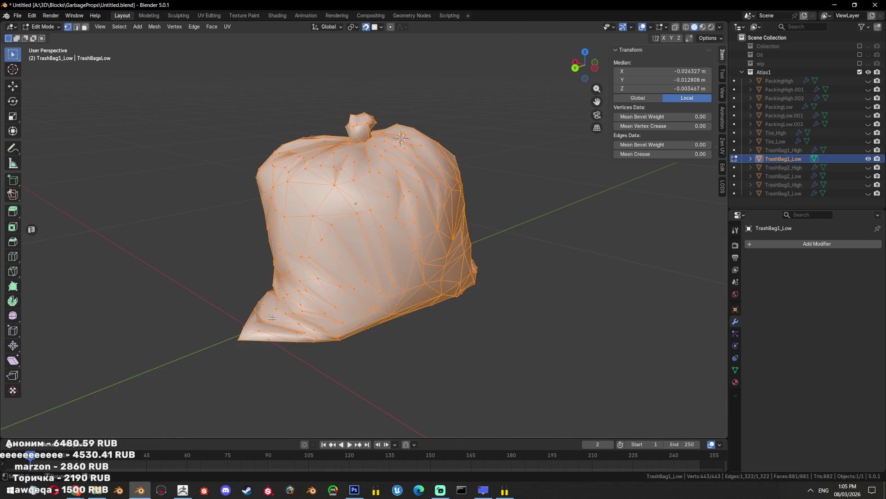
# Select a vertex at the bag's bottom corner and inspect the bag around it
pyautogui.click(272, 318)
pyautogui.scroll(3)
pyautogui.scroll(-3)
pyautogui.moveTo(272, 318); pyautogui.dragTo(517, 227)
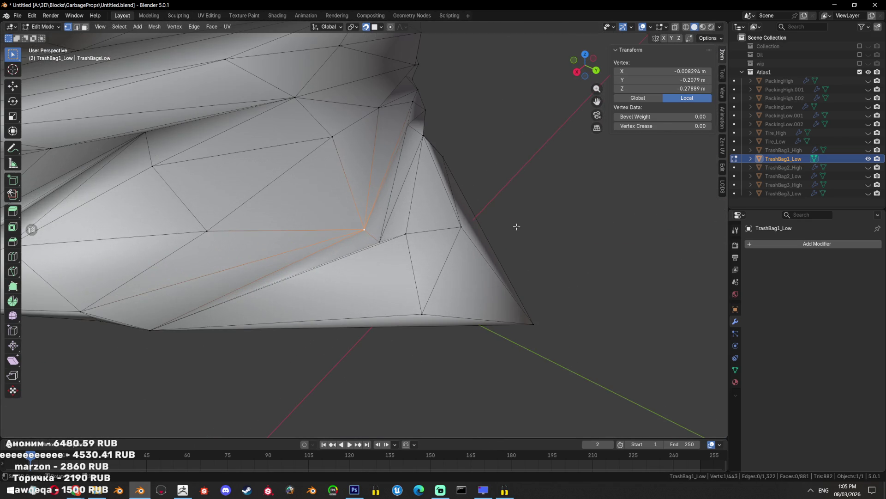
pyautogui.moveTo(518, 194); pyautogui.dragTo(450, 260)
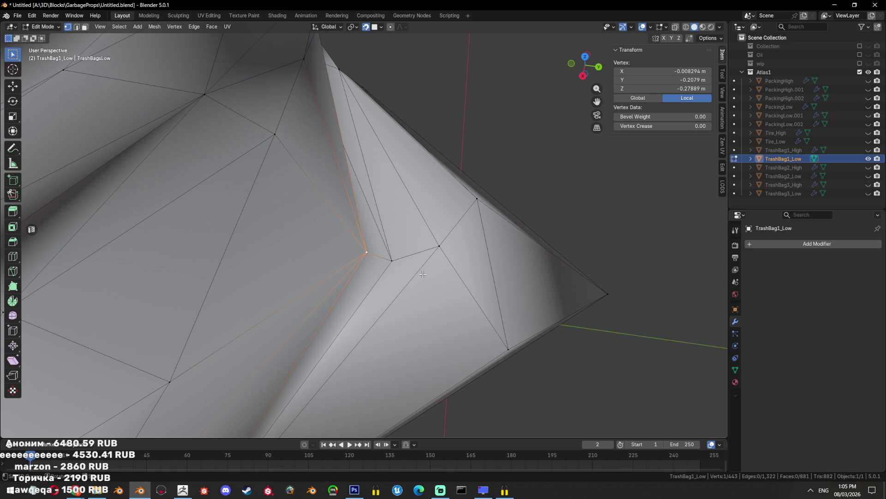
pyautogui.scroll(-3)
pyautogui.scroll(-3)
pyautogui.scroll(-3)
pyautogui.moveTo(415, 279); pyautogui.dragTo(494, 301)
pyautogui.scroll(3)
# Select an edge path down the bag's front and mark it as a seam
pyautogui.press('2')
pyautogui.scroll(-3)
pyautogui.click(367, 179)
pyautogui.hotkey('ctrl', 'e')
pyautogui.click(490, 275)
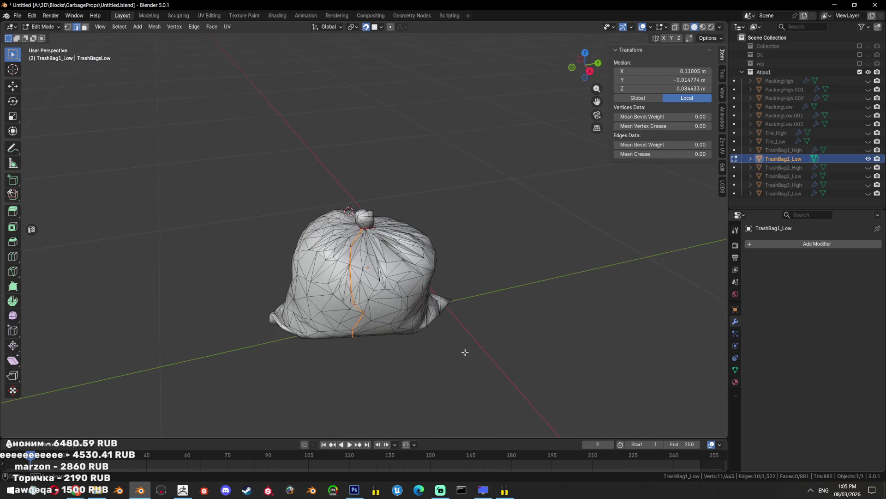
pyautogui.moveTo(465, 352); pyautogui.dragTo(433, 243)
pyautogui.scroll(3)
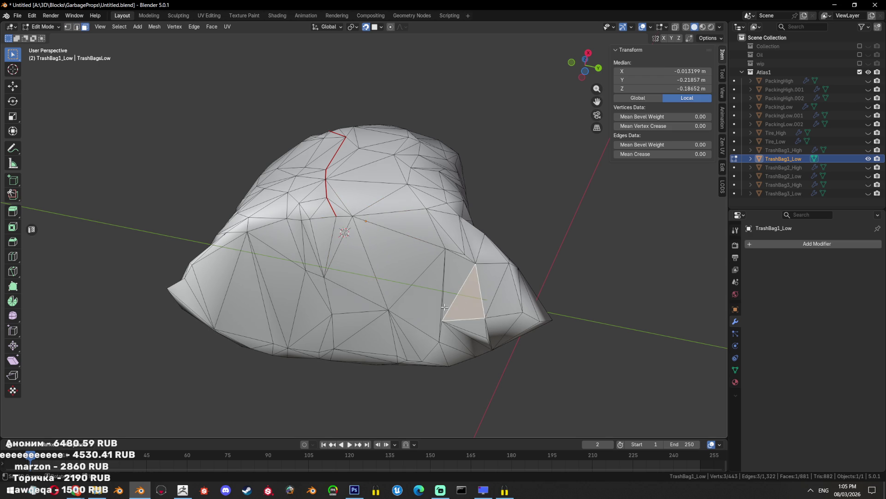
# Dissolve a stray triangle, then select an edge path across the bag and mark it sharp
pyautogui.hotkey('ctrl', 'x')
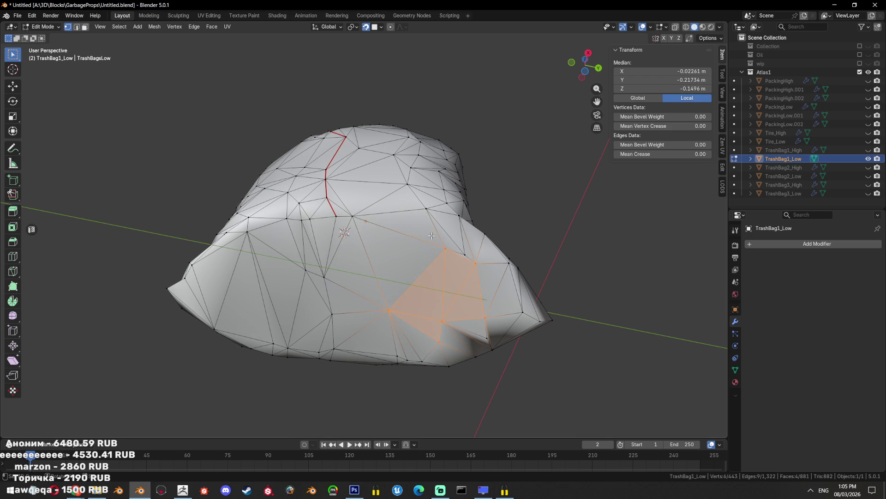
pyautogui.click(457, 251)
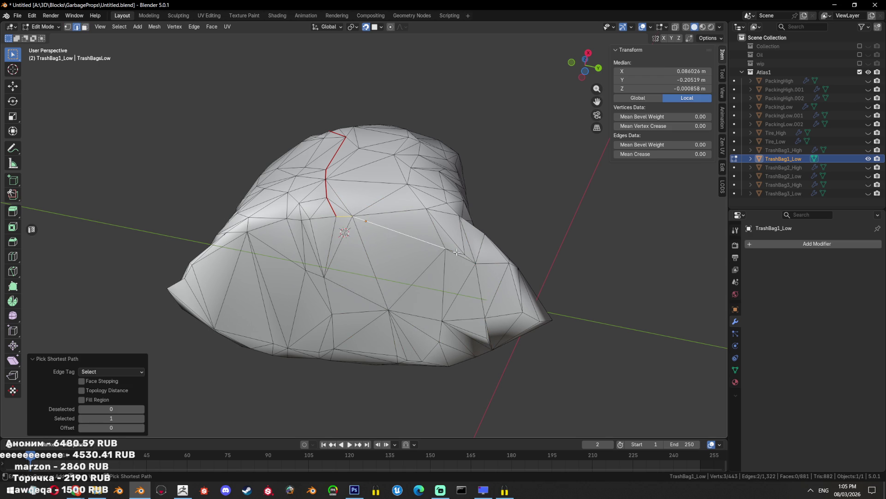
pyautogui.moveTo(525, 295); pyautogui.dragTo(368, 351)
pyautogui.click(383, 229)
pyautogui.moveTo(456, 372); pyautogui.dragTo(433, 322)
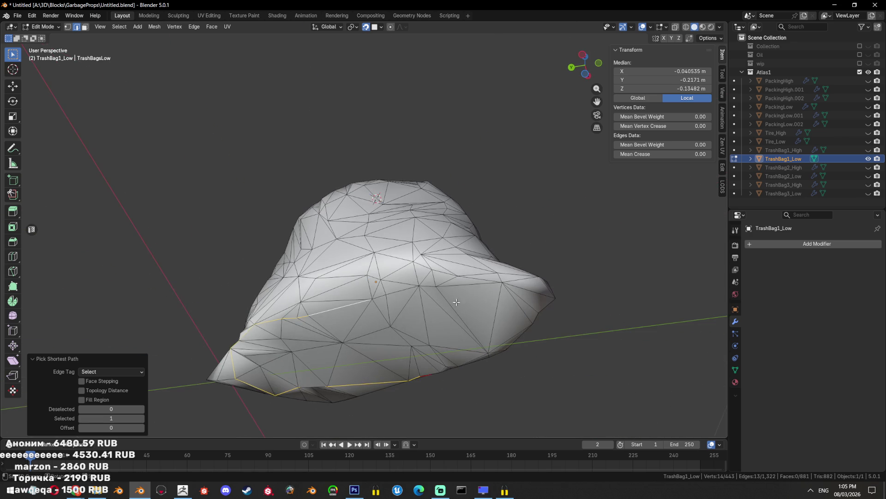
pyautogui.moveTo(479, 294); pyautogui.dragTo(374, 303)
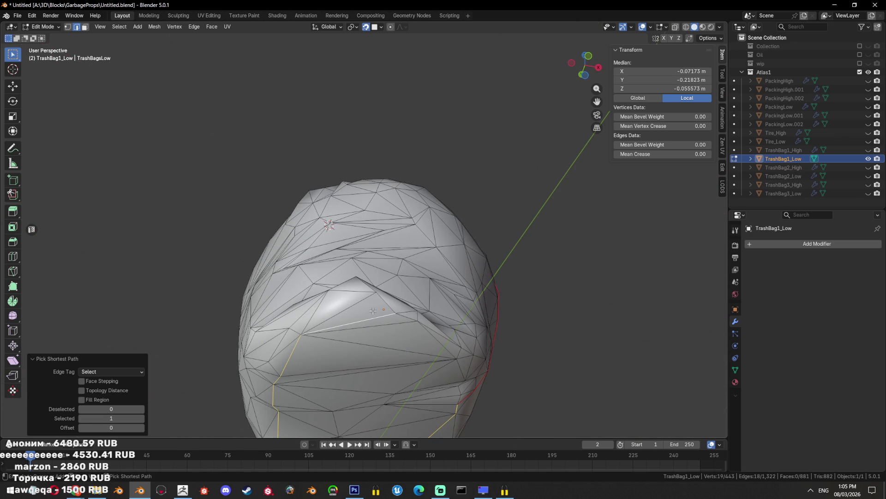
pyautogui.moveTo(408, 310); pyautogui.dragTo(401, 308)
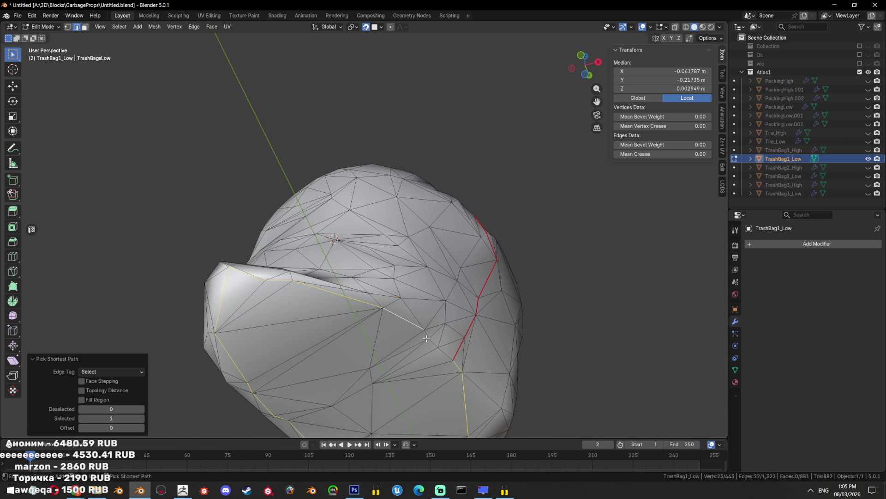
pyautogui.hotkey('ctrl', 'e')
pyautogui.click(457, 362)
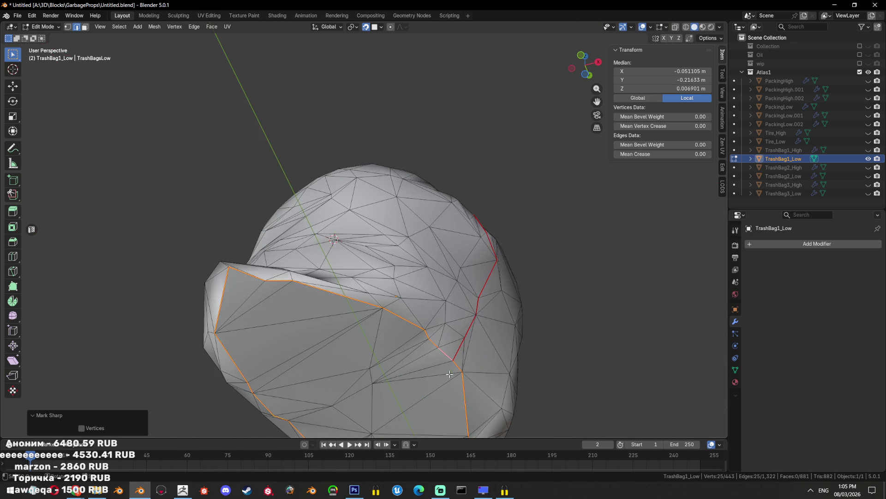
# Inspect the sharp edges in Object Mode, then return to Edit Mode
pyautogui.moveTo(457, 362); pyautogui.dragTo(488, 268)
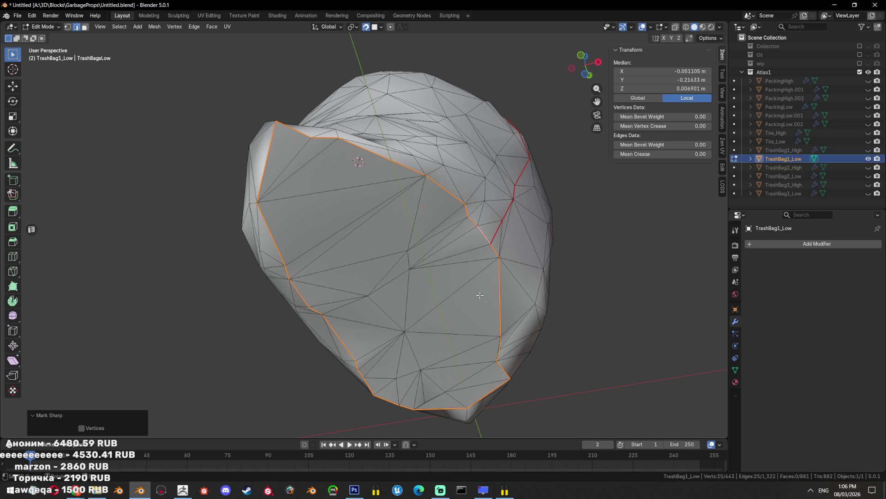
pyautogui.press('Tab')
pyautogui.moveTo(480, 294); pyautogui.dragTo(478, 262)
pyautogui.press('Tab')
pyautogui.press('Tab')
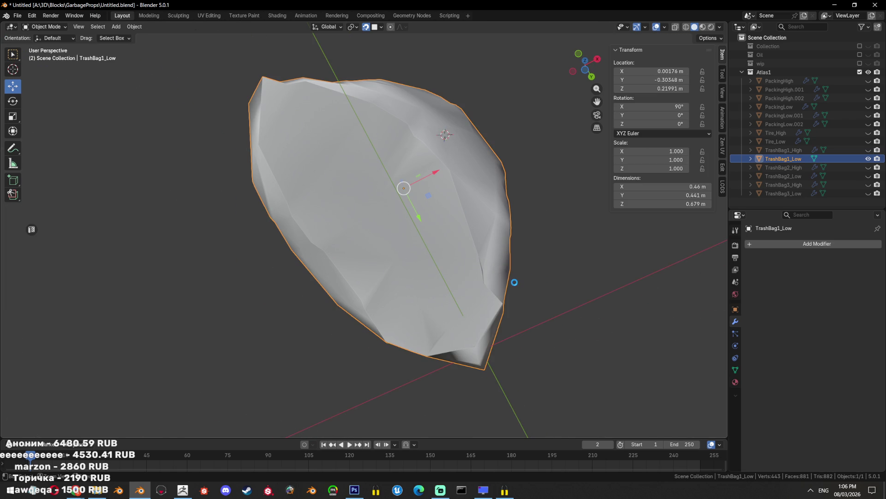
pyautogui.press('Tab')
# Preview the bag's shading from several angles, working around toward the bottom rim
pyautogui.scroll(3)
pyautogui.scroll(3)
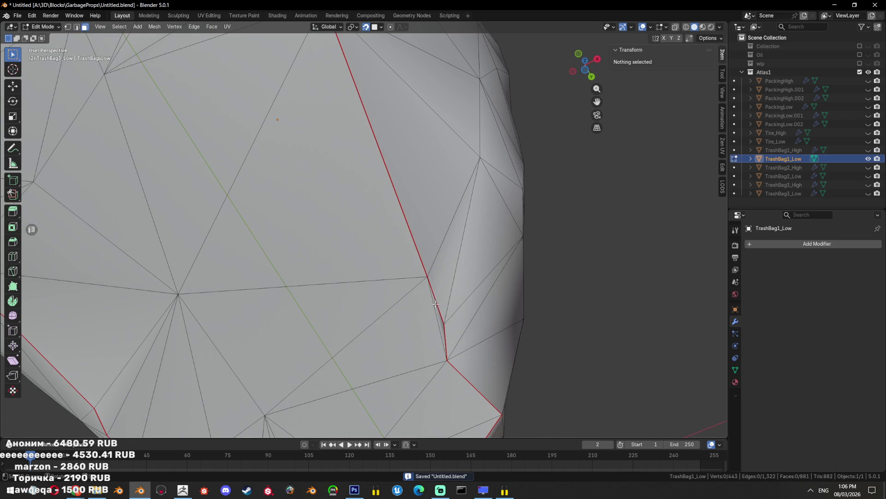
pyautogui.press('Tab')
pyautogui.scroll(-3)
pyautogui.moveTo(445, 302); pyautogui.dragTo(404, 346)
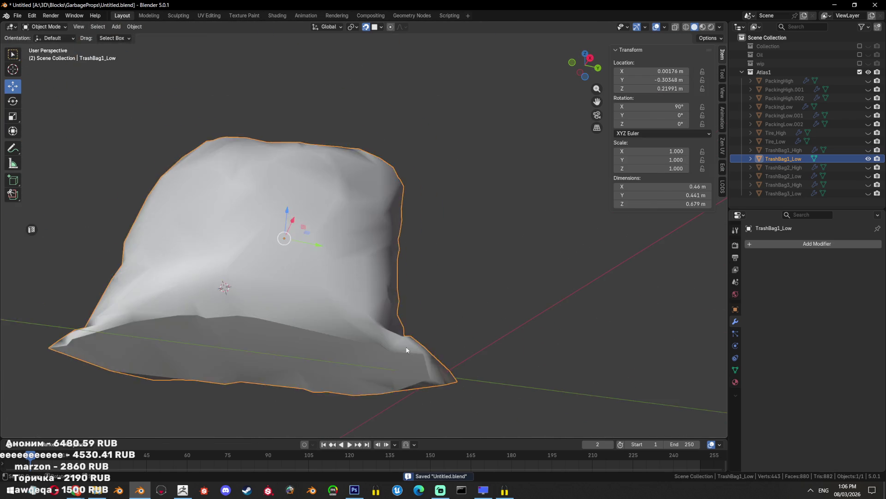
pyautogui.press('Tab')
pyautogui.scroll(3)
pyautogui.press('1')
pyautogui.scroll(3)
pyautogui.press('Tab')
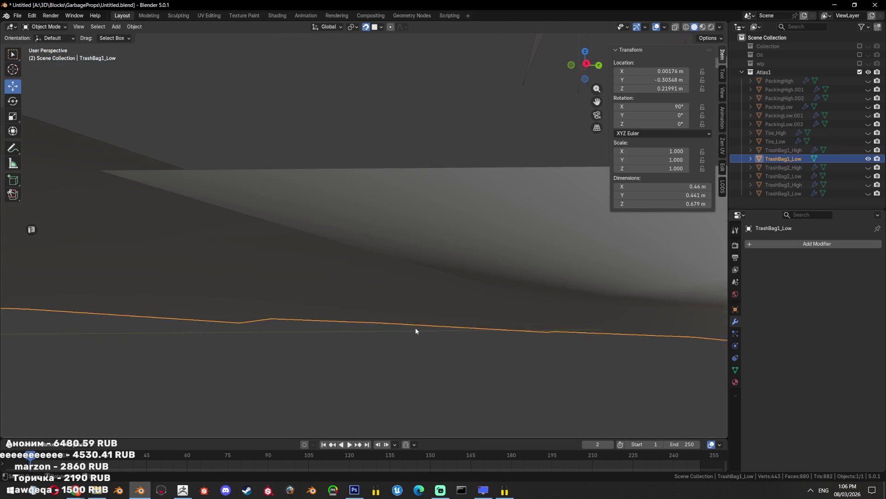
pyautogui.scroll(-3)
pyautogui.moveTo(414, 328); pyautogui.dragTo(452, 291)
pyautogui.press('Tab')
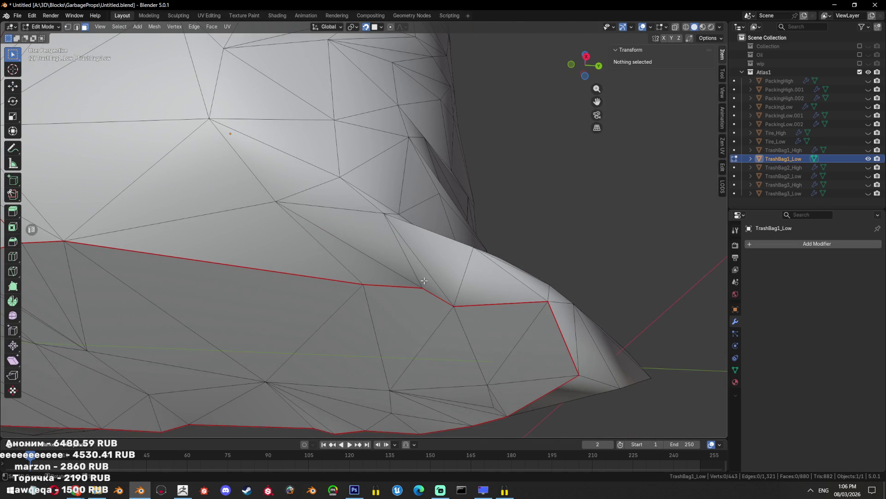
# Select and inspect faces along the bag's bottom edge, then clear the selection and view the underside
pyautogui.click(424, 280)
pyautogui.press('Tab')
pyautogui.moveTo(445, 277); pyautogui.dragTo(457, 299)
pyautogui.press('Tab')
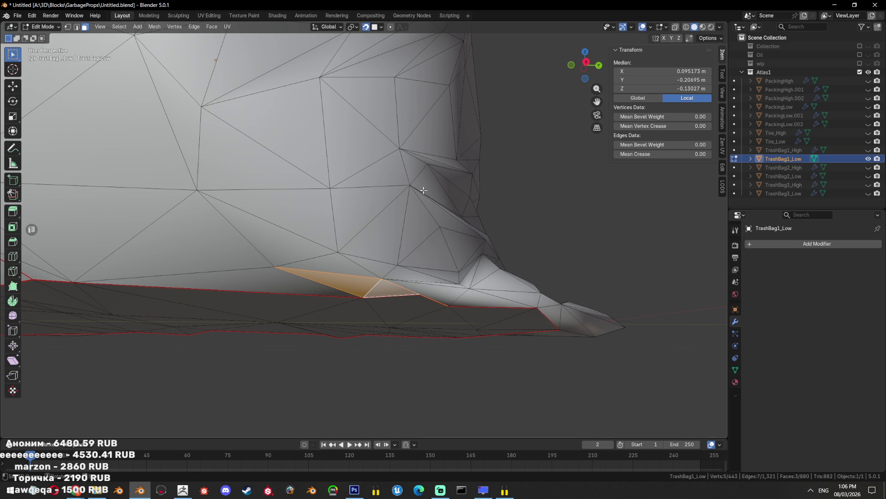
pyautogui.moveTo(424, 193); pyautogui.dragTo(491, 352)
pyautogui.hotkey('alt', 'a')
pyautogui.press('Tab')
pyautogui.press('Tab')
pyautogui.press('1')
pyautogui.moveTo(391, 258); pyautogui.dragTo(467, 311)
pyautogui.scroll(3)
pyautogui.moveTo(322, 241); pyautogui.dragTo(469, 354)
# Mark the shortest edge path along the bag's bottom rim as sharp
pyautogui.click(536, 335)
pyautogui.moveTo(522, 347); pyautogui.dragTo(517, 206)
pyautogui.moveTo(488, 246); pyautogui.dragTo(335, 247)
pyautogui.hotkey('ctrl', 'e')
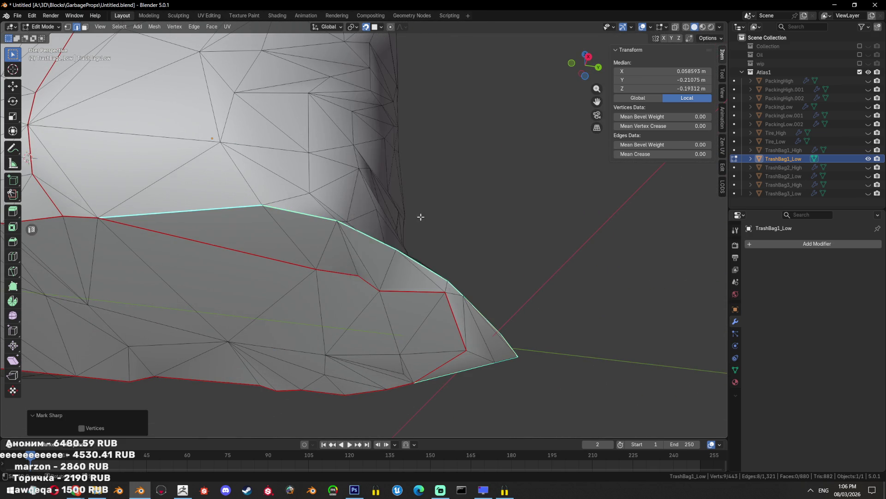
pyautogui.click(415, 195)
# Check the rim shading, then dissolve the selected stray vertices nearby
pyautogui.press('Tab')
pyautogui.moveTo(408, 301); pyautogui.dragTo(424, 333)
pyautogui.press('Tab')
pyautogui.scroll(3)
pyautogui.scroll(3)
pyautogui.press('1')
pyautogui.press('x')
pyautogui.click(556, 318)
# Triangulate the merged face left by the dissolved vertices
pyautogui.moveTo(556, 317); pyautogui.dragTo(535, 310)
pyautogui.press('3')
pyautogui.hotkey('ctrl', 't')
pyautogui.hotkey('alt', 'a')
pyautogui.scroll(3)
# Dissolve another vertex on the bag's side and triangulate the resulting many-sided face
pyautogui.moveTo(461, 319); pyautogui.dragTo(370, 306)
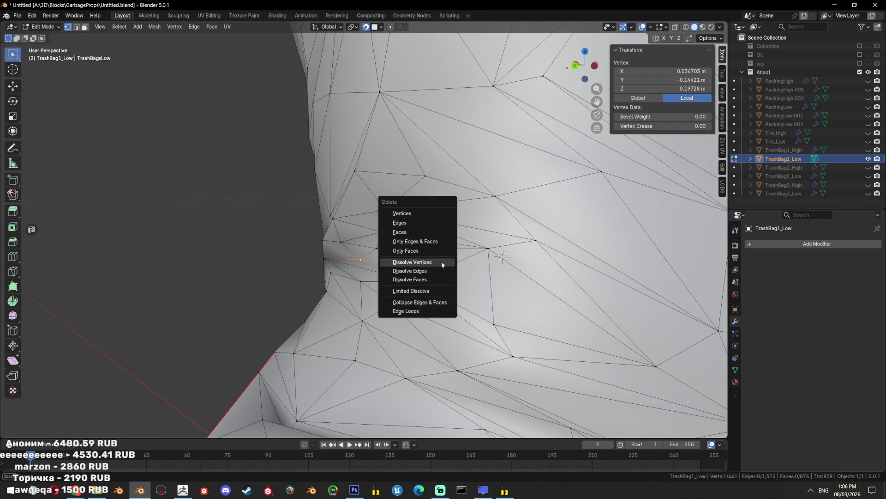
pyautogui.click(441, 262)
pyautogui.press('3')
pyautogui.click(369, 262)
pyautogui.hotkey('ctrl', 't')
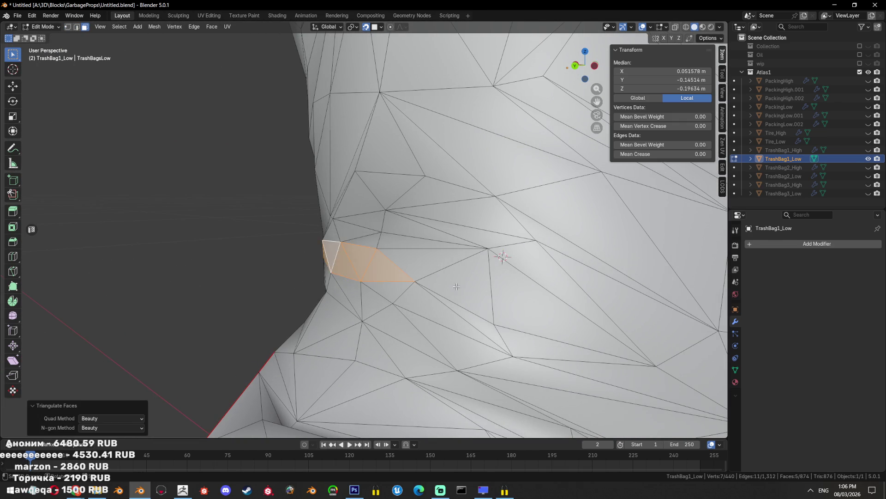
pyautogui.hotkey('alt', 'a')
pyautogui.scroll(-3)
pyautogui.moveTo(462, 277); pyautogui.dragTo(443, 301)
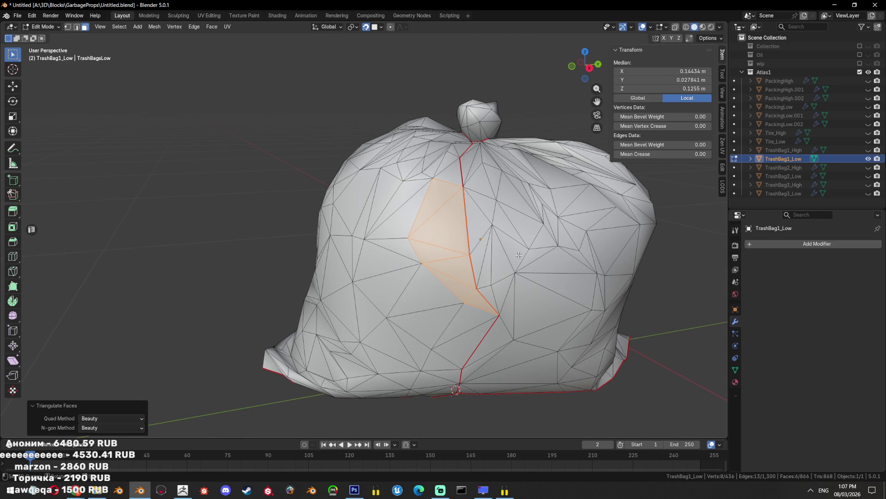
# Turn the view to the bag's knot and box-select the faces around it
pyautogui.hotkey('alt', 'a')
pyautogui.moveTo(518, 255); pyautogui.dragTo(455, 268)
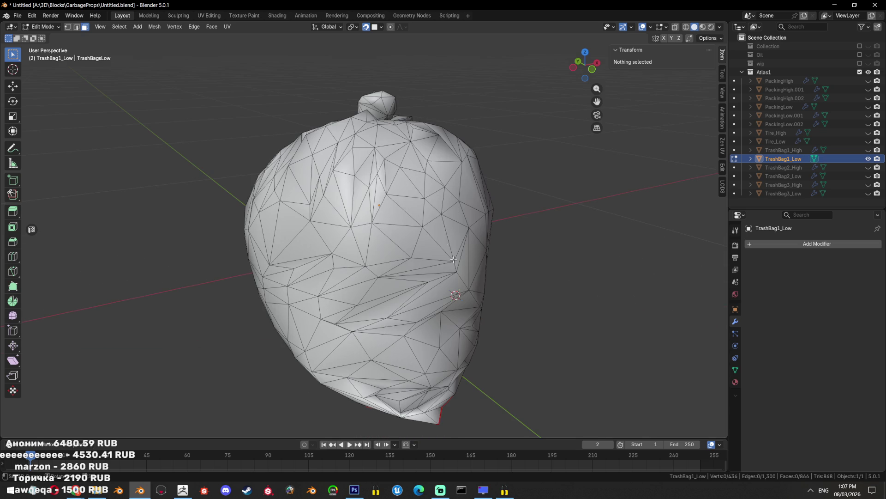
pyautogui.moveTo(497, 205); pyautogui.dragTo(383, 237)
pyautogui.hotkey('alt', 'a')
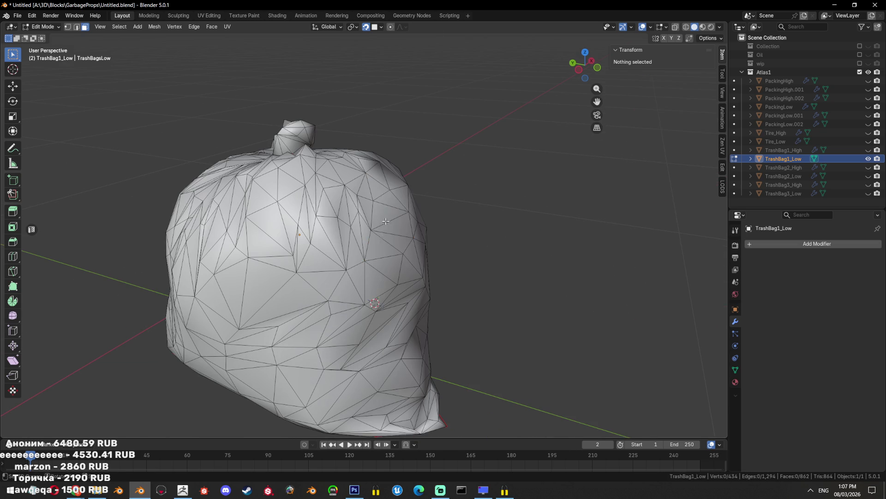
pyautogui.moveTo(438, 241); pyautogui.dragTo(367, 257)
pyautogui.hotkey('alt', 'a')
pyautogui.moveTo(424, 296); pyautogui.dragTo(378, 236)
pyautogui.hotkey('alt', 'a')
pyautogui.press('b')
pyautogui.hotkey('alt', 'a')
pyautogui.press('b')
pyautogui.moveTo(369, 274); pyautogui.dragTo(362, 240)
# Triangulate the large many-sided face beside the knot and another selected face
pyautogui.hotkey('alt', 'a')
pyautogui.press('b')
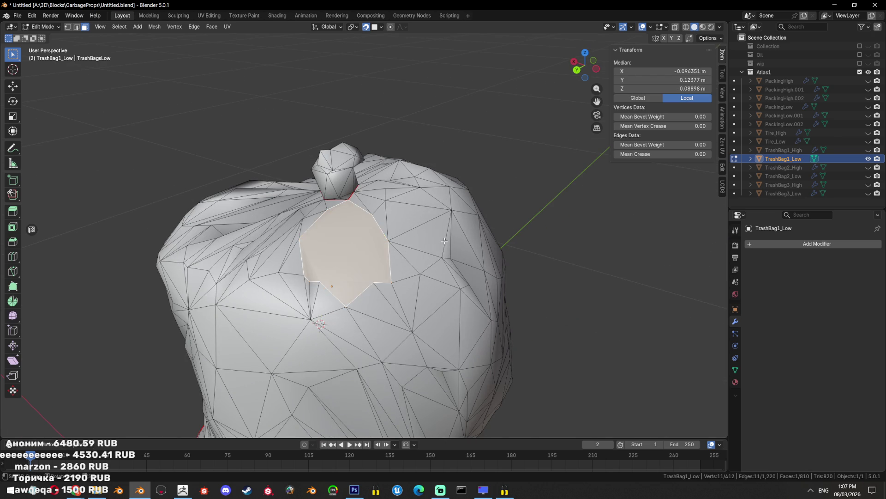
pyautogui.moveTo(438, 240); pyautogui.dragTo(327, 269)
pyautogui.hotkey('ctrl', 't')
pyautogui.hotkey('alt', 'a')
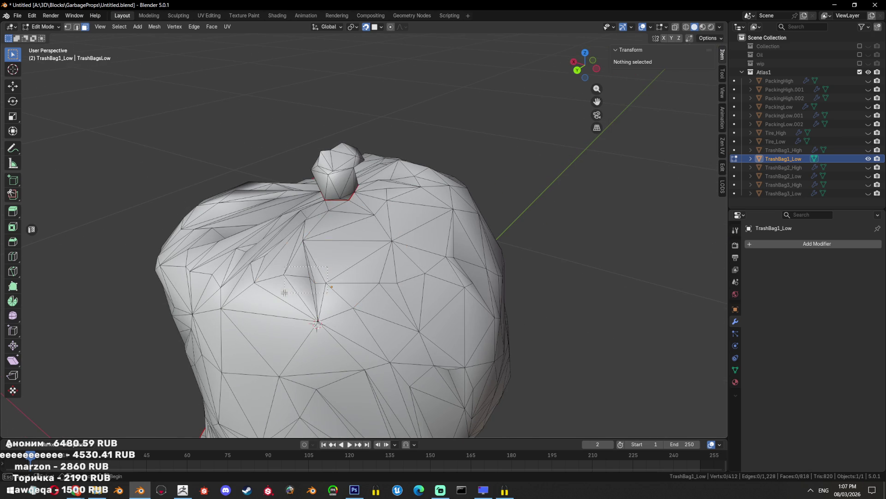
pyautogui.hotkey('ctrl', 't')
# Box-select the strip of faces below the knot and triangulate it
pyautogui.moveTo(398, 289); pyautogui.dragTo(401, 261)
pyautogui.hotkey('alt', 'a')
pyautogui.press('b')
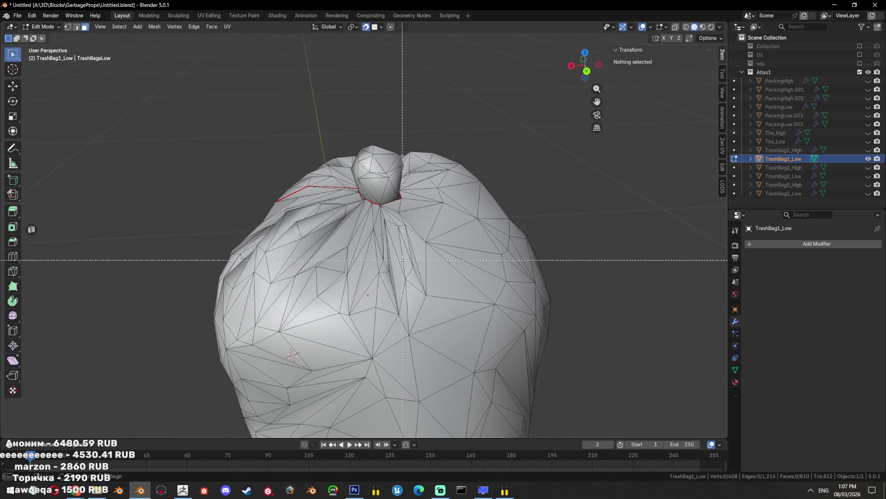
pyautogui.moveTo(459, 276); pyautogui.dragTo(444, 257)
pyautogui.hotkey('alt', 'a')
pyautogui.press('b')
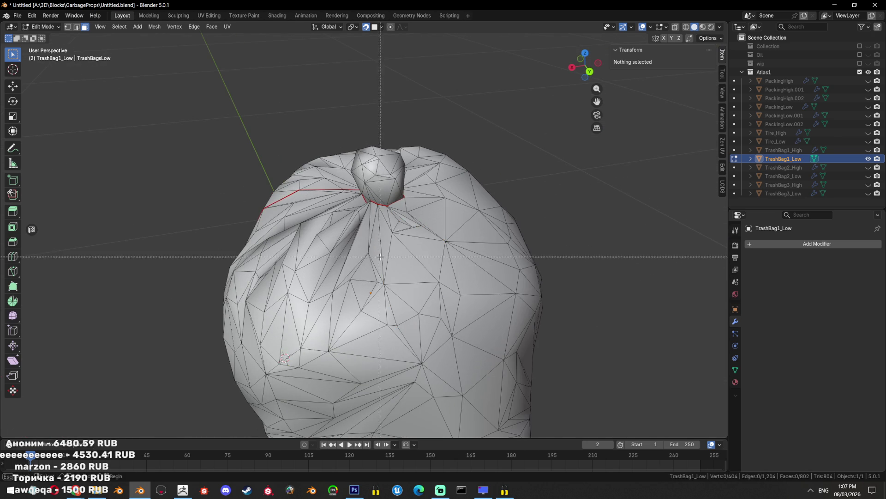
pyautogui.moveTo(378, 257); pyautogui.dragTo(415, 319)
pyautogui.moveTo(415, 318); pyautogui.dragTo(396, 230)
pyautogui.press('b')
pyautogui.hotkey('ctrl', 't')
pyautogui.moveTo(443, 266); pyautogui.dragTo(393, 257)
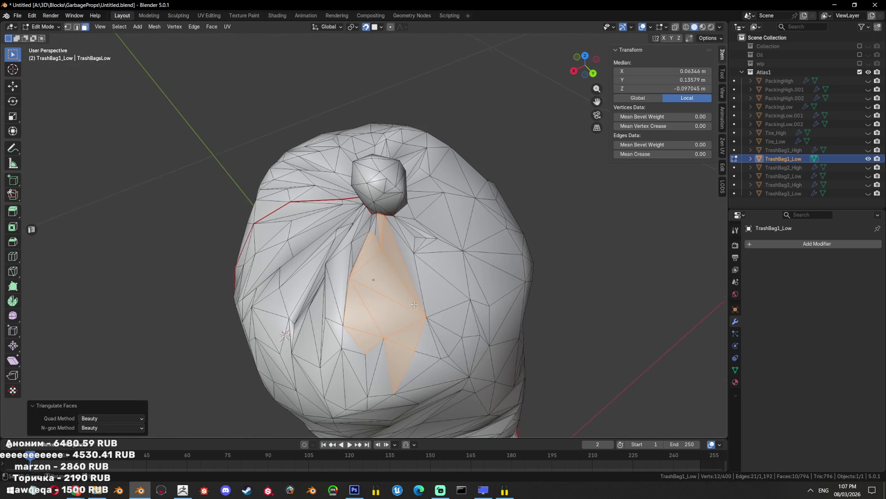
pyautogui.hotkey('alt', 'a')
# Preview the bag's shading toward the top outside mesh editing, then resume editing
pyautogui.moveTo(412, 305); pyautogui.dragTo(397, 274)
pyautogui.hotkey('alt', 'a')
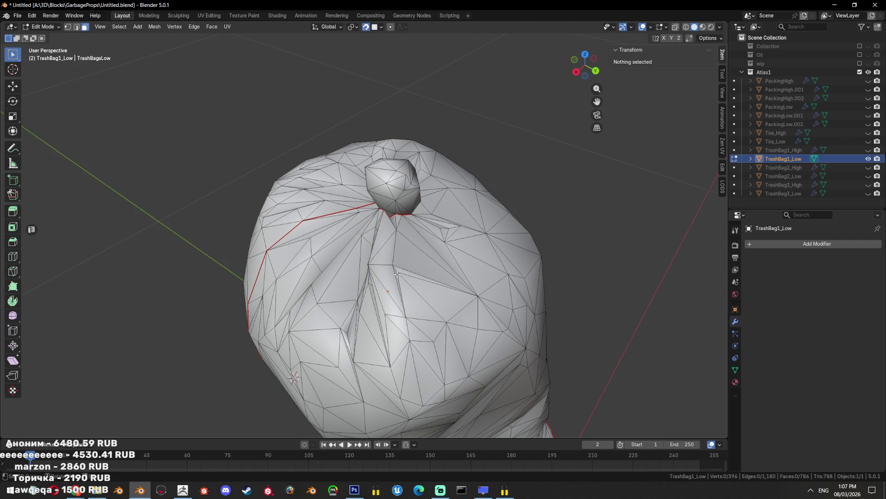
pyautogui.moveTo(424, 305); pyautogui.dragTo(460, 279)
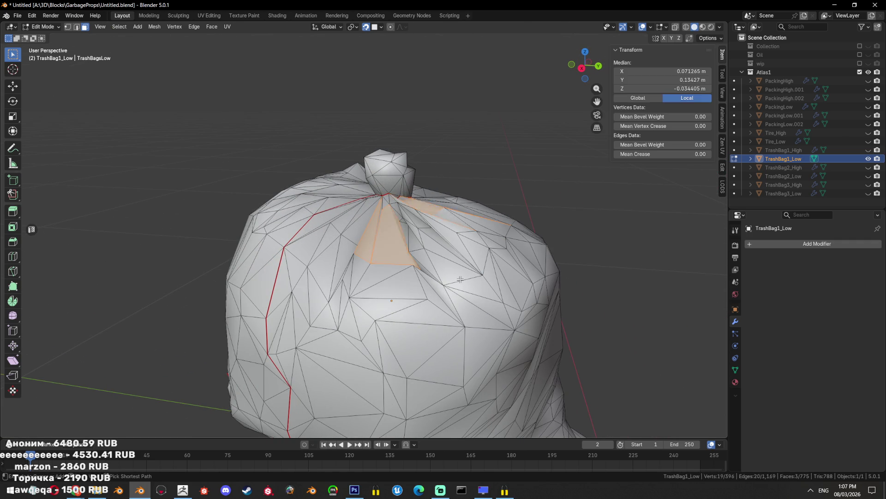
pyautogui.press('Tab')
pyautogui.moveTo(457, 278); pyautogui.dragTo(440, 302)
pyautogui.scroll(3)
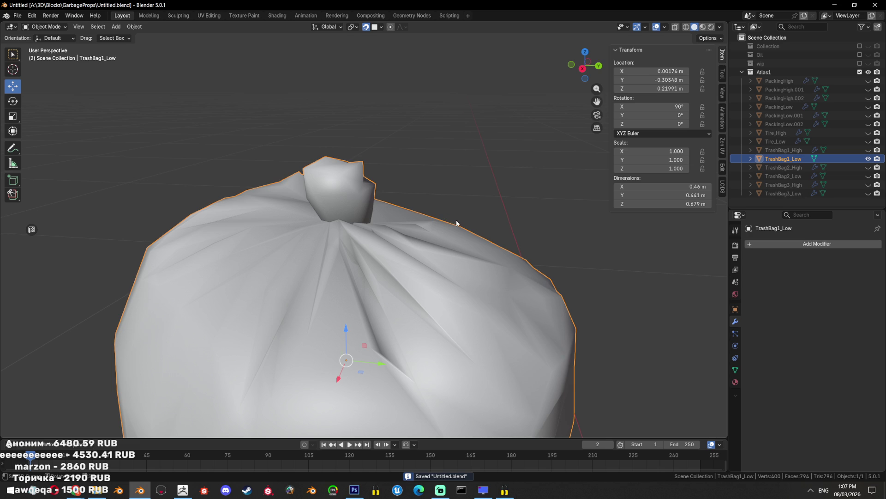
pyautogui.scroll(-3)
pyautogui.press('Tab')
# Dissolve the selected vertices on the bag, then clear the selection
pyautogui.moveTo(445, 238); pyautogui.dragTo(362, 198)
pyautogui.scroll(3)
pyautogui.press('1')
pyautogui.click(417, 200)
pyautogui.press('3')
pyautogui.hotkey('alt', 'a')
# Try dissolving a single vertex near the knot, then undo it
pyautogui.moveTo(418, 200); pyautogui.dragTo(284, 358)
pyautogui.scroll(-3)
pyautogui.scroll(3)
pyautogui.scroll(-3)
pyautogui.scroll(3)
pyautogui.press('1')
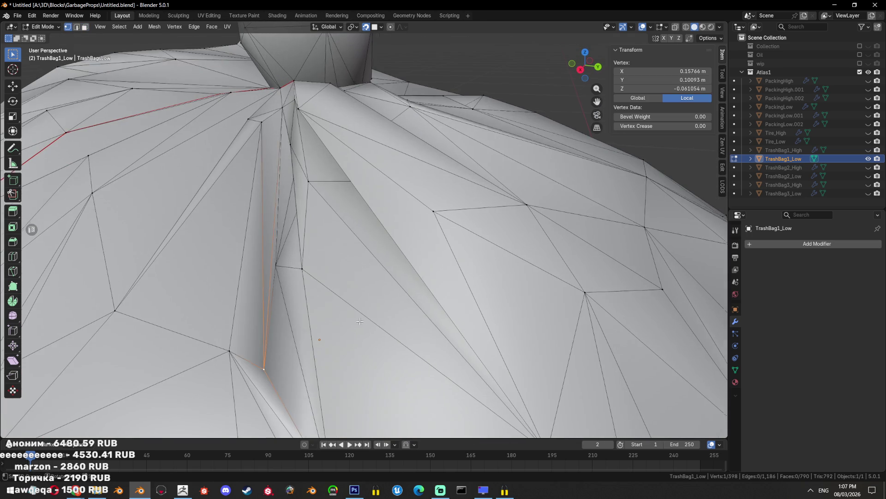
pyautogui.moveTo(345, 331); pyautogui.dragTo(439, 255)
pyautogui.press('x')
pyautogui.click(439, 255)
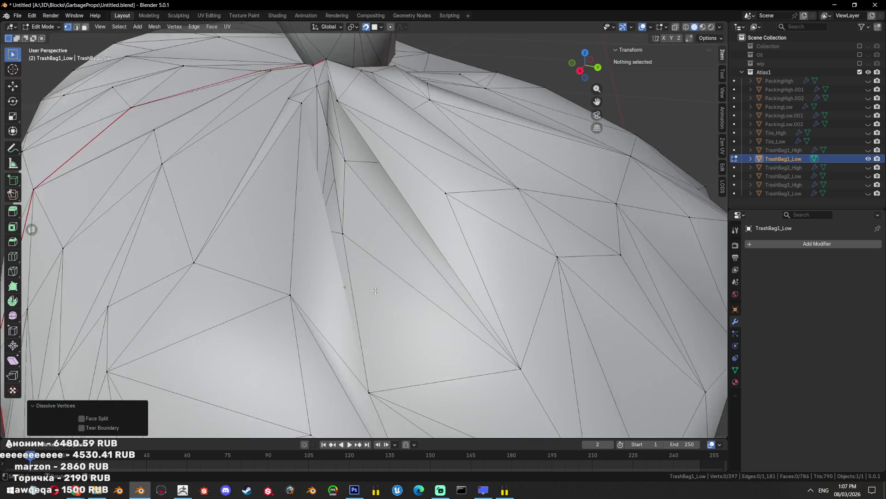
pyautogui.scroll(-3)
pyautogui.hotkey('ctrl', 'z')
# Box-select the vertices around the knot in X-ray view and dissolve them
pyautogui.hotkey('alt', 'z')
pyautogui.press('b')
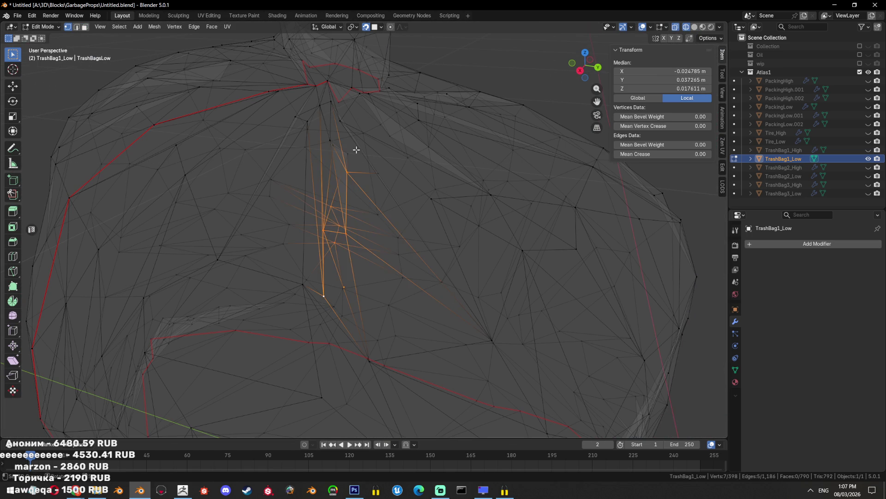
pyautogui.moveTo(362, 195); pyautogui.dragTo(319, 139)
pyautogui.moveTo(318, 138); pyautogui.dragTo(212, 203)
pyautogui.hotkey('alt', 'z')
pyautogui.hotkey('alt', 'z')
pyautogui.press('b')
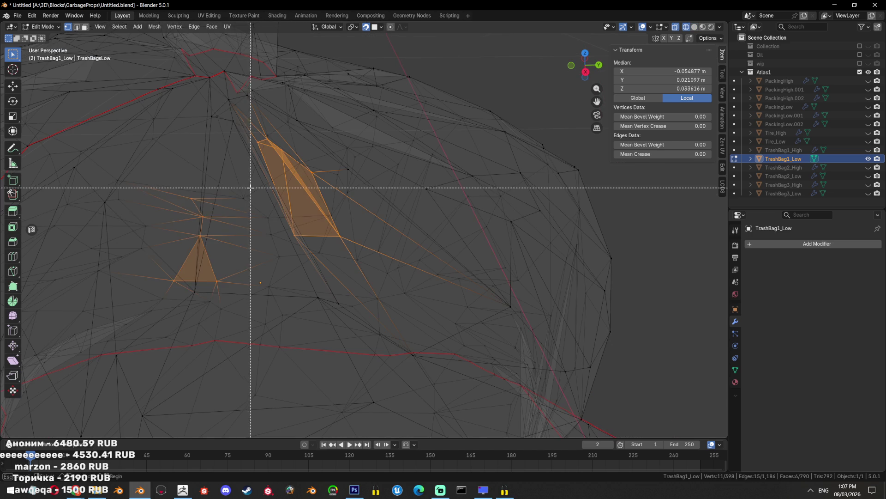
pyautogui.hotkey('alt', 'z')
pyautogui.press('x')
pyautogui.click(427, 221)
pyautogui.scroll(3)
pyautogui.scroll(-3)
# Triangulate a face next to the knot
pyautogui.moveTo(308, 272); pyautogui.dragTo(381, 301)
pyautogui.press('3')
pyautogui.click(385, 231)
pyautogui.hotkey('ctrl', 't')
pyautogui.hotkey('alt', 'a')
pyautogui.scroll(3)
# Triangulate the six-sided faces beside the knot
pyautogui.moveTo(369, 228); pyautogui.dragTo(375, 274)
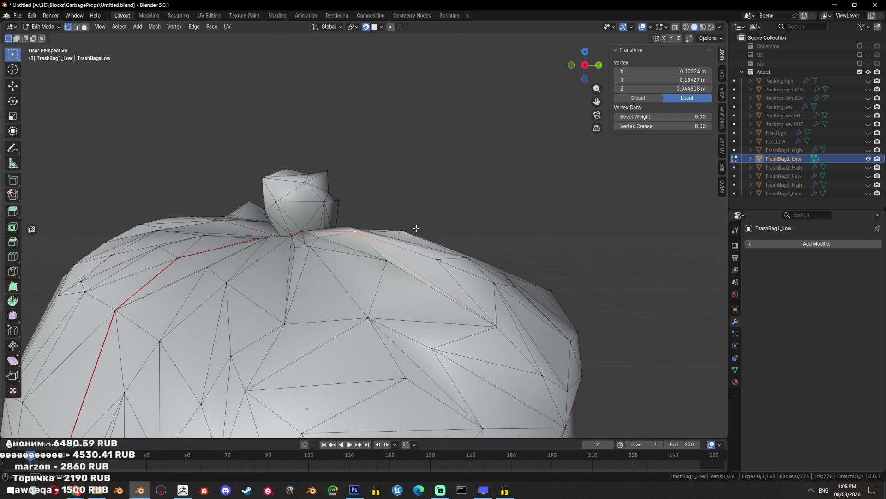
pyautogui.press('3')
pyautogui.click(374, 274)
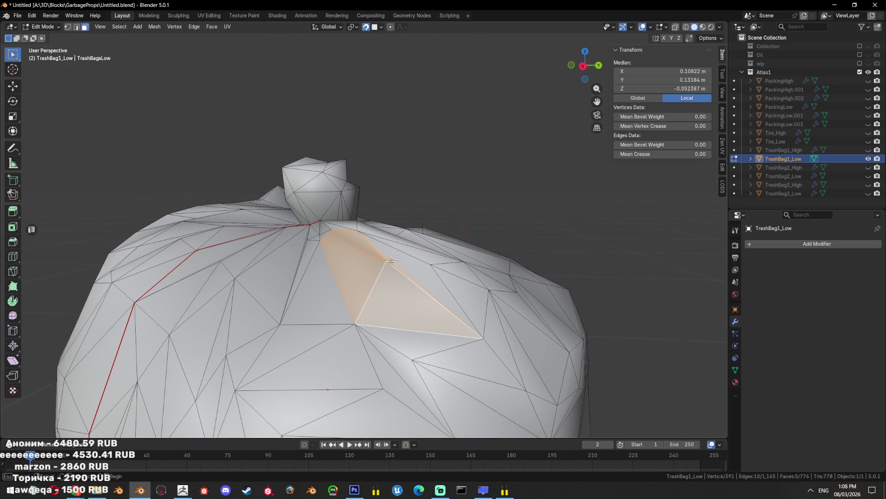
pyautogui.hotkey('ctrl', 't')
pyautogui.moveTo(471, 289); pyautogui.dragTo(332, 300)
pyautogui.hotkey('alt', 'a')
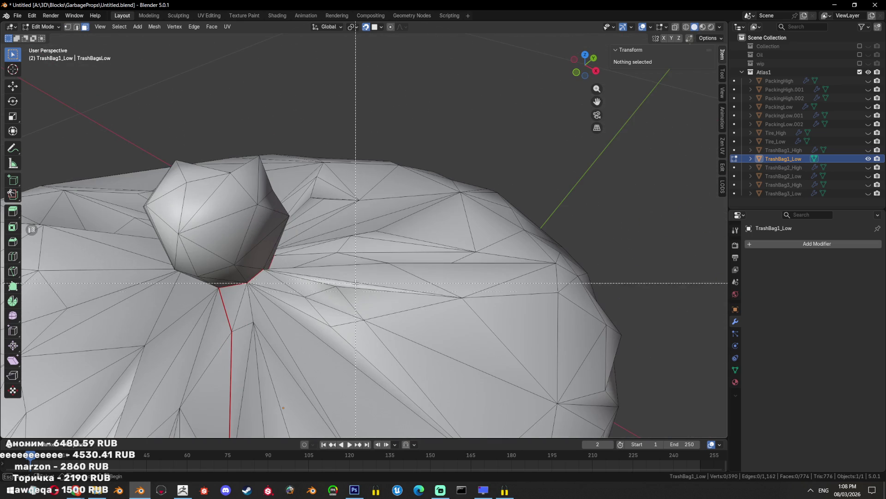
pyautogui.hotkey('ctrl', 'z')
pyautogui.hotkey('ctrl', 't')
pyautogui.moveTo(418, 304); pyautogui.dragTo(339, 267)
pyautogui.hotkey('alt', 'a')
pyautogui.hotkey('ctrl', 'z')
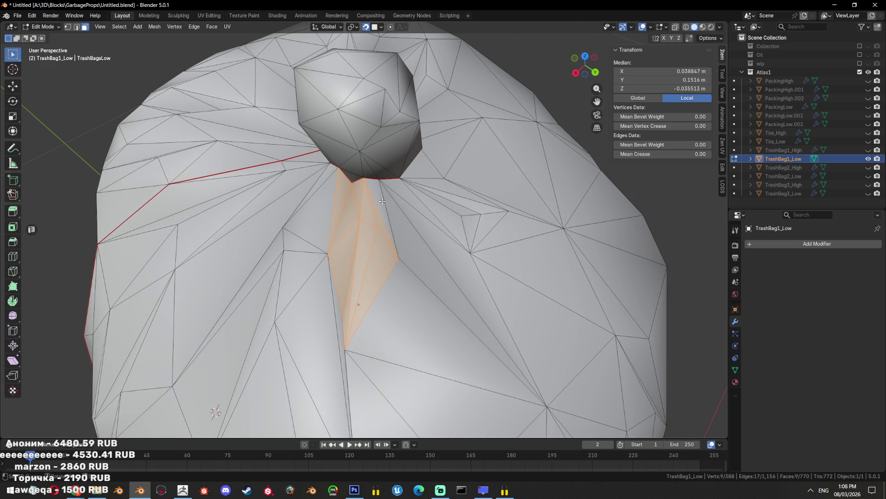
# Merge the small triangles below the knot into larger faces with Alt+J
pyautogui.moveTo(443, 261); pyautogui.dragTo(355, 287)
pyautogui.hotkey('alt', 'j')
pyautogui.click(336, 326)
pyautogui.click(325, 330)
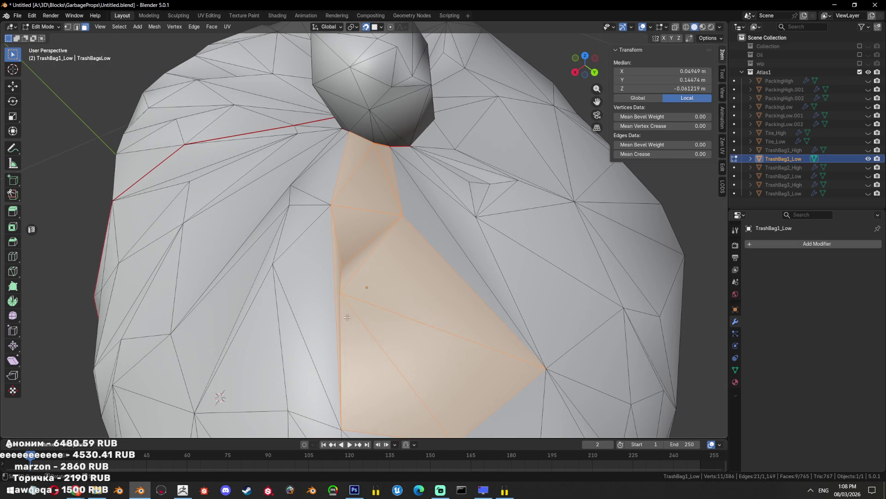
# Dissolve the selected vertices and a leftover vertex near the knot
pyautogui.press('1')
pyautogui.moveTo(347, 317); pyautogui.dragTo(372, 273)
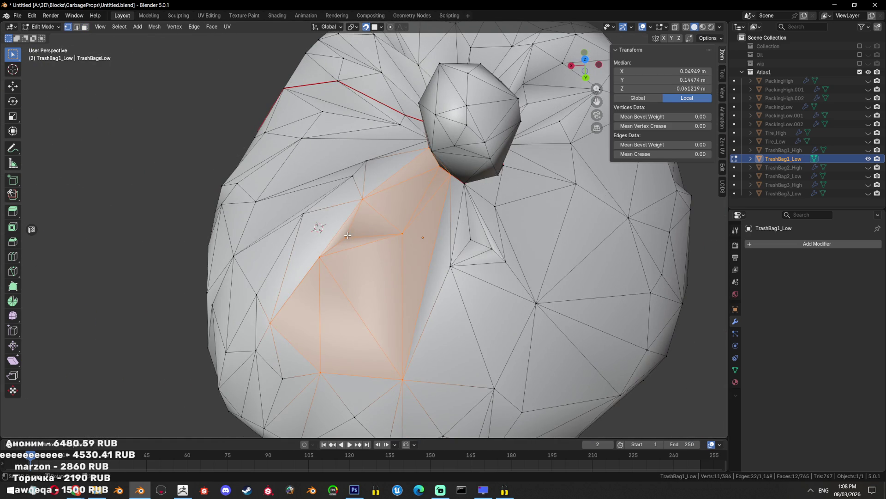
pyautogui.press('x')
pyautogui.click(375, 242)
pyautogui.moveTo(375, 242); pyautogui.dragTo(440, 273)
pyautogui.click(434, 254)
pyautogui.press('x')
pyautogui.click(429, 253)
# Dissolve another leftover vertex on the bag top
pyautogui.moveTo(428, 253); pyautogui.dragTo(483, 285)
pyautogui.click(427, 306)
pyautogui.press('x')
pyautogui.click(428, 306)
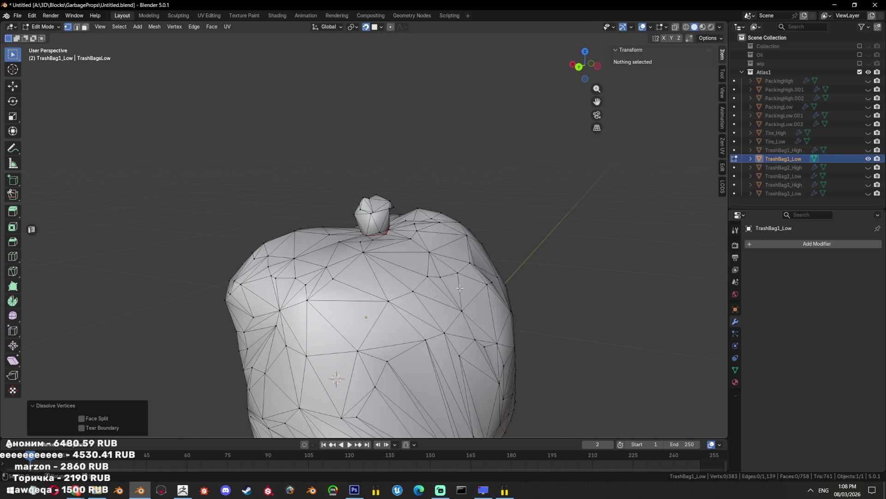
pyautogui.moveTo(484, 285); pyautogui.dragTo(298, 277)
pyautogui.scroll(3)
pyautogui.scroll(-3)
# Box-select a few faces on the bag top and dissolve them
pyautogui.press('3')
pyautogui.press('b')
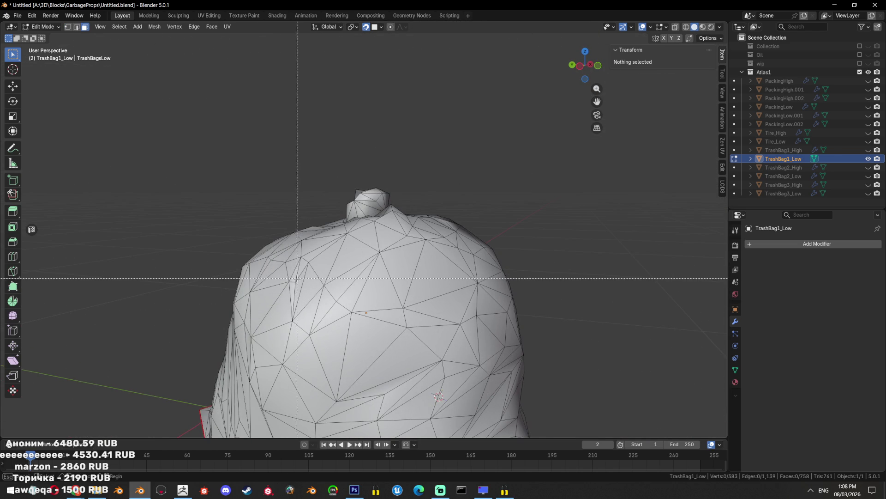
pyautogui.moveTo(298, 277); pyautogui.dragTo(286, 318)
pyautogui.hotkey('ctrl', 'x')
pyautogui.moveTo(286, 319); pyautogui.dragTo(392, 325)
pyautogui.scroll(-3)
pyautogui.scroll(3)
# Dissolve a patch of about 20 faces beside the seam and check the result
pyautogui.moveTo(295, 243); pyautogui.dragTo(392, 325)
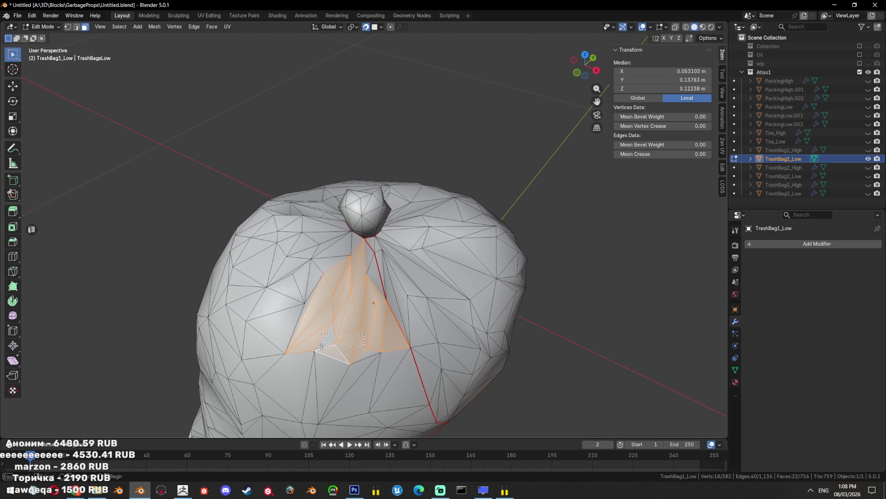
pyautogui.hotkey('ctrl', 'x')
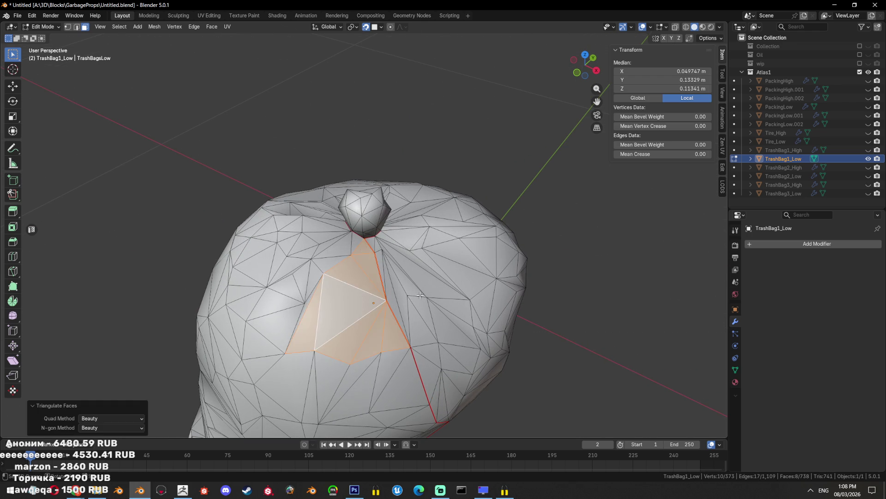
pyautogui.moveTo(357, 279); pyautogui.dragTo(402, 301)
pyautogui.hotkey('ctrl', 'z')
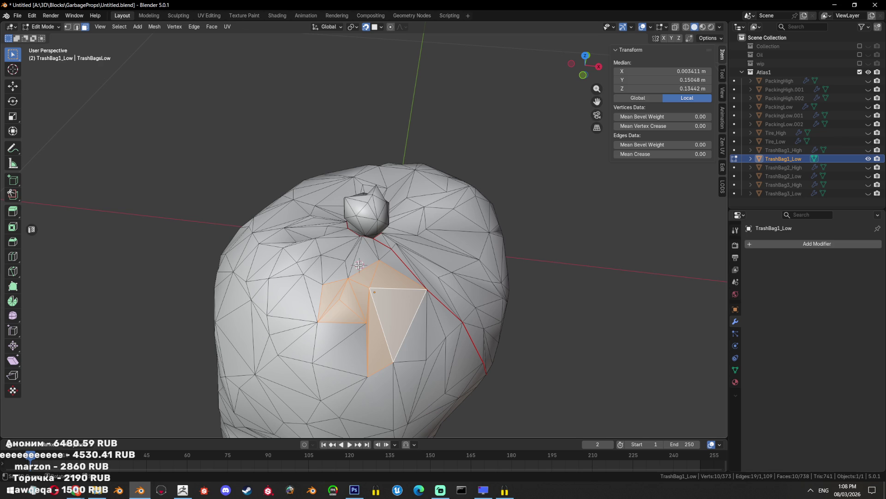
pyautogui.hotkey('ctrl', 'shift', 'z')
pyautogui.hotkey('ctrl', 'z')
pyautogui.hotkey('ctrl', 'shift', 'z')
# Select the linked faces beside the red seam and merge them into fewer faces
pyautogui.moveTo(359, 264); pyautogui.dragTo(428, 241)
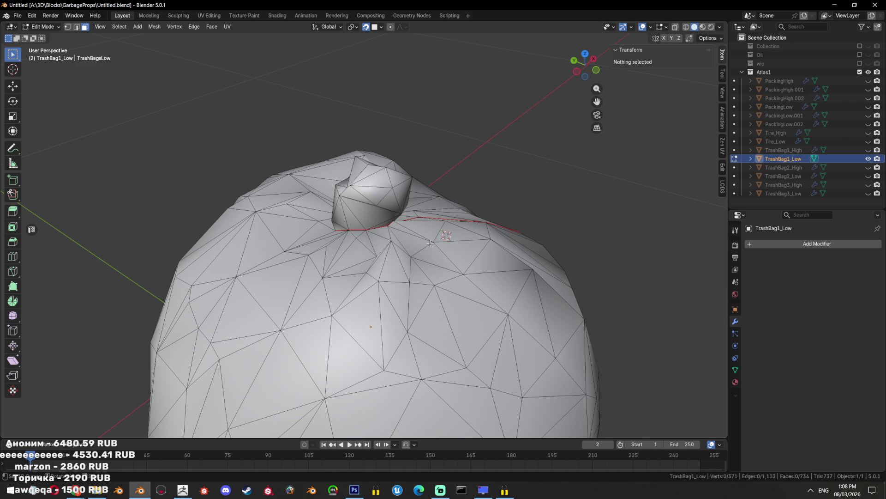
pyautogui.moveTo(348, 374); pyautogui.dragTo(348, 374)
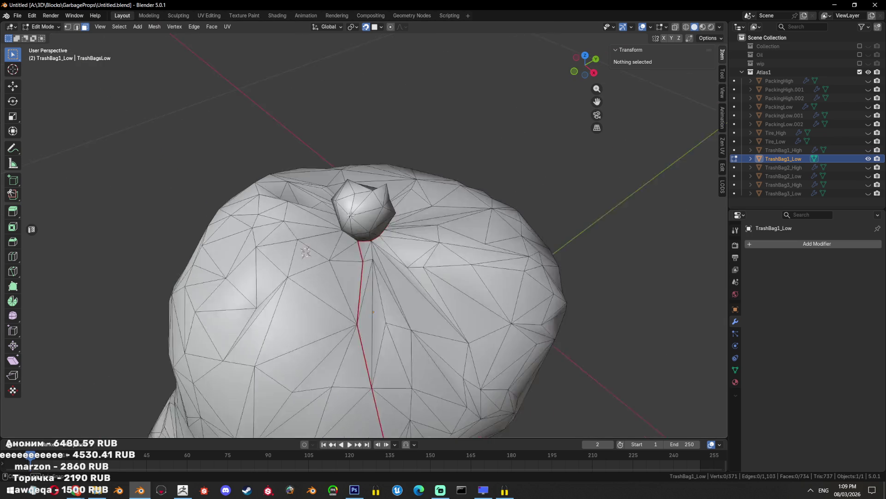
pyautogui.scroll(3)
pyautogui.scroll(3)
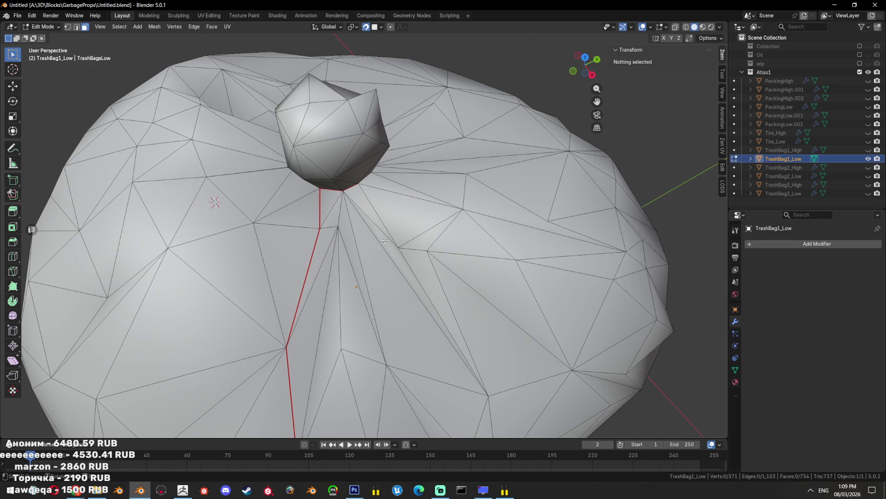
pyautogui.press('l')
pyautogui.moveTo(354, 228); pyautogui.dragTo(396, 249)
pyautogui.scroll(-3)
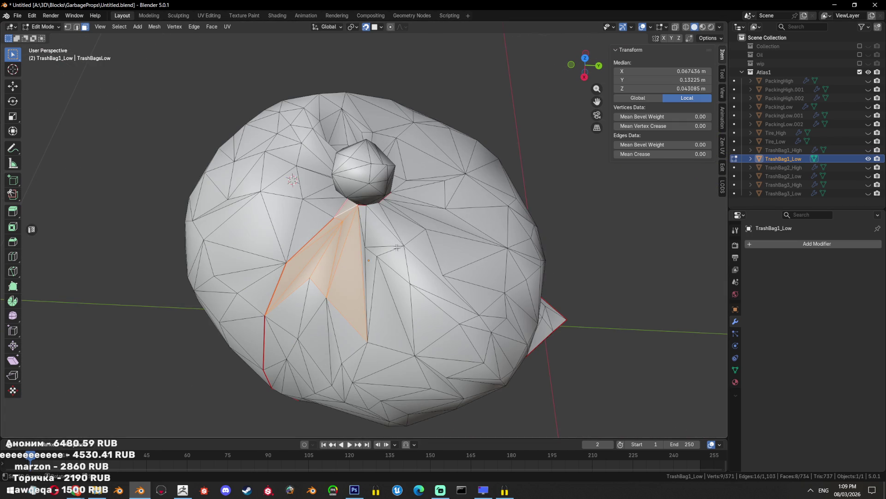
pyautogui.hotkey('ctrl', 'x')
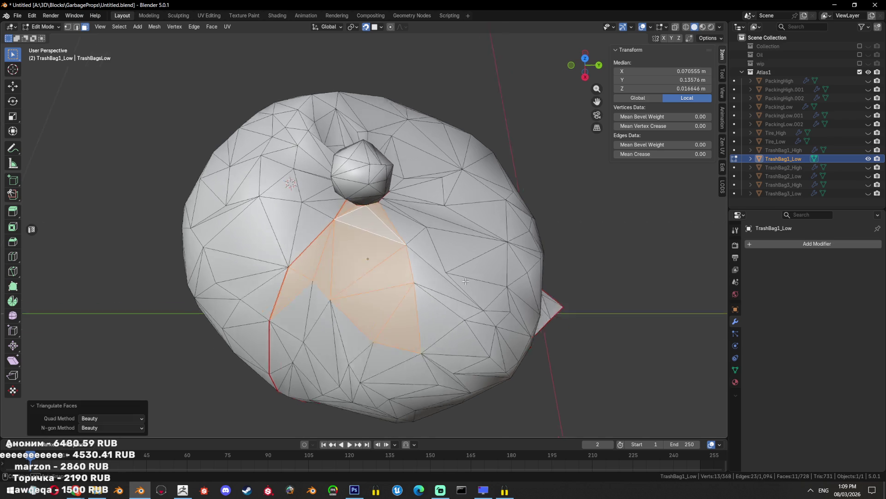
pyautogui.hotkey('alt', 'a')
pyautogui.moveTo(401, 262); pyautogui.dragTo(416, 230)
pyautogui.scroll(-3)
pyautogui.scroll(3)
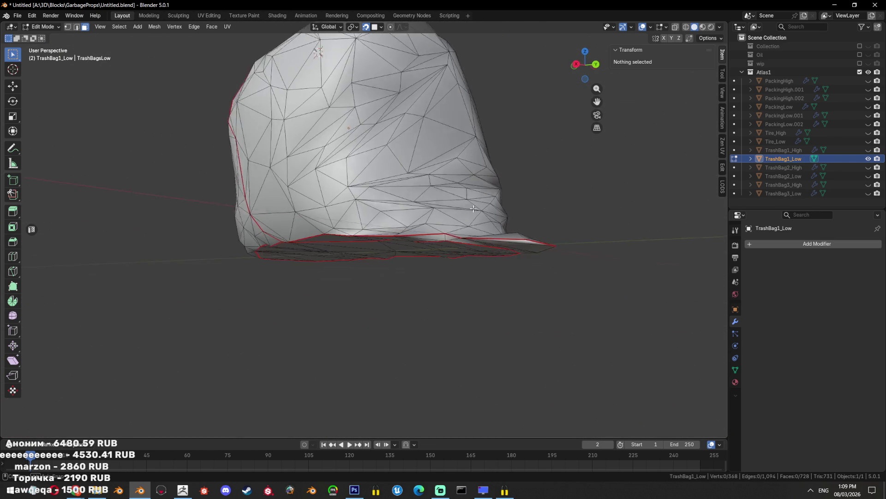
pyautogui.moveTo(417, 229); pyautogui.dragTo(442, 249)
# Select a bottom-rim face, grow the selection, and dissolve the rim faces
pyautogui.click(483, 252)
pyautogui.press('KP_Decimal')
pyautogui.scroll(-3)
pyautogui.press('ctrl+KP_Add')
pyautogui.moveTo(379, 262); pyautogui.dragTo(406, 330)
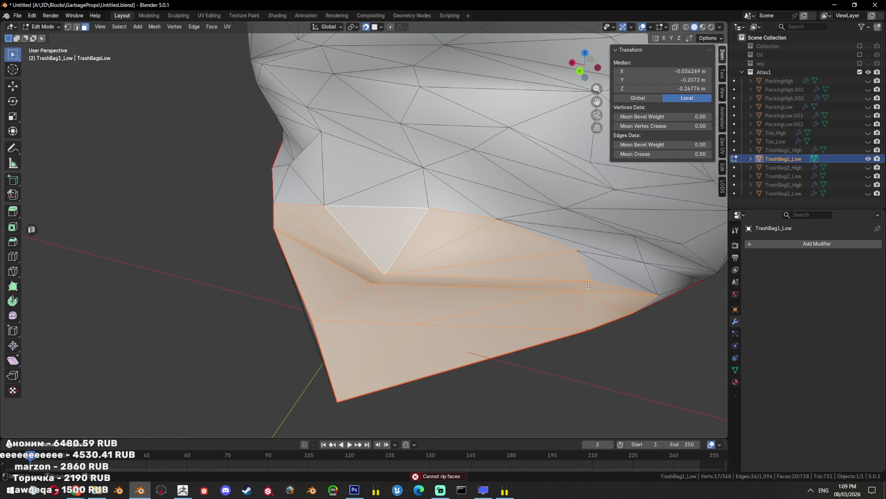
pyautogui.moveTo(578, 247); pyautogui.dragTo(580, 257)
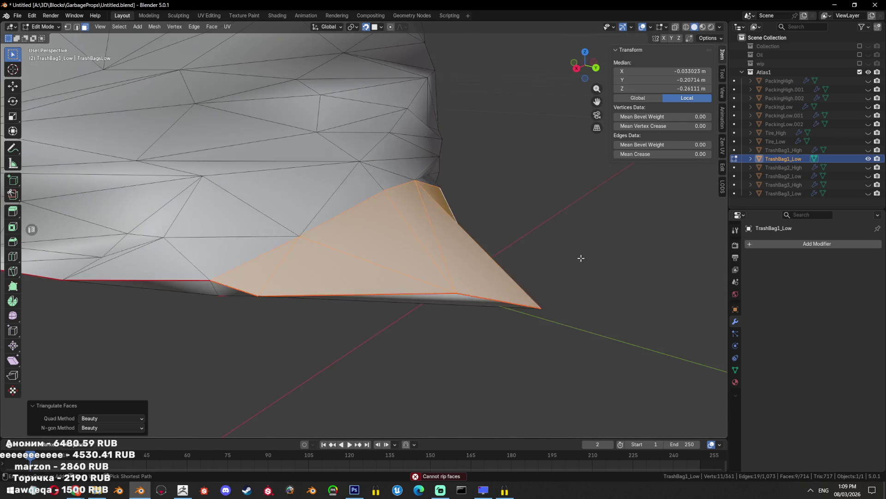
pyautogui.hotkey('ctrl', 'x')
pyautogui.click(510, 240)
pyautogui.moveTo(510, 240); pyautogui.dragTo(480, 234)
# Dissolve a path of faces near the rim and re-triangulate the area
pyautogui.click(409, 239)
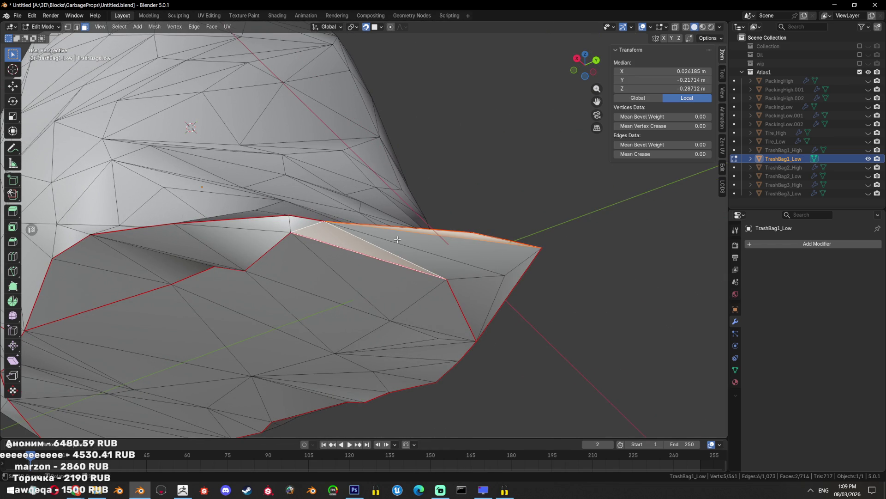
pyautogui.click(508, 243)
pyautogui.hotkey('ctrl', 'x')
pyautogui.hotkey('ctrl', 't')
pyautogui.moveTo(508, 243); pyautogui.dragTo(454, 261)
pyautogui.hotkey('alt', 'a')
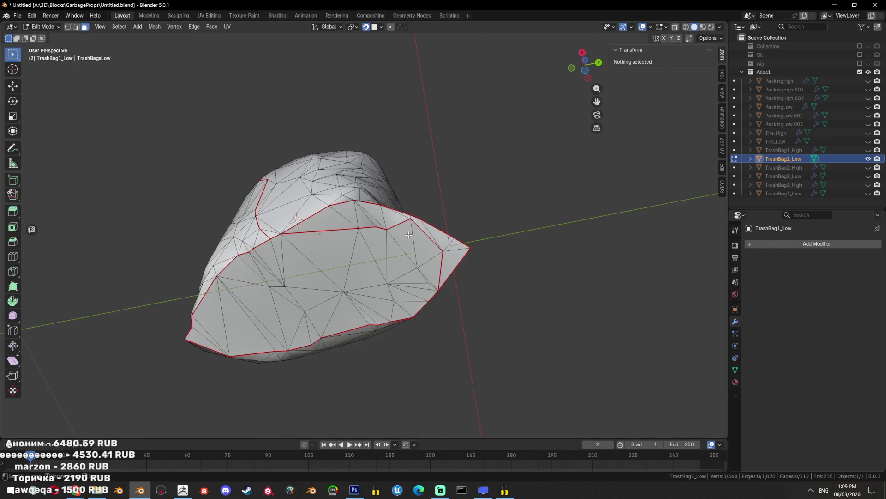
pyautogui.press('Tab')
pyautogui.press('Tab')
# Select a patch of faces at the rim tip, dissolve them, and re-triangulate
pyautogui.moveTo(450, 242); pyautogui.dragTo(372, 228)
pyautogui.click(358, 261)
pyautogui.press('v')
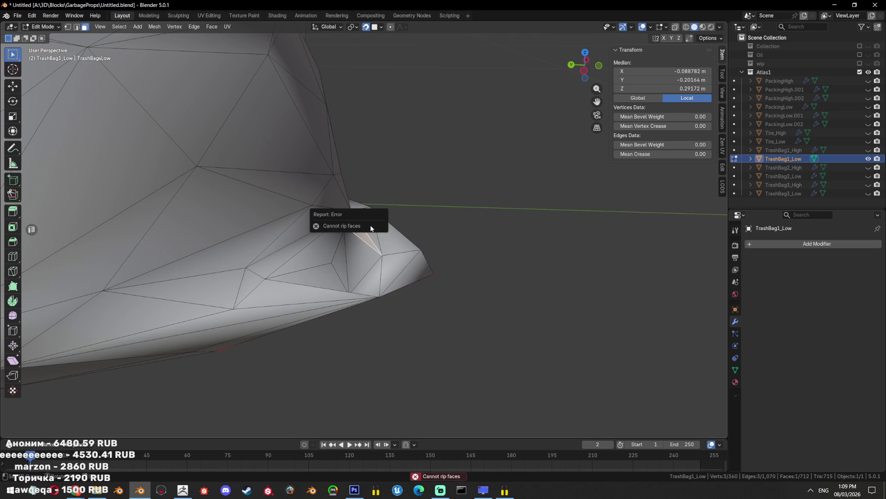
pyautogui.moveTo(377, 235); pyautogui.dragTo(335, 208)
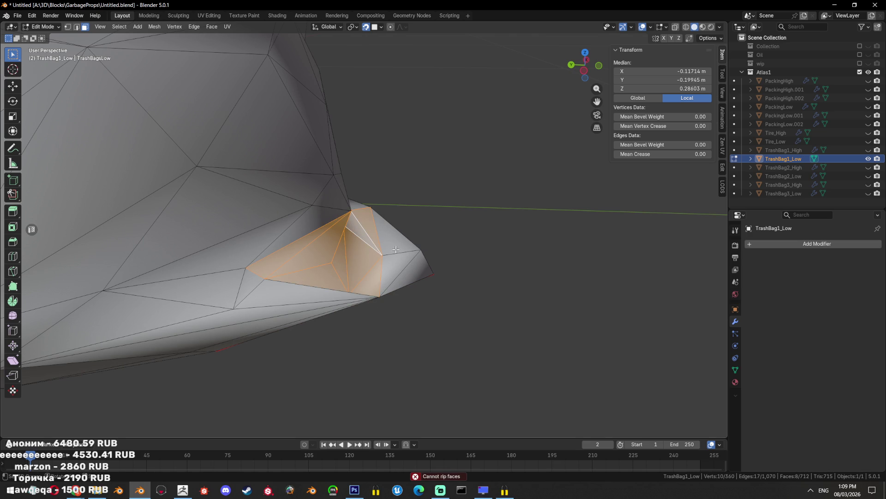
pyautogui.moveTo(431, 257); pyautogui.dragTo(412, 219)
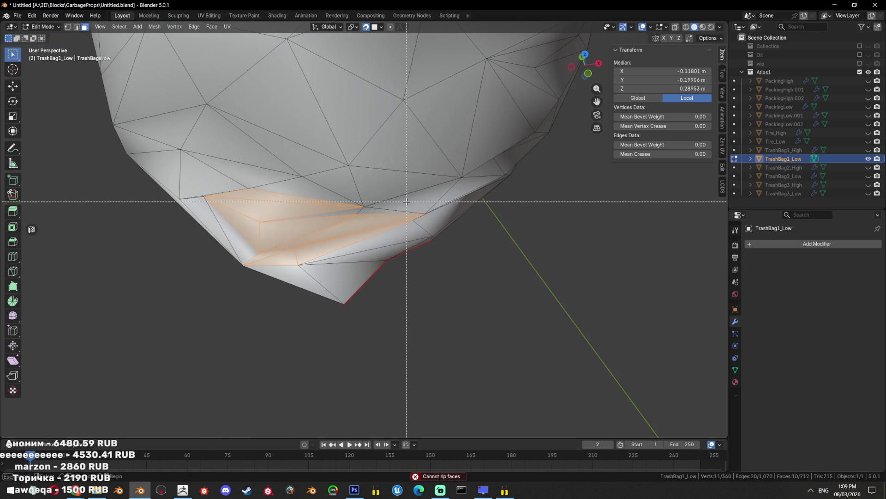
pyautogui.click(412, 218)
pyautogui.moveTo(467, 228); pyautogui.dragTo(426, 211)
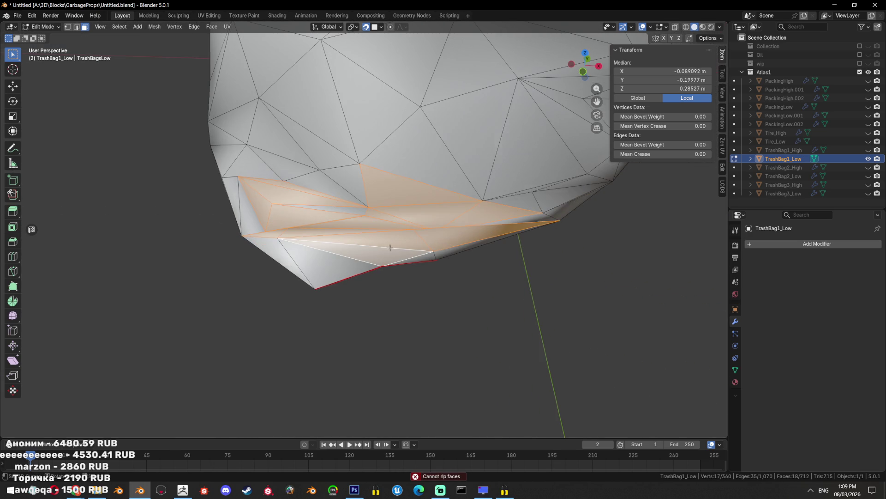
pyautogui.moveTo(390, 248); pyautogui.dragTo(487, 212)
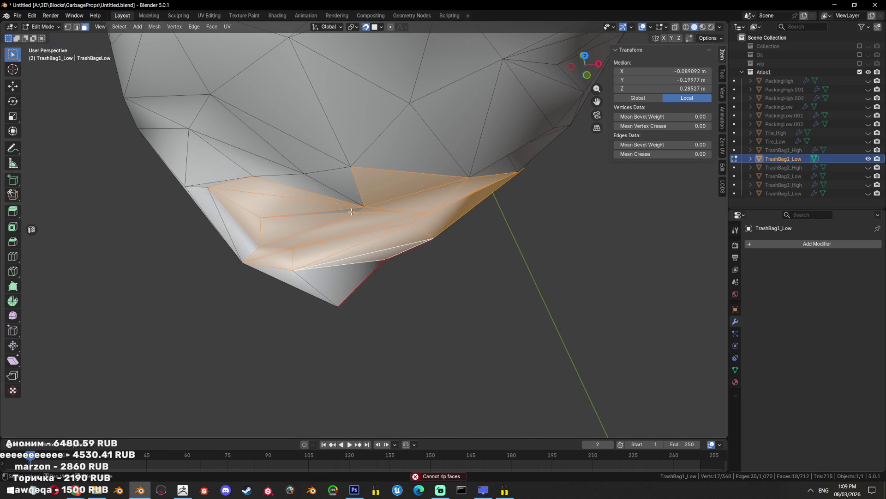
pyautogui.moveTo(351, 211); pyautogui.dragTo(475, 253)
pyautogui.press('t')
pyautogui.hotkey('ctrl', 't')
pyautogui.moveTo(479, 222); pyautogui.dragTo(435, 311)
# Merge a six-face rim patch plus a nearby triangle, re-triangulate, and return to Object Mode
pyautogui.click(456, 291)
pyautogui.press('l')
pyautogui.hotkey('ctrl', 'x')
pyautogui.scroll(-3)
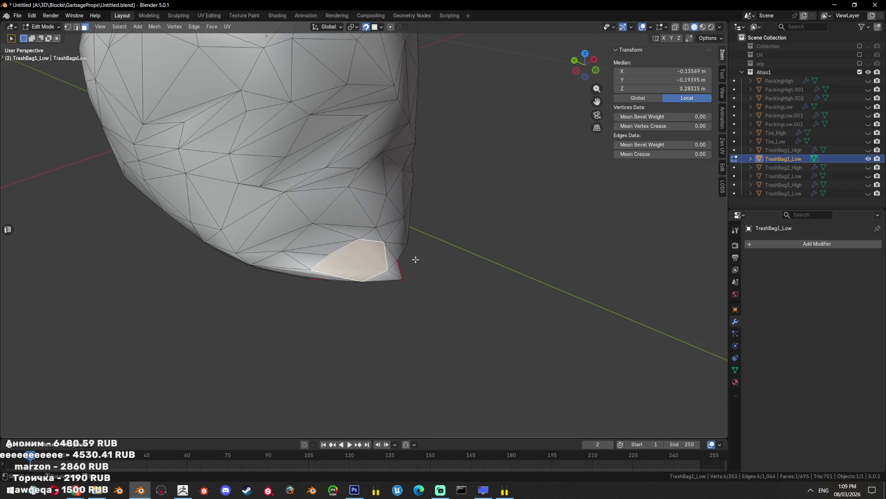
pyautogui.hotkey('ctrl', 't')
pyautogui.moveTo(416, 260); pyautogui.dragTo(441, 289)
pyautogui.click(307, 230)
pyautogui.hotkey('ctrl', 'x')
pyautogui.hotkey('ctrl', 't')
pyautogui.press('Tab')
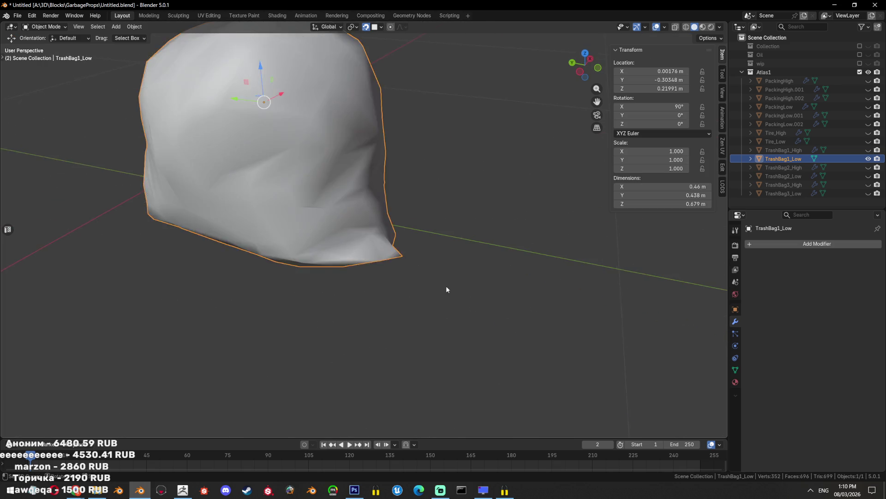
# Hide TrashBag1_Low and inspect TrashBag1_High from several angles, then show the low-poly bag again
pyautogui.scroll(-3)
pyautogui.moveTo(442, 288); pyautogui.dragTo(489, 262)
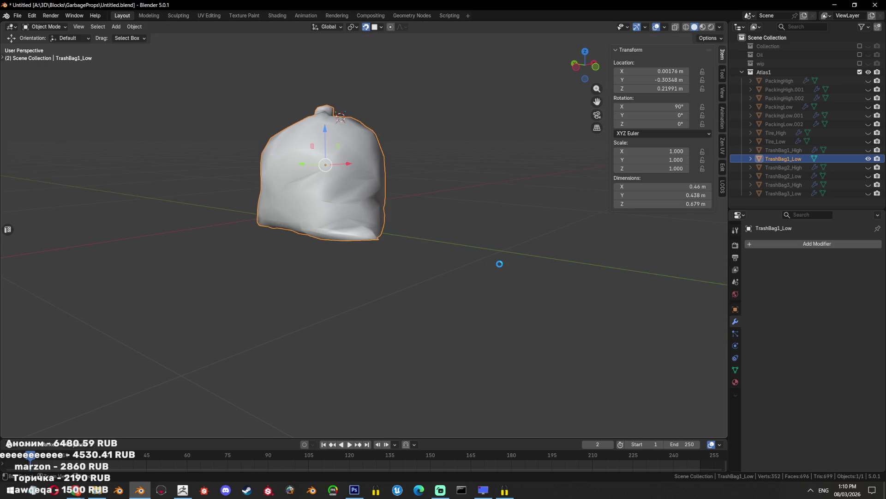
pyautogui.click(868, 158)
pyautogui.click(869, 150)
pyautogui.scroll(3)
pyautogui.moveTo(465, 267); pyautogui.dragTo(469, 304)
pyautogui.scroll(3)
pyautogui.moveTo(492, 265); pyautogui.dragTo(478, 243)
pyautogui.scroll(-3)
pyautogui.moveTo(425, 252); pyautogui.dragTo(351, 253)
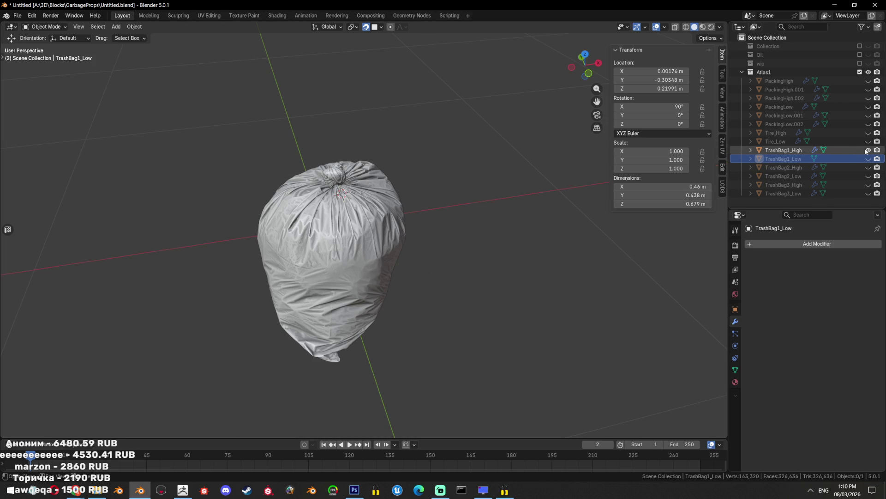
pyautogui.click(868, 150)
pyautogui.click(868, 158)
pyautogui.scroll(3)
# In Edit Mode, merge a group of faces on the bag's side into one face
pyautogui.press('Tab')
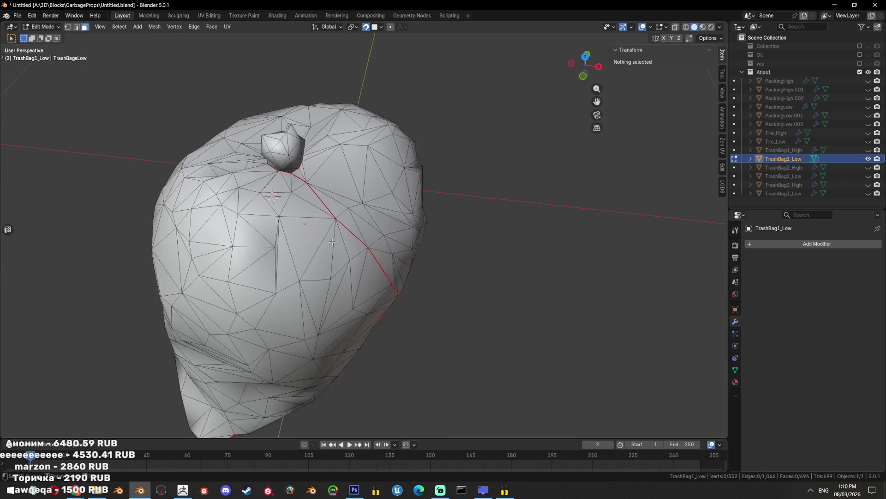
pyautogui.scroll(3)
pyautogui.click(203, 260)
pyautogui.hotkey('ctrl', 'x')
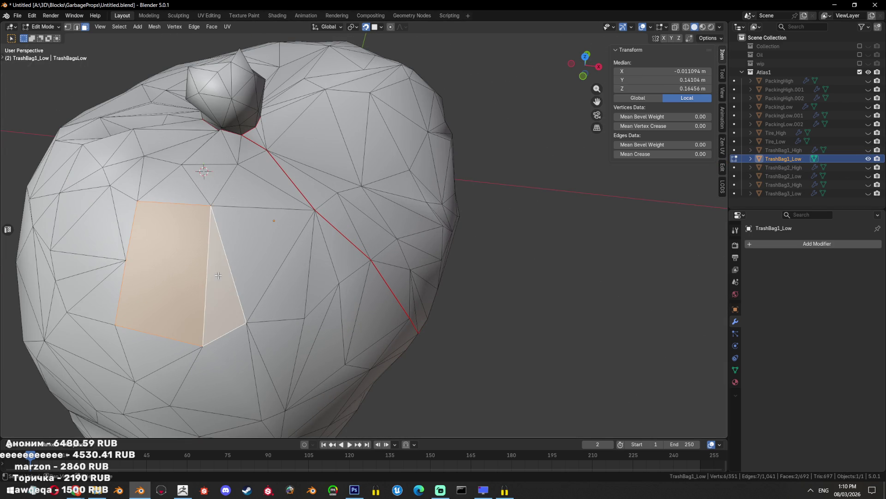
pyautogui.hotkey('alt', 'a')
pyautogui.scroll(-3)
pyautogui.hotkey('ctrl', 'z')
pyautogui.hotkey('alt', 'a')
# Re-triangulate the large seven-sided face on the bag's side
pyautogui.moveTo(419, 261); pyautogui.dragTo(358, 250)
pyautogui.scroll(3)
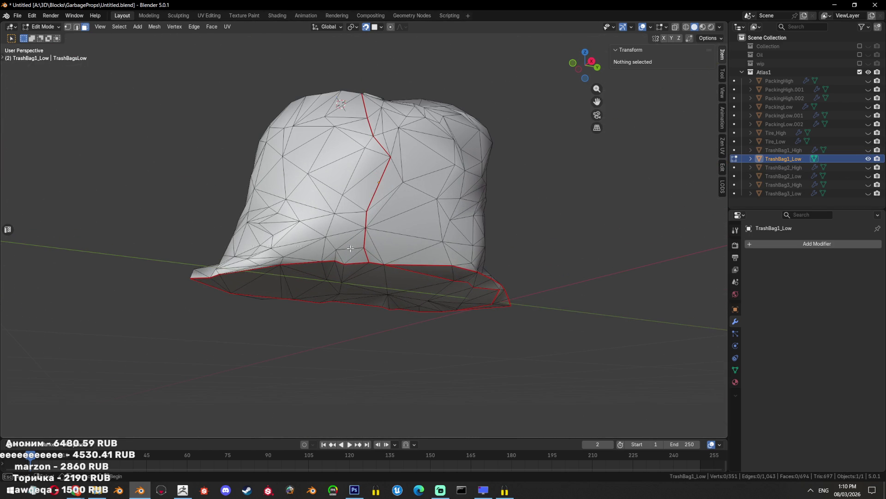
pyautogui.moveTo(350, 248); pyautogui.dragTo(333, 256)
pyautogui.hotkey('ctrl', 't')
pyautogui.scroll(3)
pyautogui.hotkey('alt', 'a')
pyautogui.scroll(3)
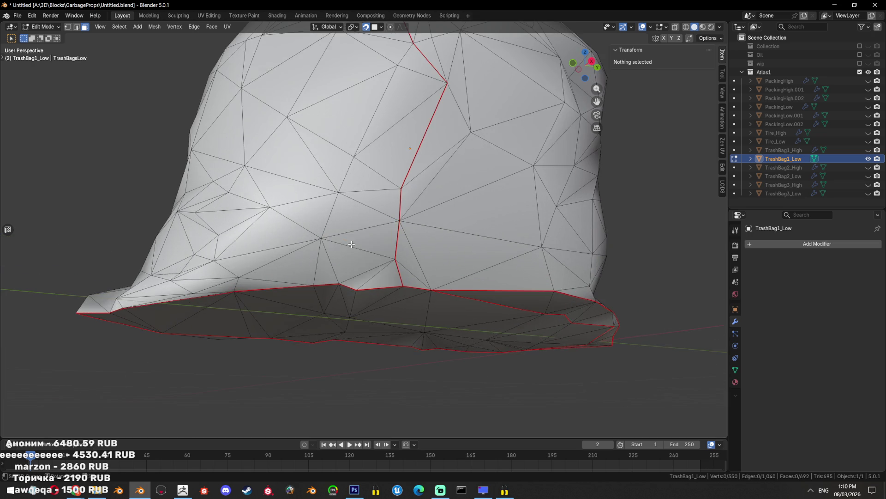
# Collapse a small triangle on the bag into a single point
pyautogui.moveTo(336, 259); pyautogui.dragTo(425, 265)
pyautogui.click(372, 263)
pyautogui.hotkey('alt', 'm')
pyautogui.hotkey('alt', 'a')
pyautogui.scroll(-3)
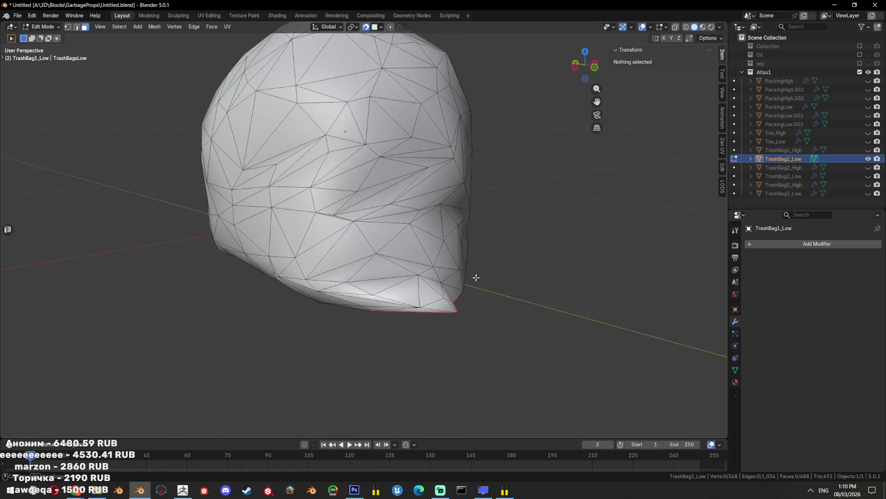
pyautogui.moveTo(449, 237); pyautogui.dragTo(447, 235)
# Try a Limited Dissolve on the whole bag, keeping seams and sharp edges, at 48.4°, then undo it
pyautogui.press('a')
pyautogui.press('x')
pyautogui.click(434, 262)
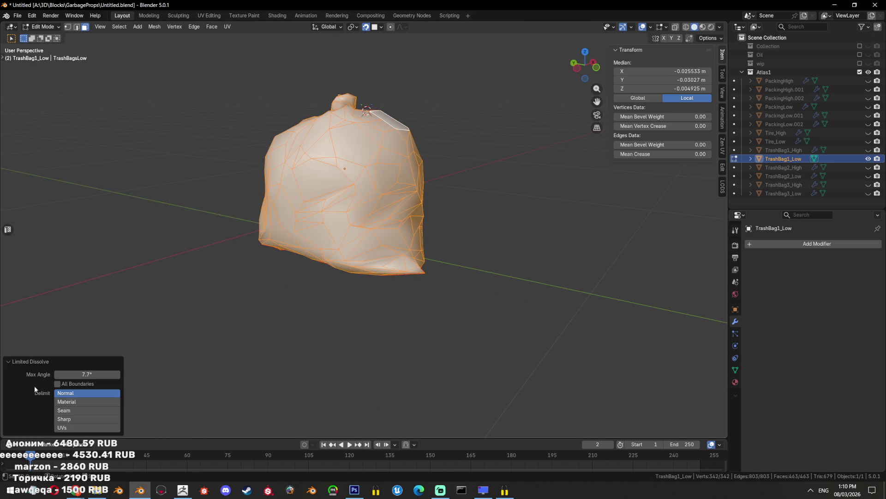
pyautogui.click(73, 419)
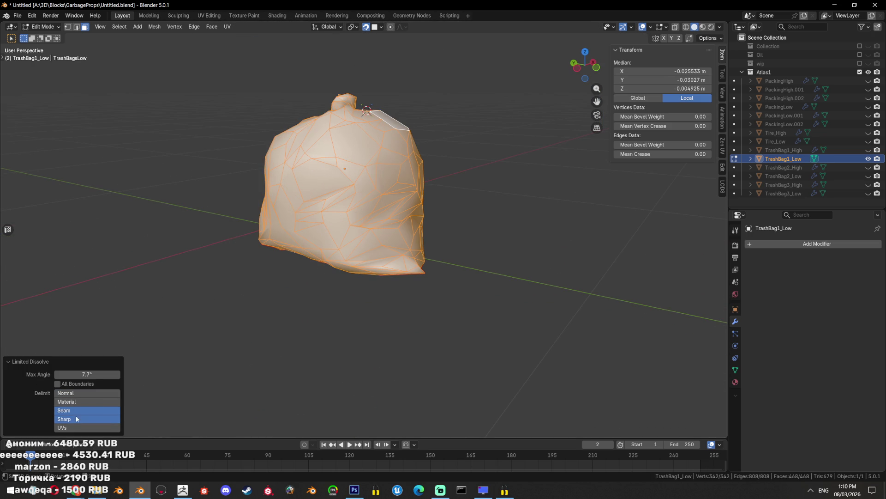
pyautogui.moveTo(69, 374); pyautogui.dragTo(120, 374)
pyautogui.hotkey('ctrl', 'z')
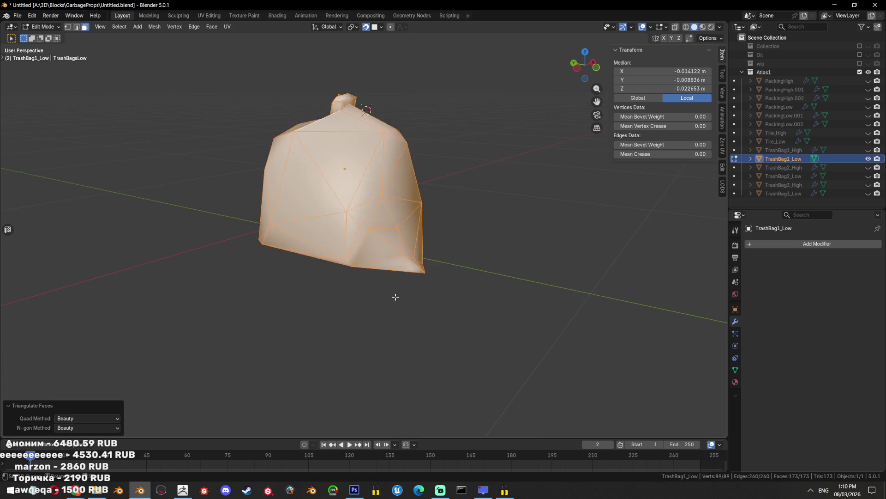
# Revert TrashBag1_Low to its denser 348-vertex mesh
pyautogui.moveTo(396, 293); pyautogui.dragTo(568, 291)
pyautogui.hotkey('alt', 'a')
pyautogui.moveTo(492, 299); pyautogui.dragTo(538, 305)
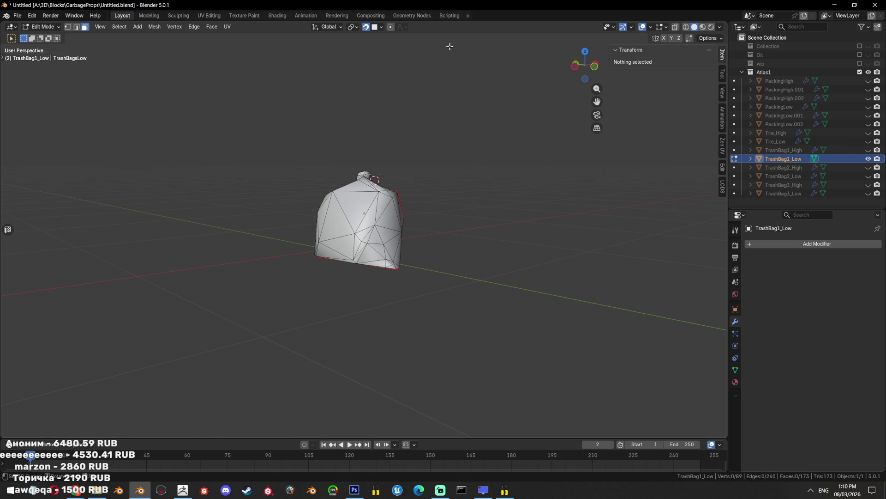
pyautogui.scroll(3)
pyautogui.press('Tab')
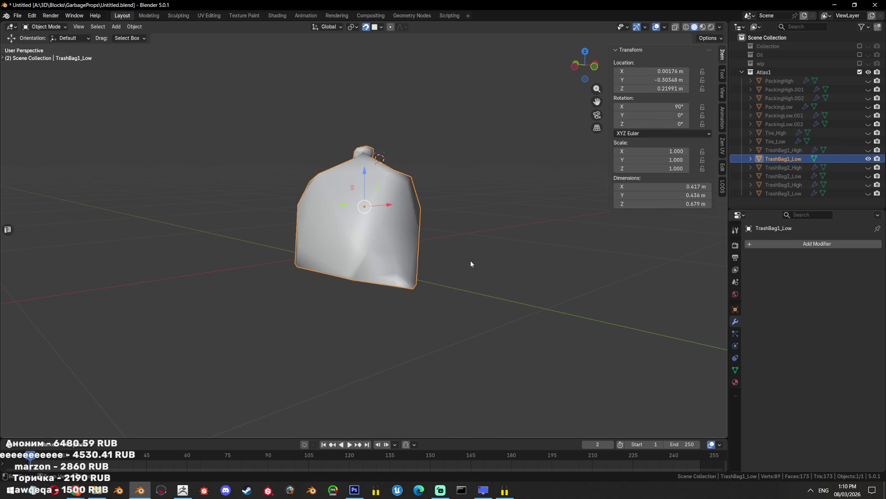
pyautogui.hotkey('ctrl', 'z')
# Apply a Limited Dissolve at 29.8° and triangulate the bag down to 307 faces
pyautogui.moveTo(471, 264); pyautogui.dragTo(497, 266)
pyautogui.press('x')
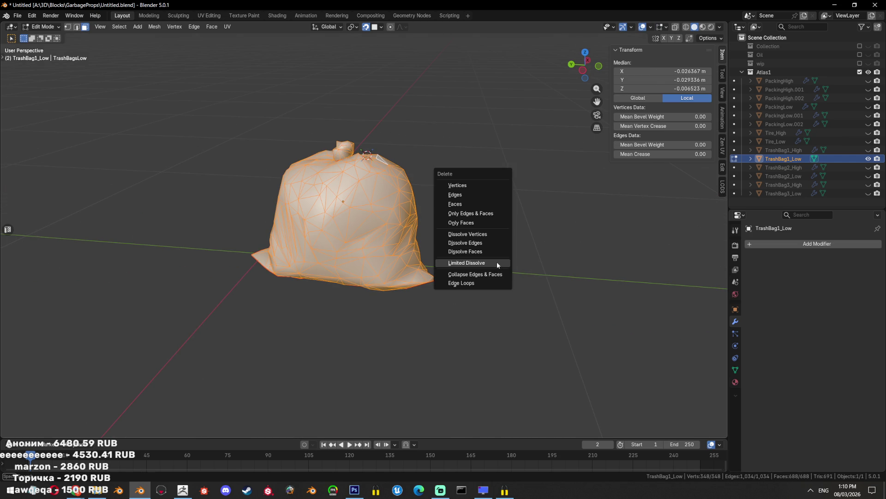
pyautogui.click(496, 262)
pyautogui.moveTo(104, 370); pyautogui.dragTo(107, 374)
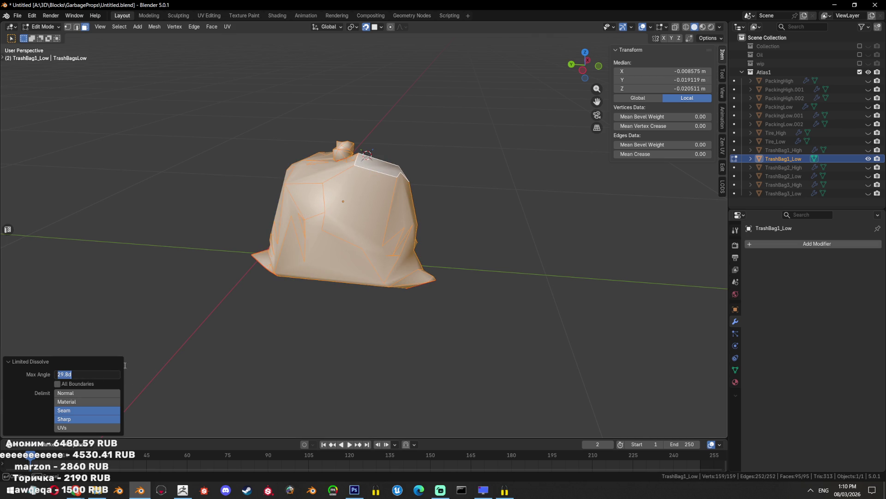
pyautogui.hotkey('ctrl', 't')
# Dissolve a stray vertex on the bag's front
pyautogui.moveTo(532, 264); pyautogui.dragTo(519, 259)
pyautogui.scroll(3)
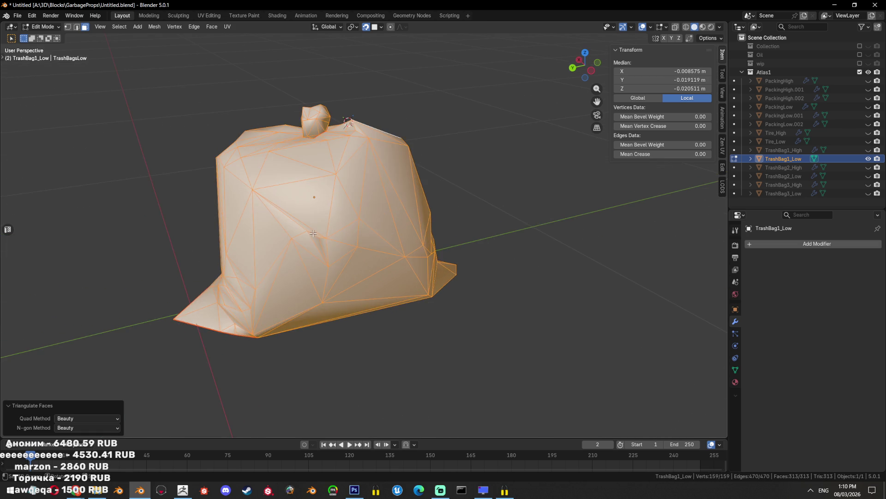
pyautogui.hotkey('alt', 'a')
pyautogui.click(323, 230)
pyautogui.hotkey('ctrl', 'x')
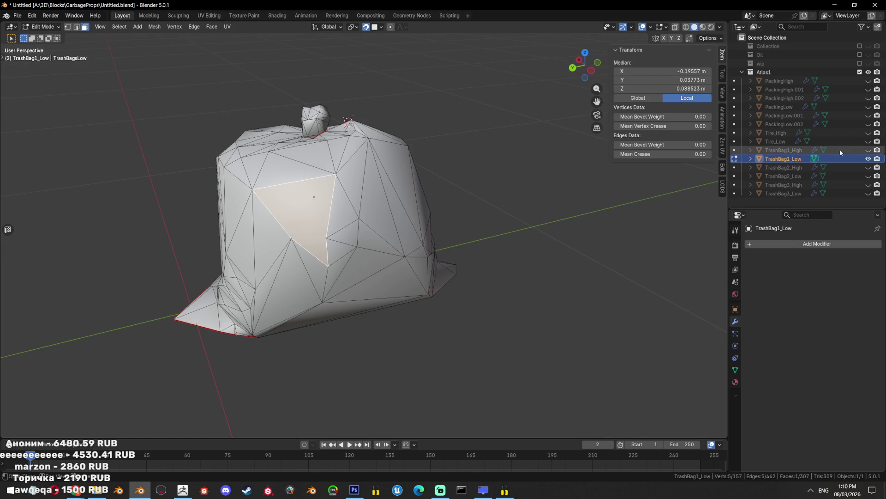
# Compare against TrashBag1_High, then undo back to the denser 688-face bag mesh
pyautogui.click(869, 150)
pyautogui.click(868, 150)
pyautogui.hotkey('ctrl', 'z')
pyautogui.hotkey('ctrl', 'z')
pyautogui.hotkey('ctrl', 'z')
pyautogui.hotkey('ctrl', 'z')
pyautogui.hotkey('ctrl', 'z')
pyautogui.hotkey('ctrl', 'z')
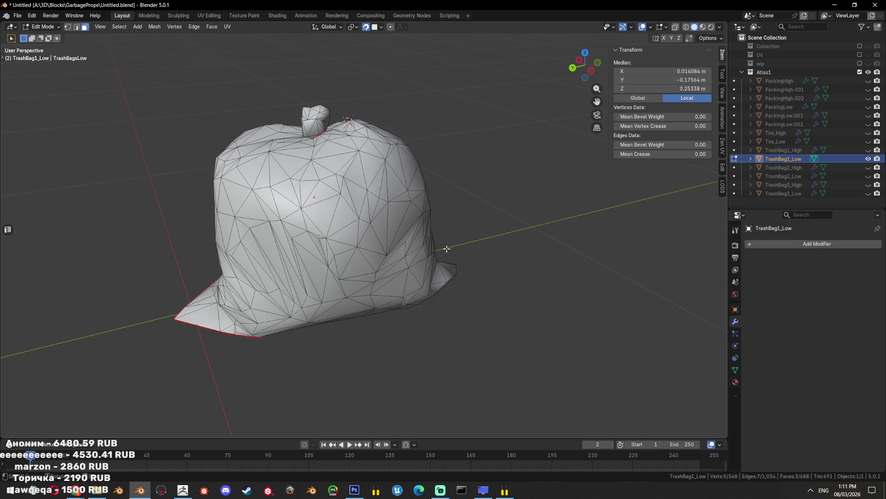
pyautogui.moveTo(447, 249); pyautogui.dragTo(371, 245)
pyautogui.scroll(3)
# Dissolve a box-selected patch of faces on the bag's front
pyautogui.moveTo(413, 203); pyautogui.dragTo(375, 262)
pyautogui.moveTo(370, 228); pyautogui.dragTo(369, 229)
pyautogui.moveTo(369, 228); pyautogui.dragTo(498, 263)
pyautogui.hotkey('ctrl', 'x')
pyautogui.click(513, 270)
pyautogui.moveTo(513, 270); pyautogui.dragTo(433, 294)
pyautogui.scroll(3)
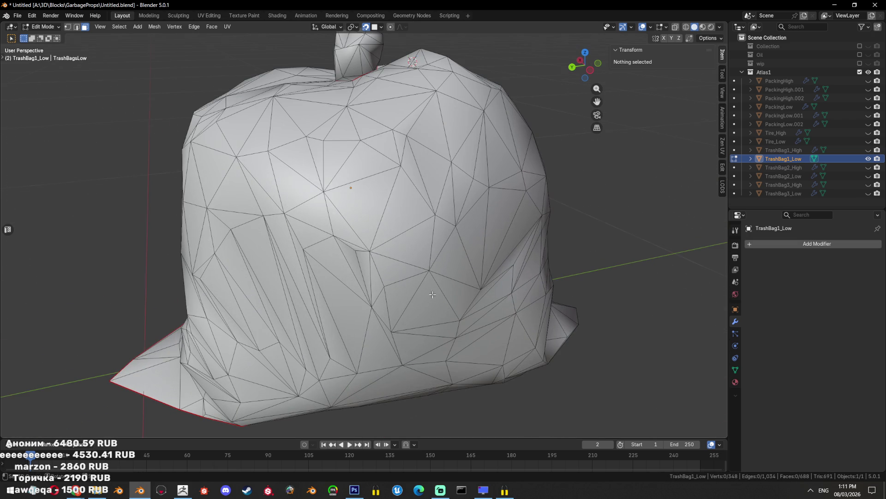
# Dissolve a single vertex on the bag's front
pyautogui.press('1')
pyautogui.click(364, 251)
pyautogui.press('x')
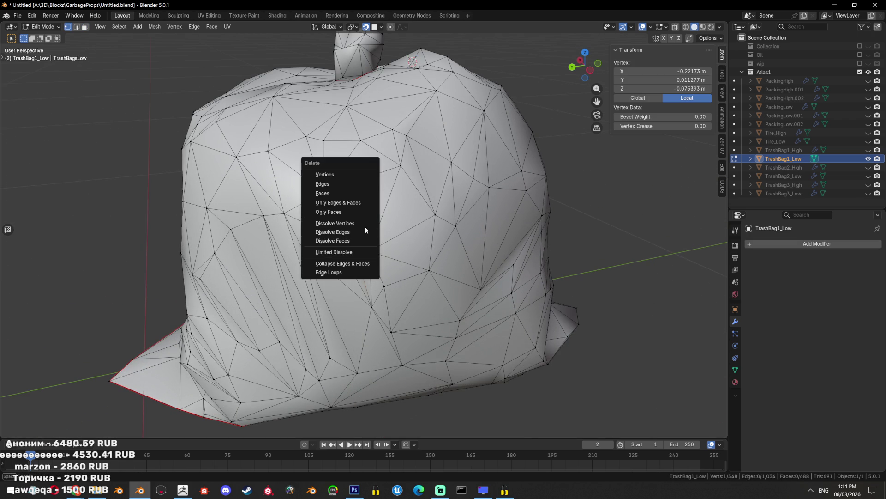
pyautogui.click(365, 226)
pyautogui.moveTo(364, 226); pyautogui.dragTo(319, 229)
# Triangulate a shortest-path strip of faces, then join the triangles back into quads
pyautogui.press('3')
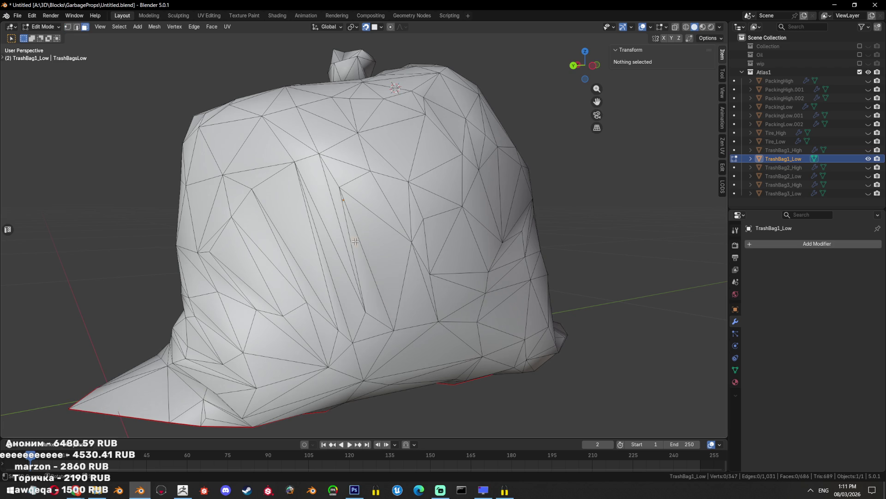
pyautogui.click(342, 231)
pyautogui.click(316, 283)
pyautogui.hotkey('ctrl', 't')
pyautogui.hotkey('alt', 'j')
pyautogui.moveTo(358, 274); pyautogui.dragTo(406, 300)
# Dissolve another vertex lower on the bag
pyautogui.hotkey('alt', 'a')
pyautogui.press('1')
pyautogui.click(365, 321)
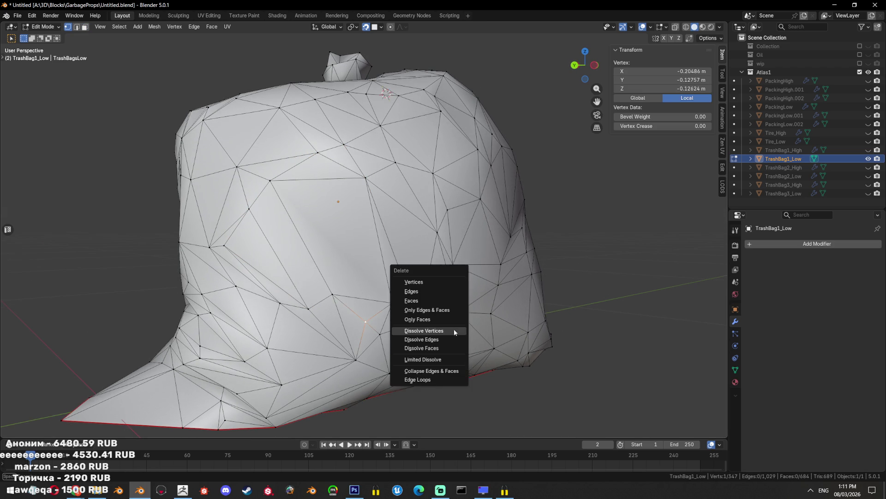
pyautogui.press('x')
pyautogui.click(448, 328)
pyautogui.moveTo(447, 328); pyautogui.dragTo(479, 329)
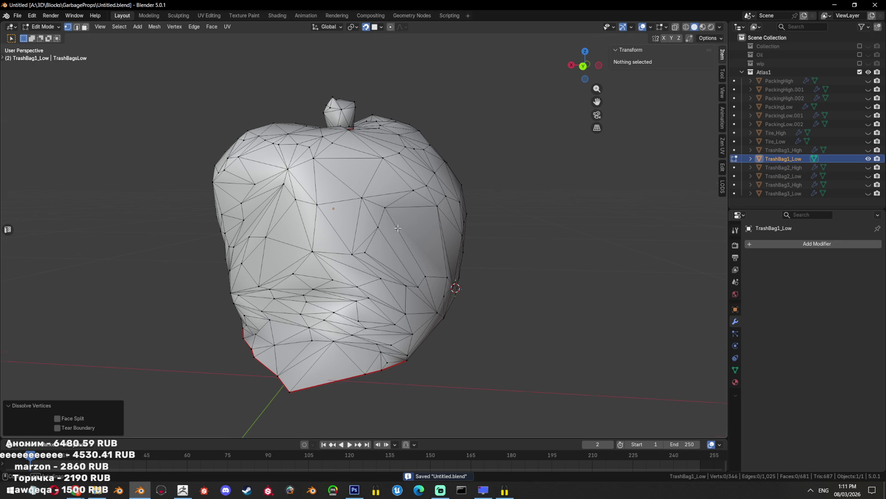
# Dissolve a vertex and triangulate the resulting merged face with its neighbour
pyautogui.moveTo(398, 228); pyautogui.dragTo(406, 202)
pyautogui.scroll(3)
pyautogui.click(386, 210)
pyautogui.press('x')
pyautogui.click(381, 203)
pyautogui.press('3')
pyautogui.click(380, 247)
pyautogui.hotkey('ctrl', 't')
pyautogui.hotkey('alt', 'a')
pyautogui.press('1')
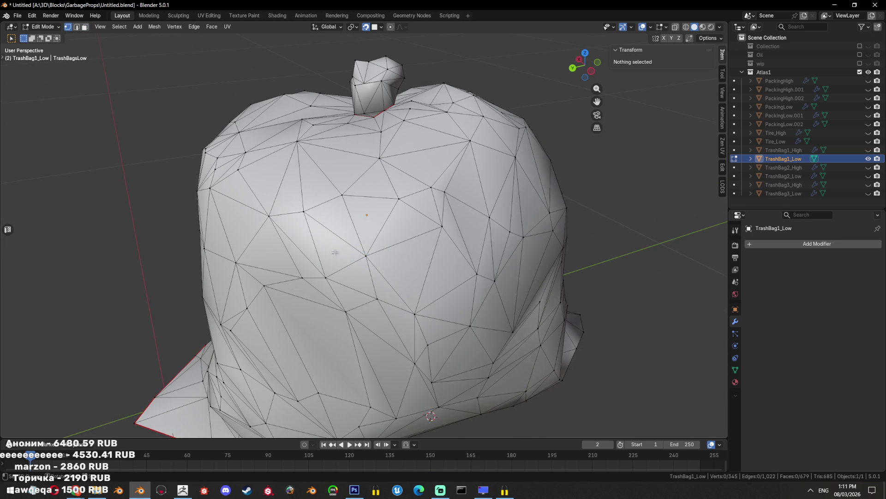
pyautogui.moveTo(380, 247); pyautogui.dragTo(407, 214)
# Dissolve two vertices on the bag's side
pyautogui.click(393, 180)
pyautogui.press('x')
pyautogui.press('Escape')
pyautogui.press('x')
pyautogui.click(378, 185)
pyautogui.click(360, 174)
pyautogui.press('x')
pyautogui.click(361, 175)
pyautogui.moveTo(361, 175); pyautogui.dragTo(387, 220)
# Dissolve two more side vertices and triangulate the resulting pentagon face
pyautogui.click(395, 183)
pyautogui.press('x')
pyautogui.click(395, 183)
pyautogui.click(374, 191)
pyautogui.press('x')
pyautogui.click(360, 202)
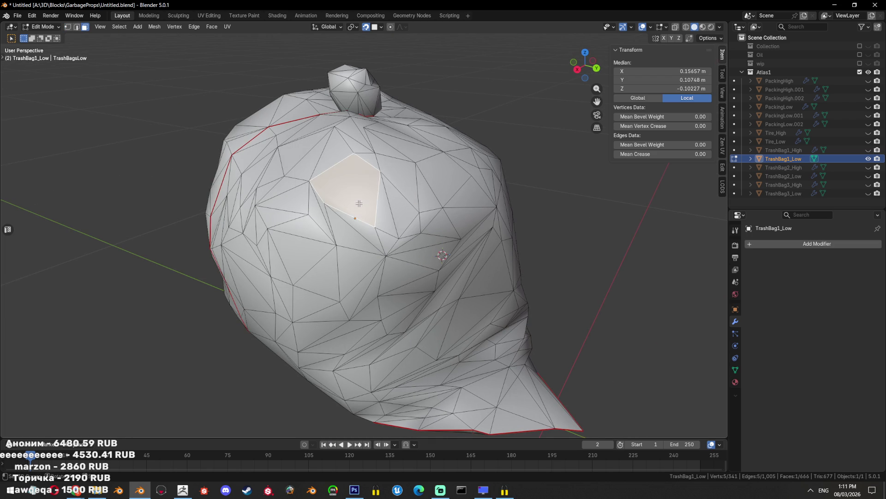
pyautogui.hotkey('ctrl', 't')
pyautogui.moveTo(393, 180); pyautogui.dragTo(421, 197)
# Dissolve the restored five-face selection into a single face
pyautogui.hotkey('alt', 'a')
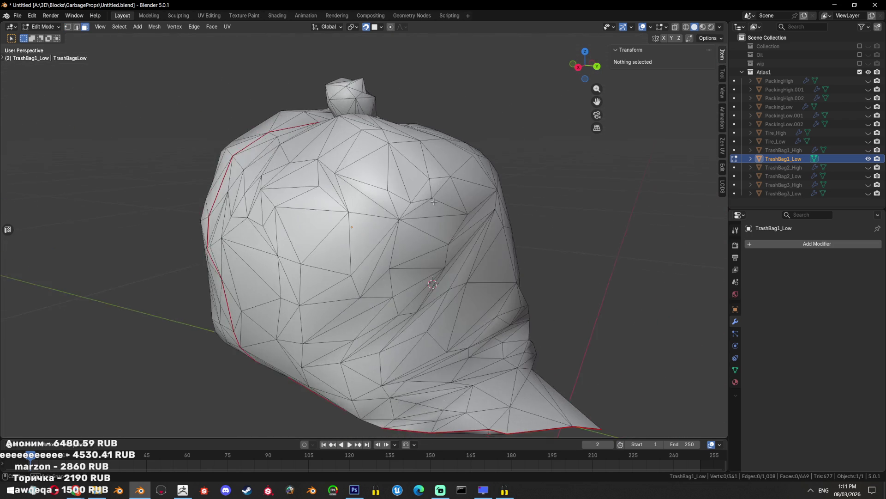
pyautogui.hotkey('ctrl', 'z')
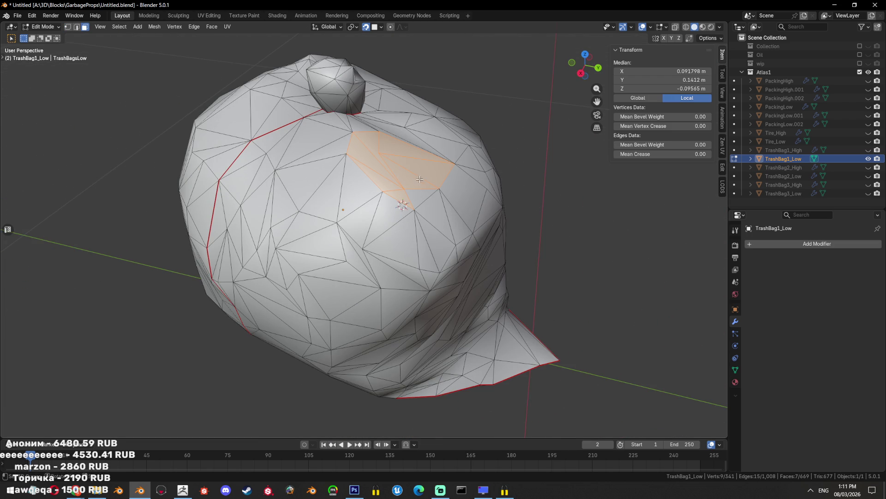
pyautogui.hotkey('ctrl', 'x')
pyautogui.hotkey('alt', 'a')
pyautogui.moveTo(417, 191); pyautogui.dragTo(377, 249)
pyautogui.scroll(3)
pyautogui.scroll(-3)
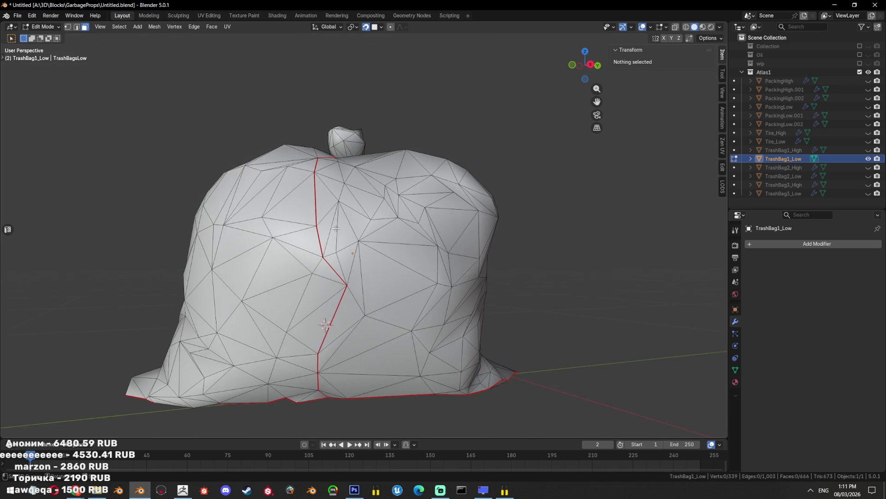
# Dissolve a stray vertex on TrashBag1_Low and re-triangulate the face left behind
pyautogui.press('1')
pyautogui.click(377, 249)
pyautogui.hotkey('ctrl', 'x')
pyautogui.press('3')
pyautogui.click(376, 248)
pyautogui.hotkey('ctrl', 't')
pyautogui.hotkey('alt', 'a')
# Dissolve a thin sliver triangle near the bottom of the bag
pyautogui.moveTo(376, 248); pyautogui.dragTo(368, 224)
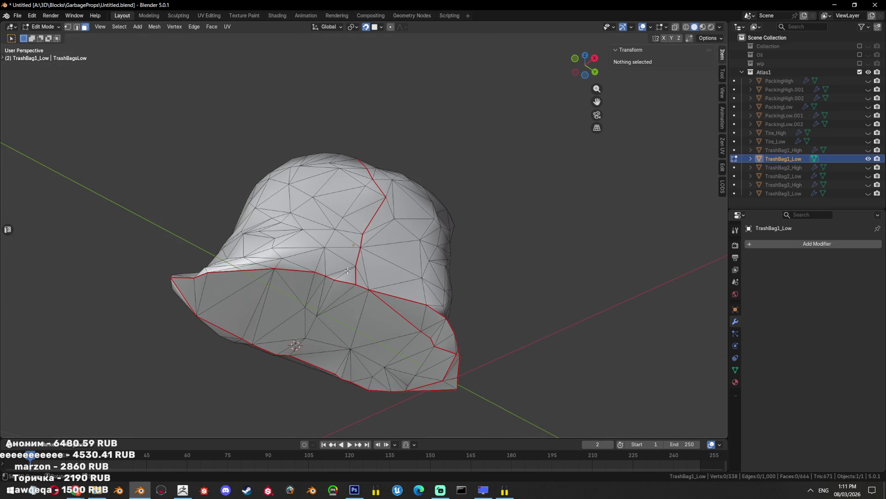
pyautogui.moveTo(348, 270); pyautogui.dragTo(322, 261)
pyautogui.moveTo(348, 266); pyautogui.dragTo(315, 290)
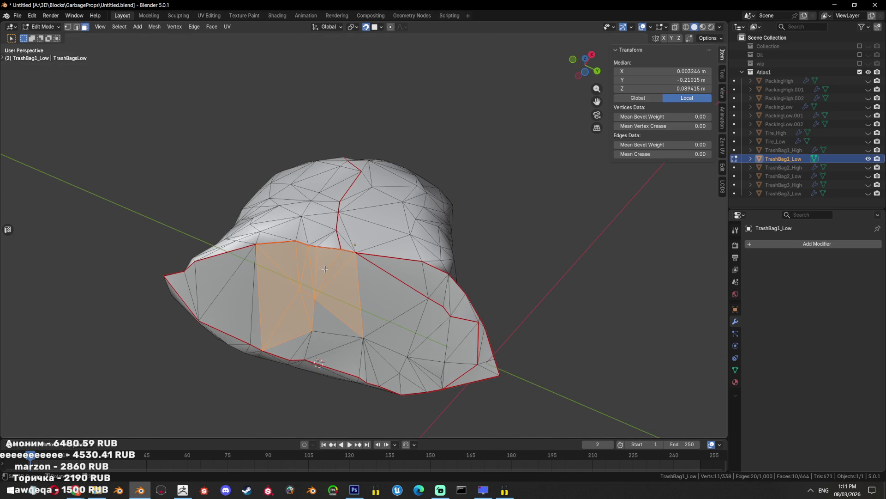
pyautogui.click(344, 250)
pyautogui.press('x')
pyautogui.click(336, 247)
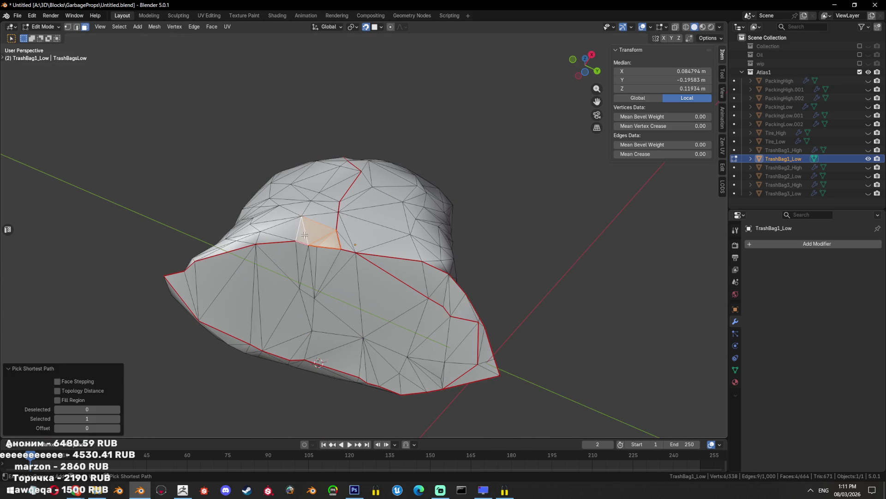
pyautogui.scroll(3)
pyautogui.hotkey('alt', 'a')
# Dissolve the thin seam triangles and the six faces around a vertex
pyautogui.moveTo(230, 308); pyautogui.dragTo(231, 309)
pyautogui.hotkey('ctrl', 'x')
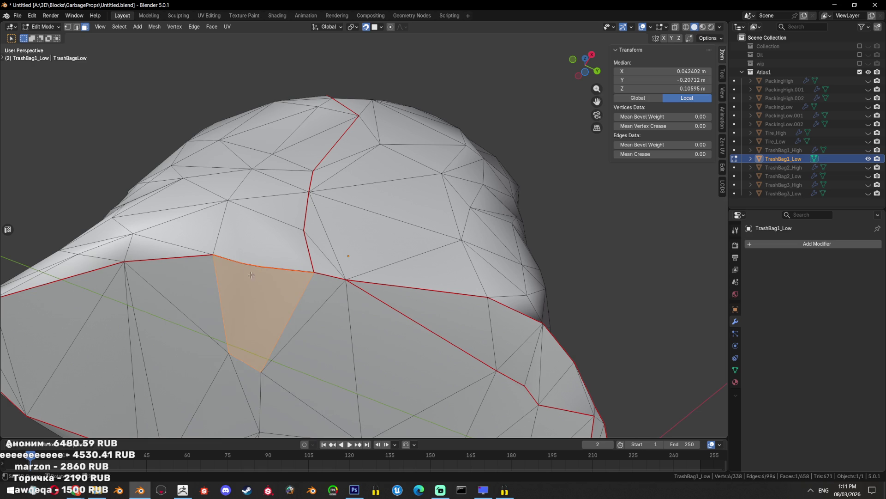
pyautogui.press('x')
pyautogui.click(328, 277)
pyautogui.scroll(-3)
pyautogui.moveTo(328, 286); pyautogui.dragTo(295, 261)
pyautogui.moveTo(273, 240); pyautogui.dragTo(276, 243)
pyautogui.moveTo(276, 243); pyautogui.dragTo(406, 236)
pyautogui.hotkey('ctrl', 'x')
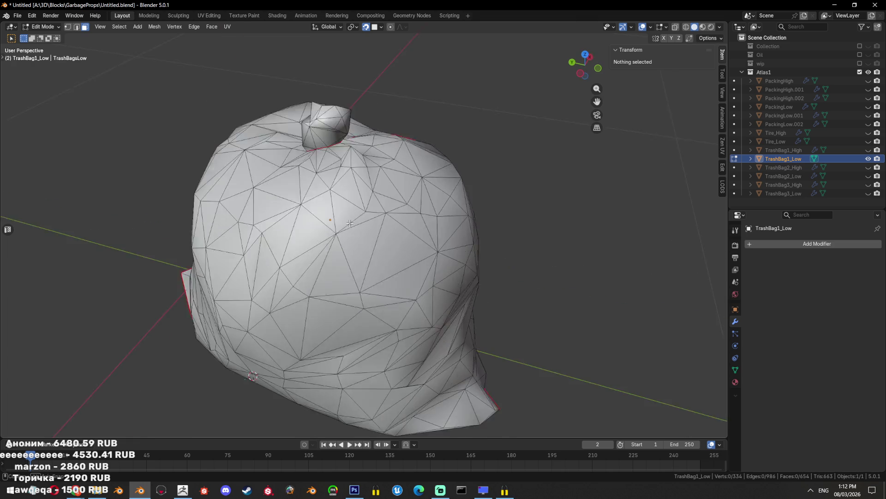
# Merge the faces just below the knot into one, leaving 332 vertices
pyautogui.moveTo(405, 235); pyautogui.dragTo(346, 182)
pyautogui.press('a')
pyautogui.press('b')
pyautogui.moveTo(307, 164); pyautogui.dragTo(364, 215)
pyautogui.moveTo(385, 215); pyautogui.dragTo(407, 285)
pyautogui.hotkey('ctrl', 'x')
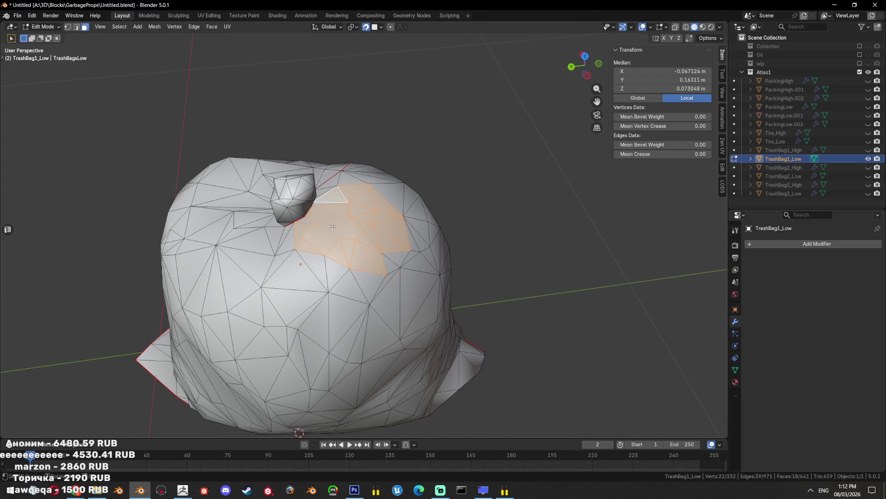
# Dissolve and re-triangulate the selected face clusters around the knot
pyautogui.hotkey('ctrl', 'x')
pyautogui.hotkey('ctrl', 't')
pyautogui.moveTo(380, 232); pyautogui.dragTo(335, 229)
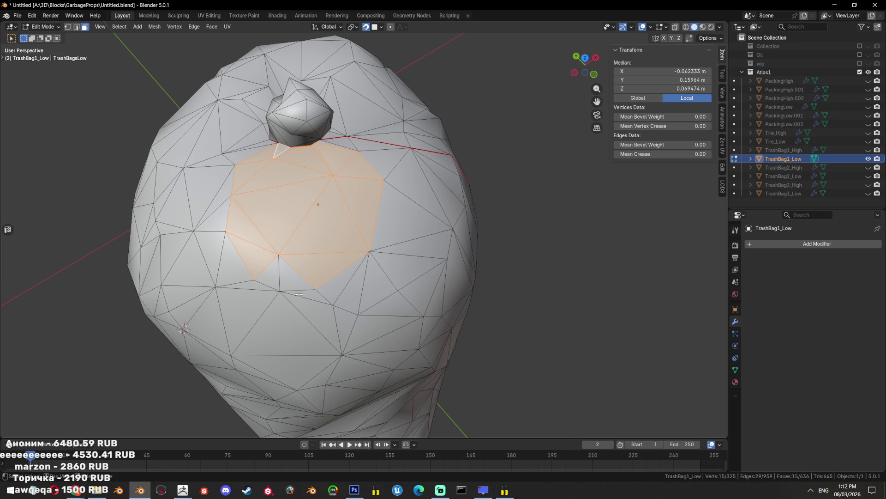
pyautogui.hotkey('ctrl', 'x')
pyautogui.moveTo(341, 277); pyautogui.dragTo(483, 260)
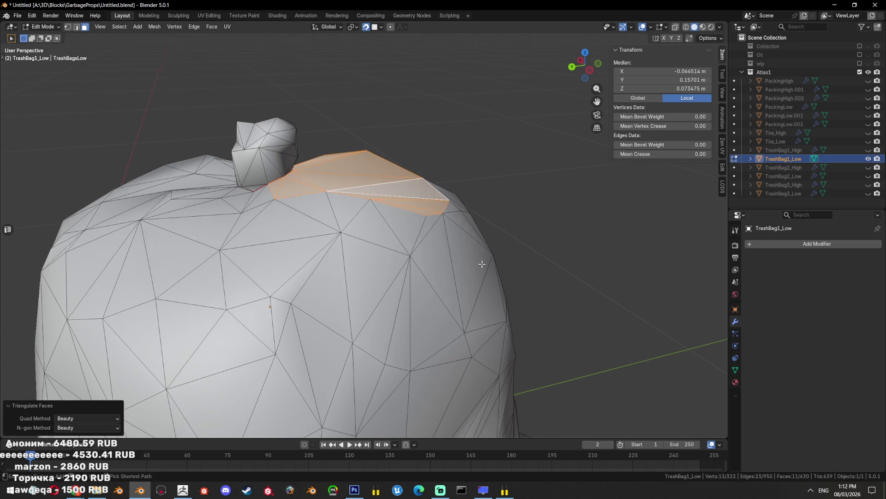
pyautogui.hotkey('ctrl', 't')
pyautogui.hotkey('alt', 'a')
# Merge the faces next to the top knot and triangulate the result, reaching 320 vertices
pyautogui.scroll(-3)
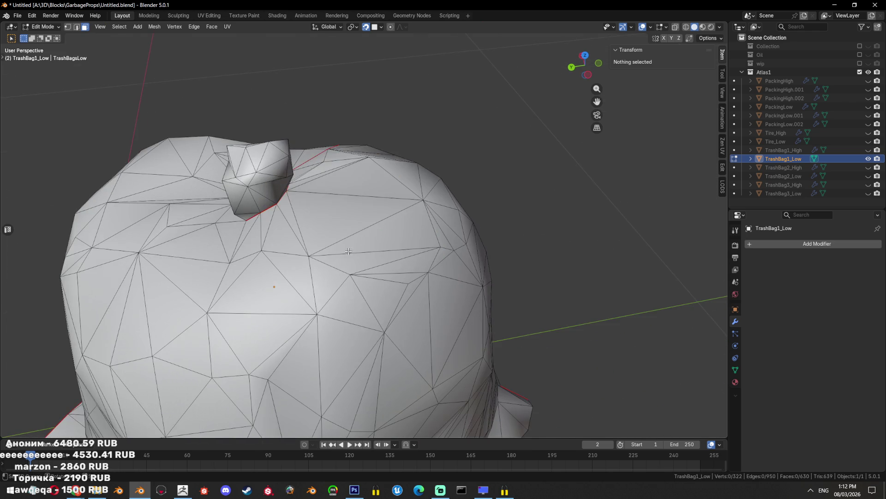
pyautogui.moveTo(461, 249); pyautogui.dragTo(405, 240)
pyautogui.scroll(-3)
pyautogui.scroll(3)
pyautogui.press('1')
pyautogui.click(404, 240)
pyautogui.hotkey('ctrl', 'x')
pyautogui.press('3')
pyautogui.hotkey('ctrl', 't')
# Return to Object Mode and hide the low-poly first bag
pyautogui.scroll(-3)
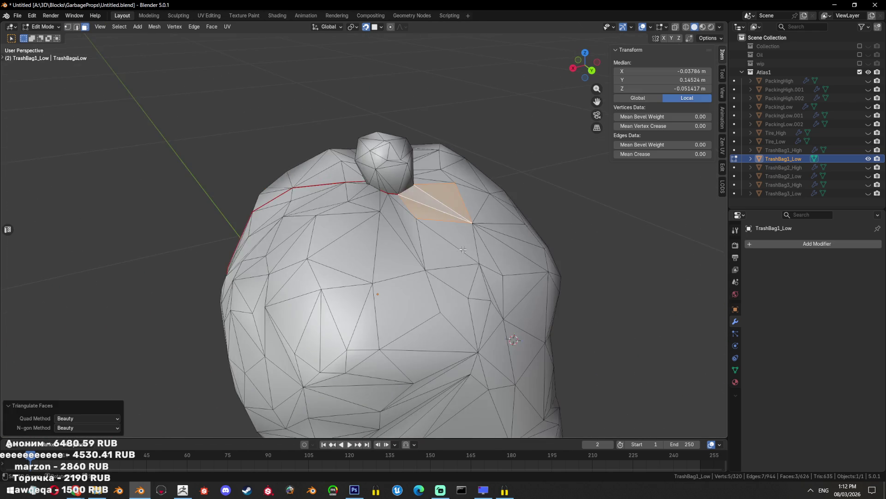
pyautogui.moveTo(404, 241); pyautogui.dragTo(482, 250)
pyautogui.press('Tab')
pyautogui.scroll(-3)
pyautogui.click(868, 158)
# Hide the first bag, show the second, and isolate TrashBag2_Low
pyautogui.click(868, 150)
pyautogui.click(868, 158)
pyautogui.moveTo(461, 277); pyautogui.dragTo(508, 286)
pyautogui.moveTo(866, 150); pyautogui.dragTo(869, 162)
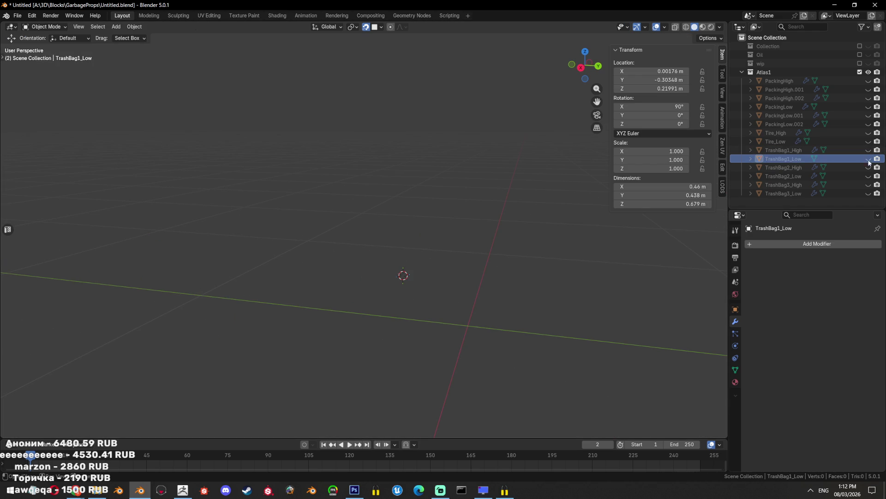
pyautogui.click(868, 176)
pyautogui.click(758, 179)
pyautogui.hotkey('shift', 'h')
pyautogui.moveTo(462, 277); pyautogui.dragTo(493, 278)
pyautogui.scroll(-3)
# Apply Smooth by Angle shading to TrashBag2_Low with an 89° angle
pyautogui.rightClick(539, 258)
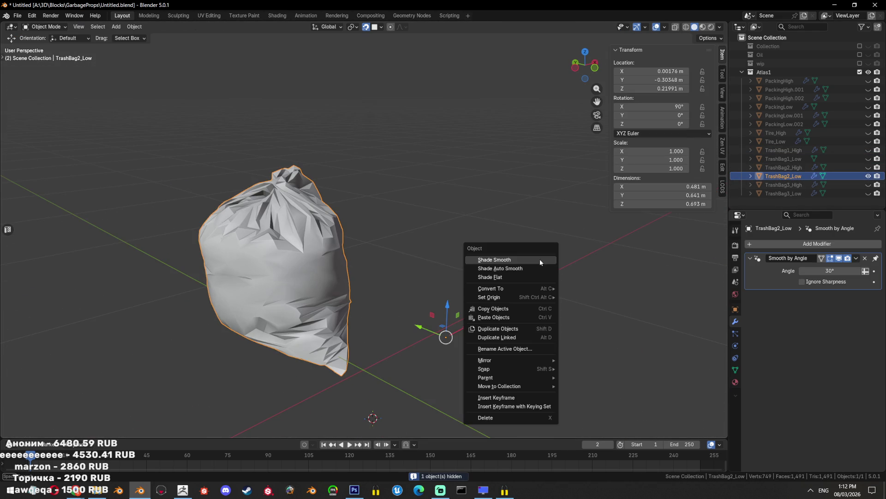
pyautogui.click(536, 269)
pyautogui.moveTo(326, 278); pyautogui.dragTo(477, 264)
pyautogui.rightClick(477, 264)
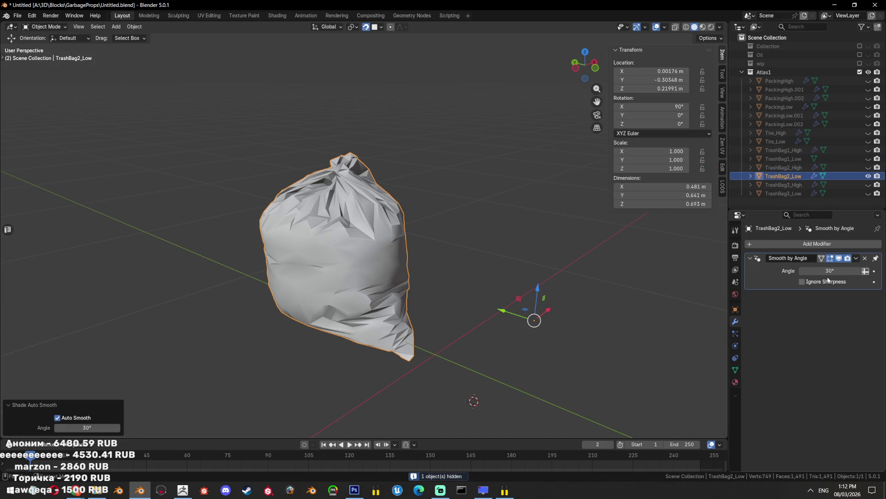
pyautogui.click(830, 271)
pyautogui.write('89')
pyautogui.press('Return')
pyautogui.moveTo(430, 264); pyautogui.dragTo(633, 366)
# Enter Edit Mode on TrashBag2_Low with vertex selection
pyautogui.press('Tab')
pyautogui.press('Tab')
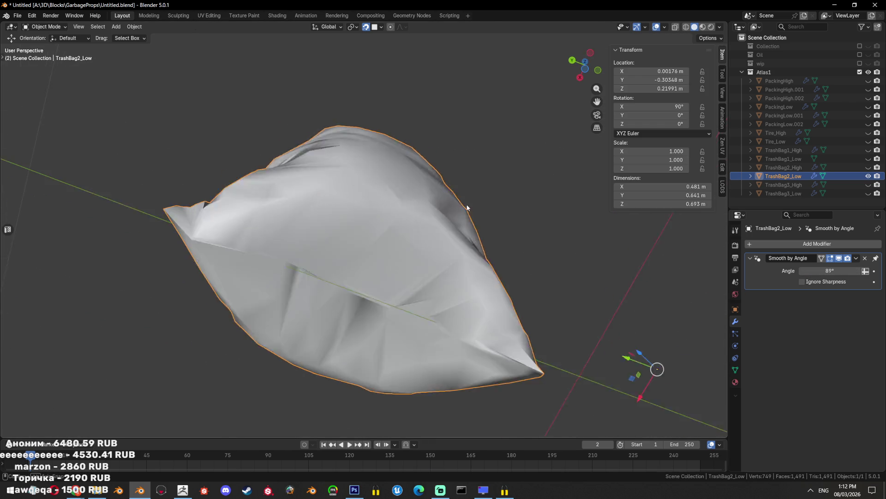
pyautogui.press('Tab')
pyautogui.scroll(3)
pyautogui.press('1')
pyautogui.moveTo(340, 255); pyautogui.dragTo(310, 290)
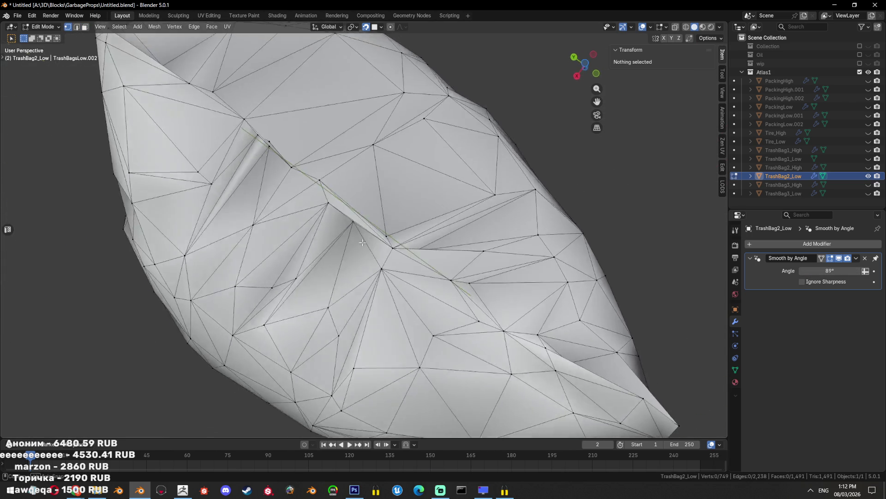
pyautogui.scroll(-3)
# Select all vertices, try Merge by Distance, then undo it
pyautogui.press('a')
pyautogui.press('x')
pyautogui.press('Escape')
pyautogui.press('F3')
pyautogui.write('d')
pyautogui.press('Return')
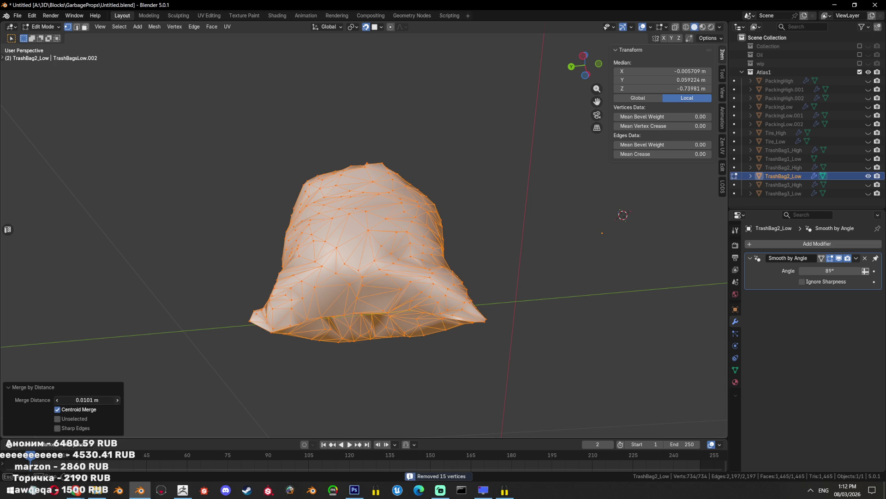
pyautogui.moveTo(122, 398); pyautogui.dragTo(387, 356)
pyautogui.hotkey('ctrl', 'z')
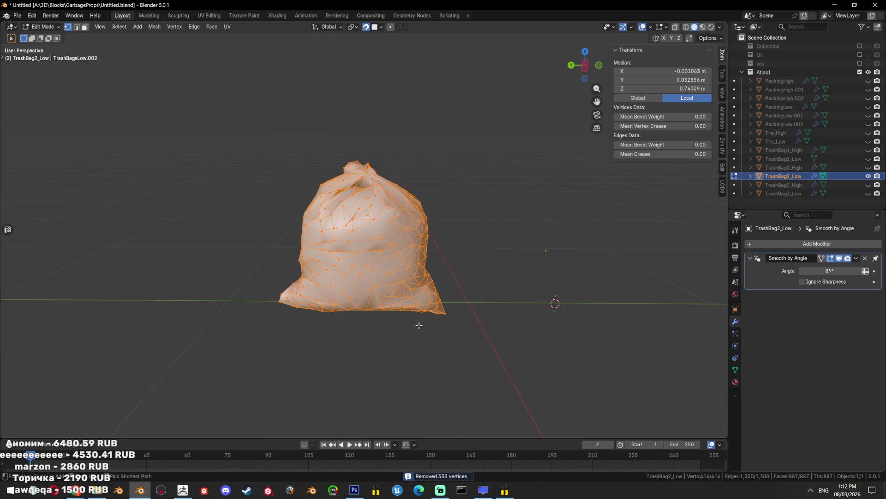
pyautogui.scroll(3)
pyautogui.scroll(3)
pyautogui.moveTo(440, 250); pyautogui.dragTo(496, 246)
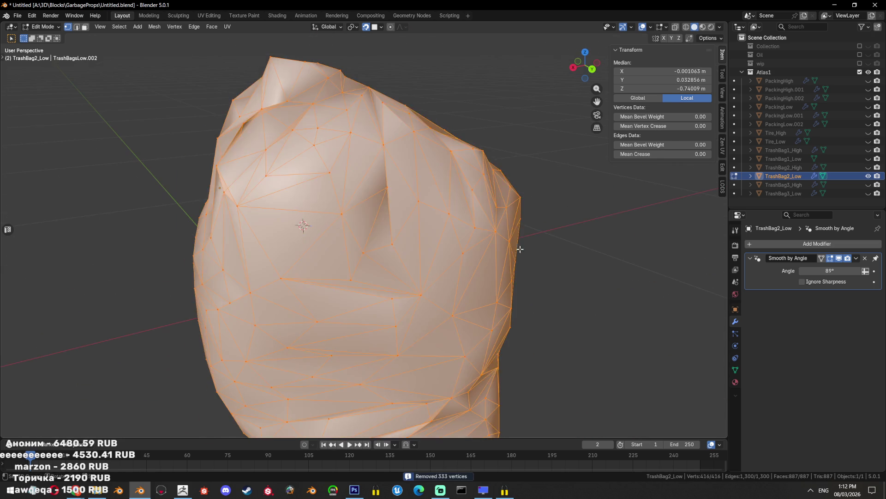
# Rerun Merge by Distance and lower the distance from 0.0201 m until only 15 vertices merge
pyautogui.press('F3')
pyautogui.write('dis')
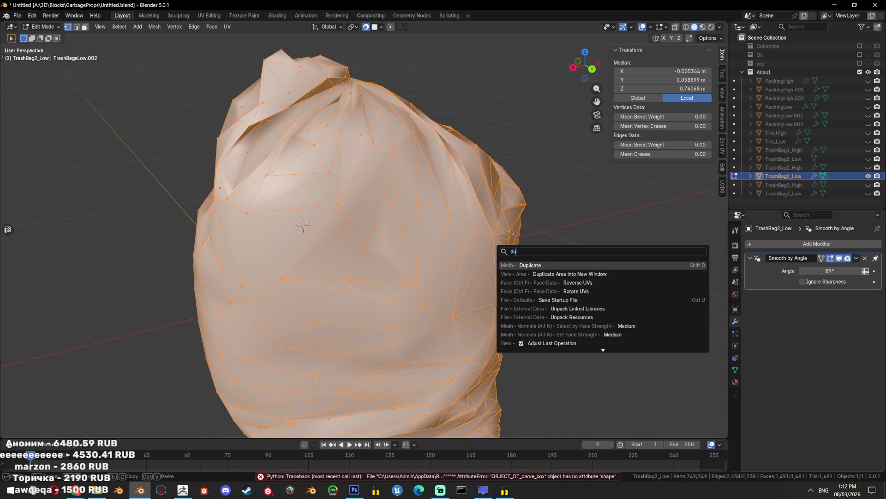
pyautogui.press('Return')
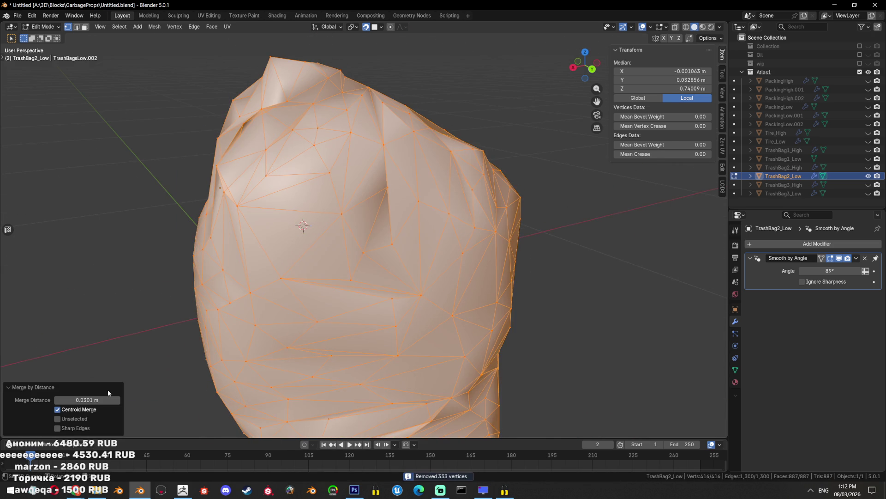
pyautogui.click(58, 400)
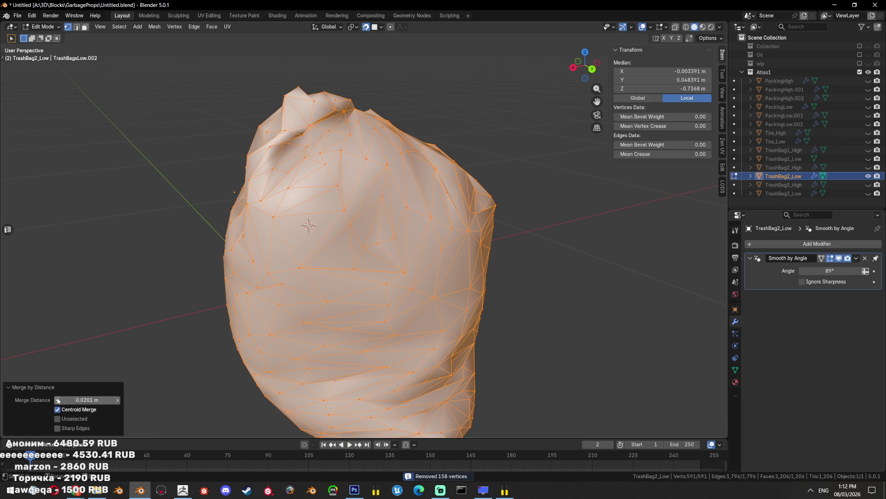
pyautogui.click(57, 399)
pyautogui.moveTo(323, 277); pyautogui.dragTo(405, 286)
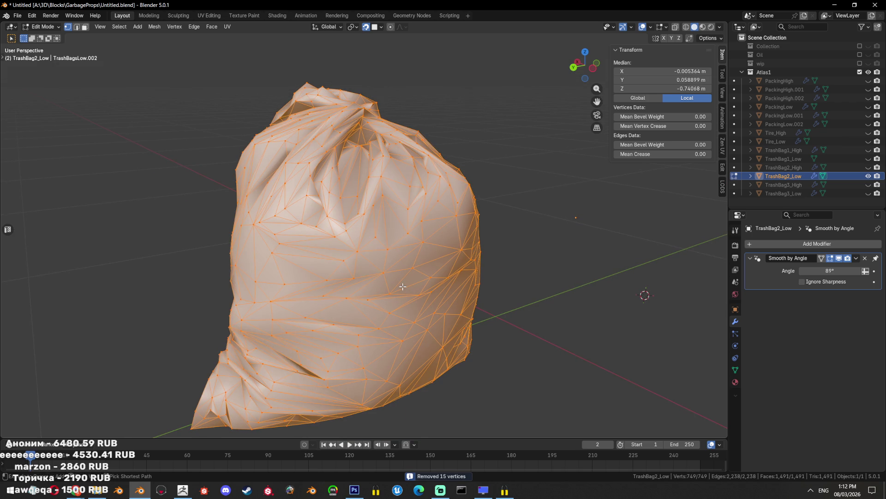
pyautogui.moveTo(372, 320); pyautogui.dragTo(357, 307)
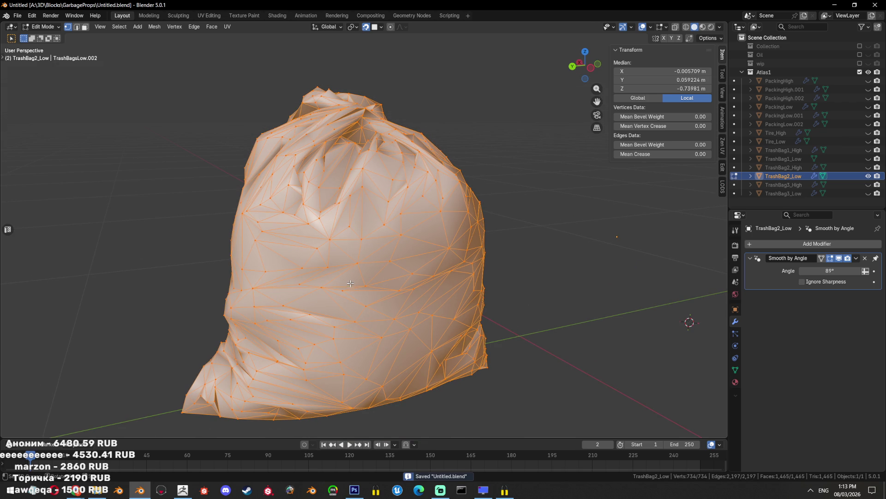
pyautogui.moveTo(367, 285); pyautogui.dragTo(442, 267)
# Limited-dissolve the whole bag mesh with a lowered angle, then triangulate it
pyautogui.press('x')
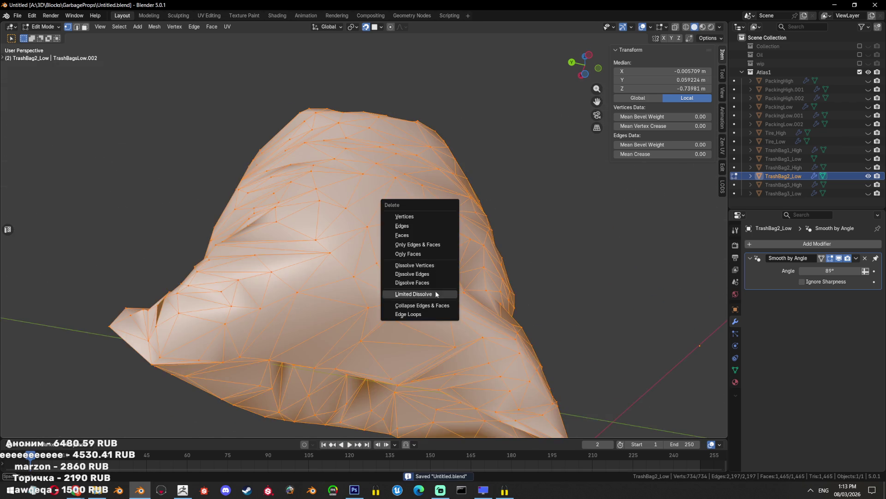
pyautogui.click(436, 290)
pyautogui.moveTo(399, 313); pyautogui.dragTo(452, 276)
pyautogui.moveTo(87, 374); pyautogui.dragTo(79, 374)
pyautogui.hotkey('ctrl', 't')
pyautogui.moveTo(360, 295); pyautogui.dragTo(307, 335)
# Dissolve the eight sliver faces in the crevice into one and retriangulate them
pyautogui.press('3')
pyautogui.click(254, 346)
pyautogui.press('KP_Decimal')
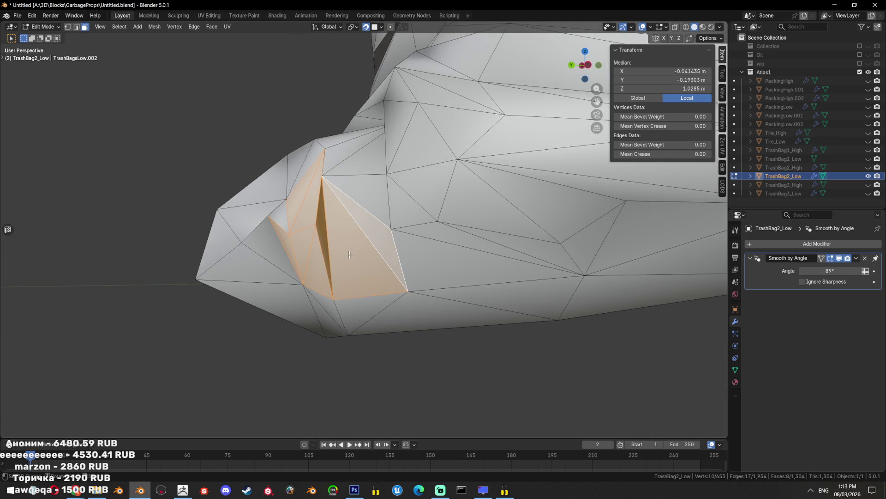
pyautogui.moveTo(337, 248); pyautogui.dragTo(291, 212)
pyautogui.press('Escape')
pyautogui.hotkey('ctrl', 'x')
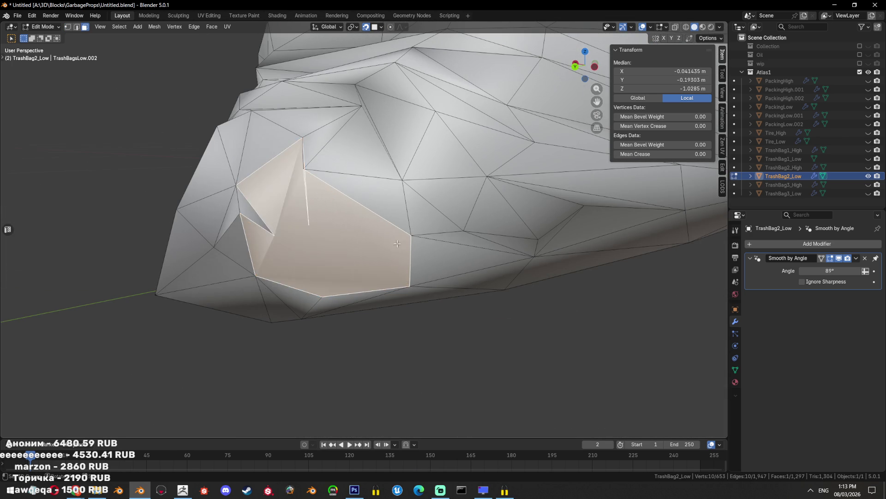
pyautogui.moveTo(419, 220); pyautogui.dragTo(334, 183)
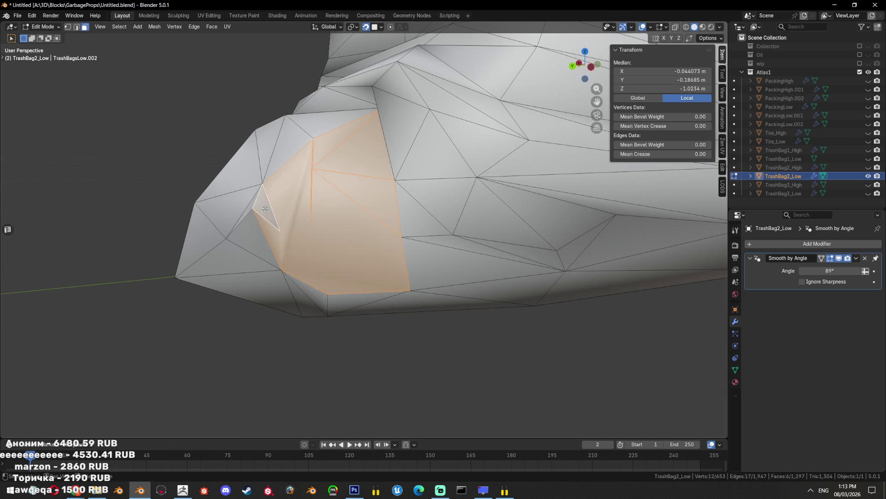
pyautogui.hotkey('ctrl', 't')
pyautogui.moveTo(264, 208); pyautogui.dragTo(416, 268)
# Select the linked faces along the crease and retriangulate them
pyautogui.hotkey('alt', 'a')
pyautogui.press('l')
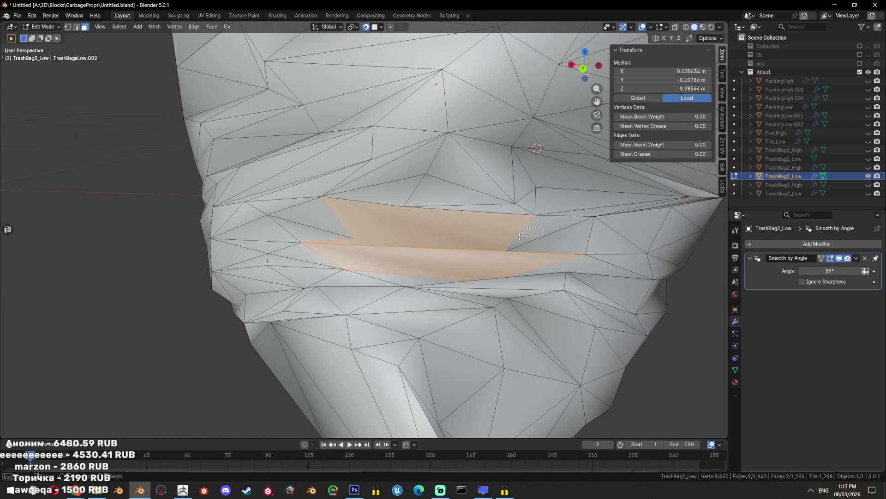
pyautogui.hotkey('ctrl', 't')
pyautogui.hotkey('alt', 'a')
pyautogui.moveTo(406, 260); pyautogui.dragTo(468, 304)
# Mark an edge path at the bag's bottom as a UV seam
pyautogui.press('2')
pyautogui.click(423, 288)
pyautogui.click(420, 302)
pyautogui.hotkey('ctrl', 'e')
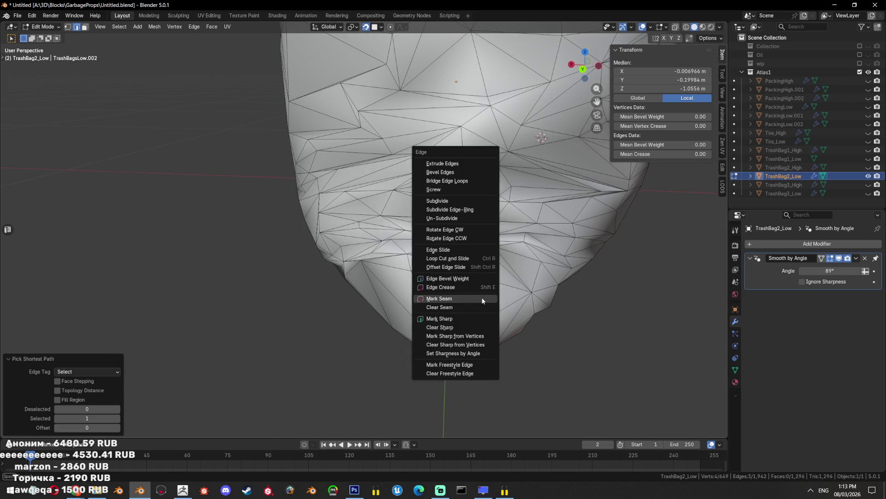
pyautogui.click(468, 304)
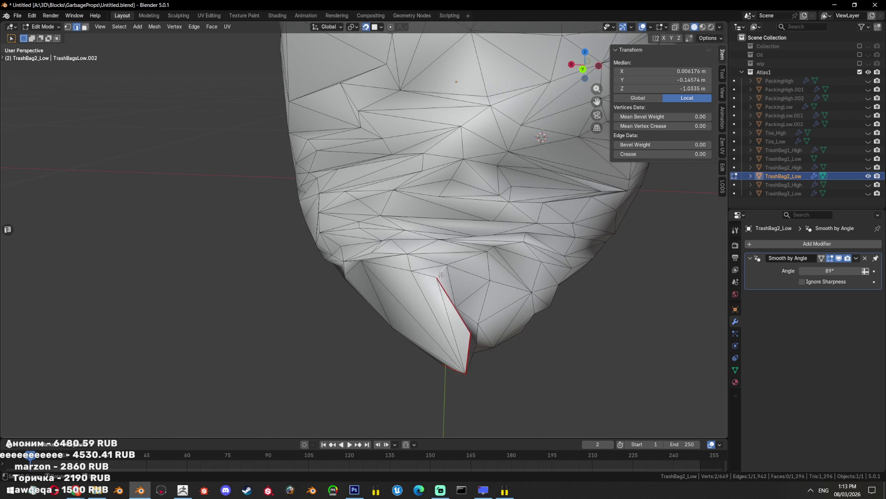
pyautogui.moveTo(441, 275); pyautogui.dragTo(389, 197)
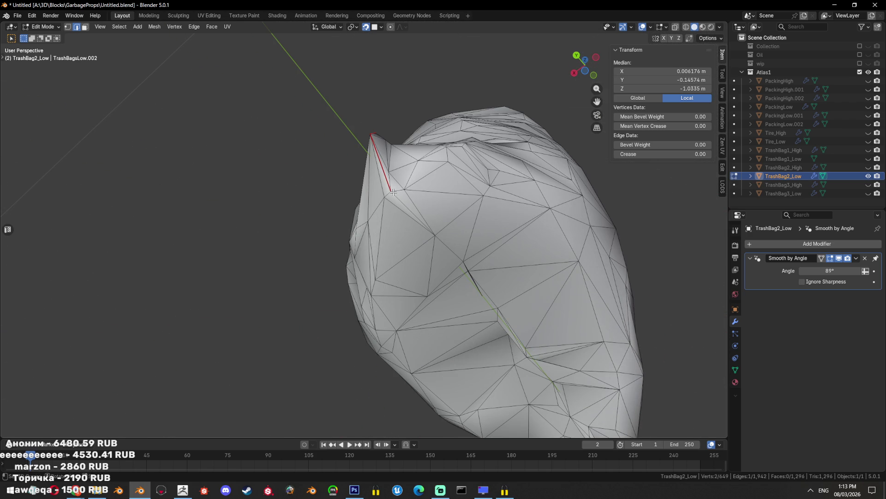
# Extend a shortest edge path partway around the bag's base
pyautogui.click(482, 200)
pyautogui.moveTo(482, 200); pyautogui.dragTo(422, 241)
pyautogui.scroll(3)
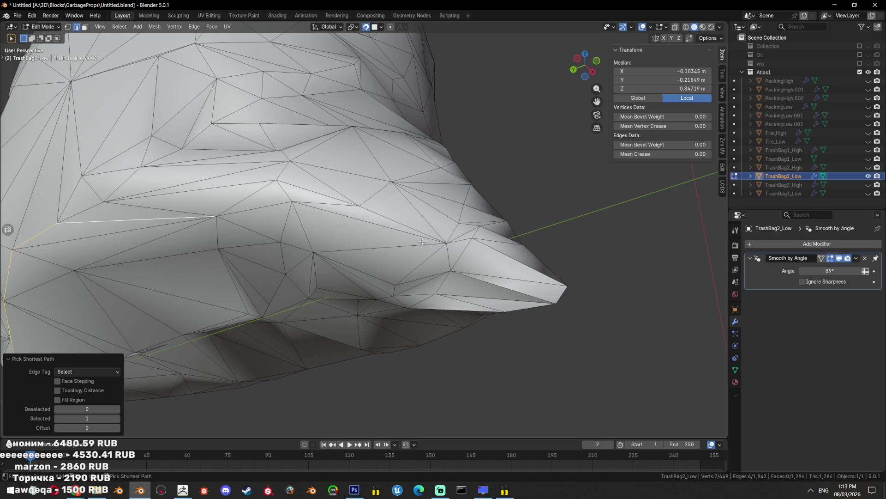
pyautogui.click(480, 251)
pyautogui.moveTo(479, 251); pyautogui.dragTo(367, 290)
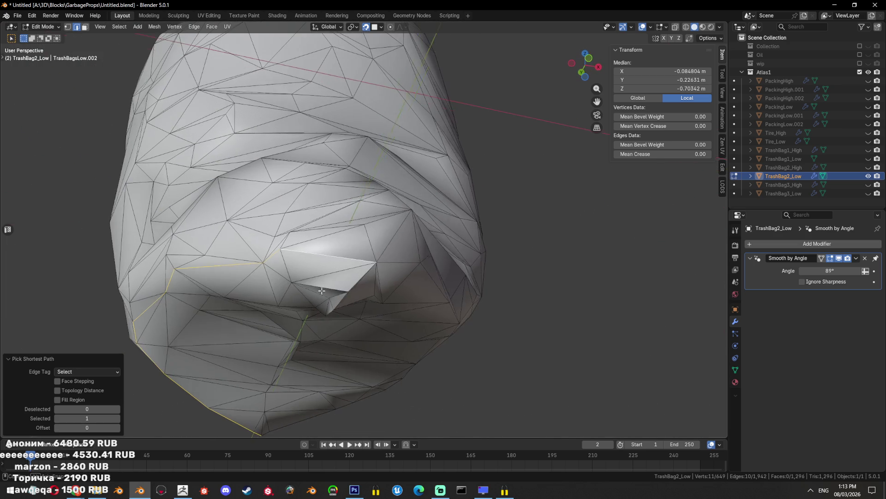
pyautogui.moveTo(410, 301); pyautogui.dragTo(458, 261)
# Complete the edge loop around the base and mark it as a seam
pyautogui.click(320, 297)
pyautogui.scroll(3)
pyautogui.click(554, 272)
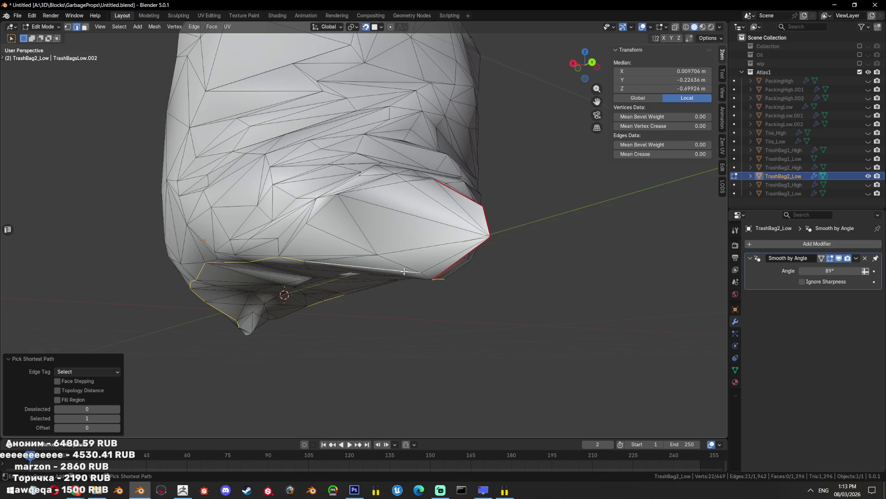
pyautogui.moveTo(404, 271); pyautogui.dragTo(461, 210)
pyautogui.hotkey('ctrl', 'e')
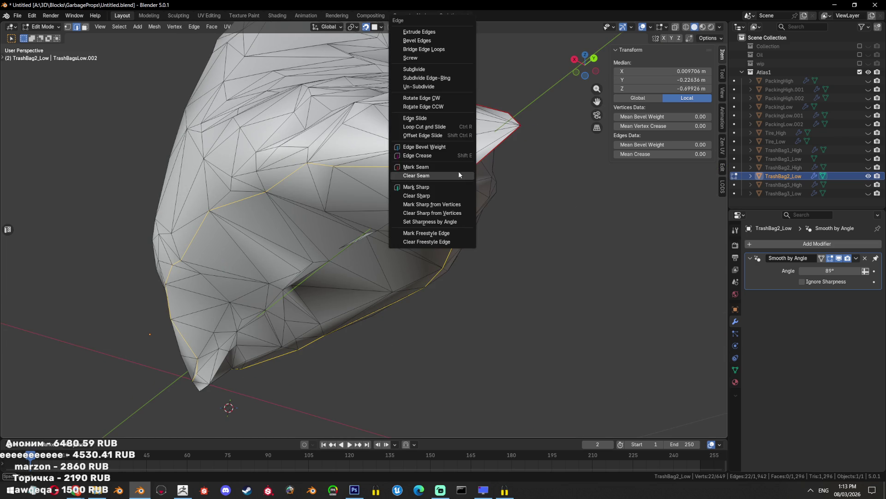
pyautogui.click(439, 186)
pyautogui.moveTo(438, 186); pyautogui.dragTo(415, 301)
# Dissolve the bottom faces inside the seam loop and triangulate them
pyautogui.hotkey('ctrl', 'e')
pyautogui.hotkey('ctrl', 'x')
pyautogui.hotkey('shift', 'z')
pyautogui.hotkey('ctrl', 'z')
pyautogui.hotkey('ctrl', 'z')
pyautogui.hotkey('ctrl', 'shift', 'z')
pyautogui.moveTo(416, 304); pyautogui.dragTo(429, 276)
pyautogui.hotkey('ctrl', 'x')
pyautogui.hotkey('ctrl', 't')
pyautogui.hotkey('shift', 'z')
# Clear the selection and return to Object Mode, viewing the 616-vertex bag upright
pyautogui.hotkey('ctrl', 'x')
pyautogui.hotkey('alt', 'a')
pyautogui.press('x')
pyautogui.press('Tab')
pyautogui.scroll(-3)
pyautogui.moveTo(366, 305); pyautogui.dragTo(346, 337)
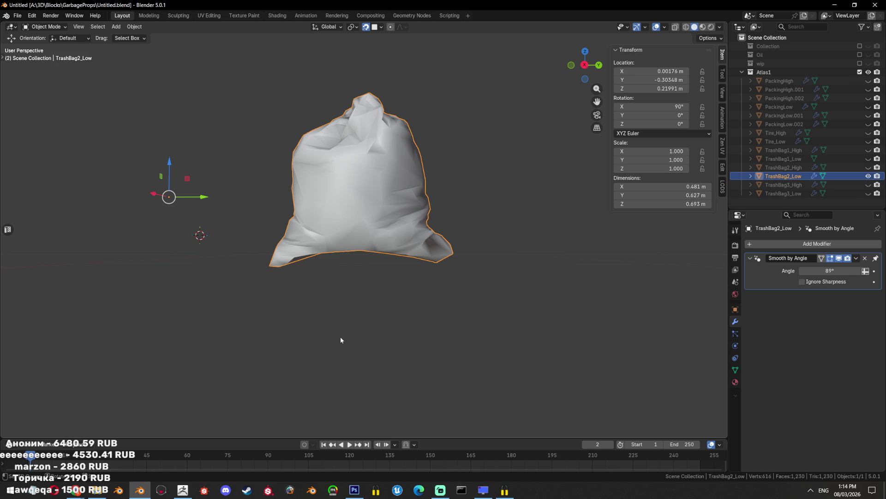
# Enter Edit Mode on TrashBag2_Low and select all its faces
pyautogui.scroll(3)
pyautogui.scroll(3)
pyautogui.press('Tab')
pyautogui.scroll(-3)
pyautogui.moveTo(347, 285); pyautogui.dragTo(325, 243)
pyautogui.press('3')
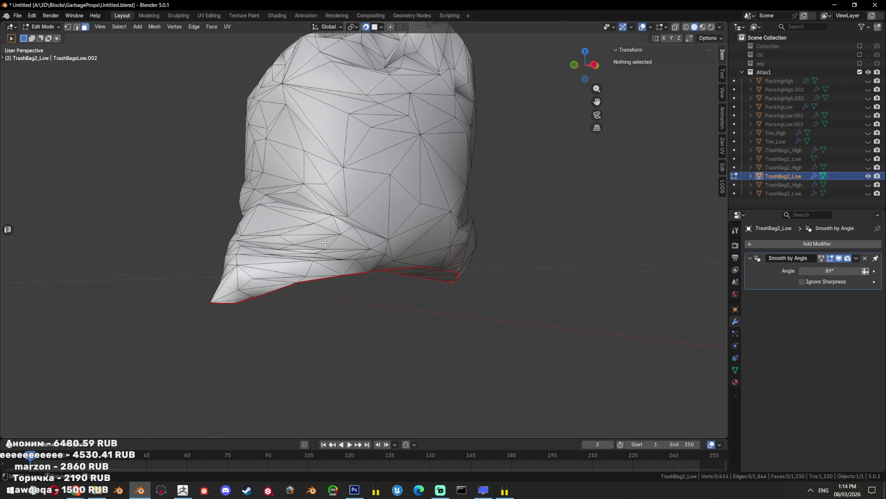
pyautogui.press('a')
pyautogui.scroll(3)
# Pick a single edge, then drop back to Object Mode to inspect the bag
pyautogui.press('2')
pyautogui.click(409, 226)
pyautogui.scroll(3)
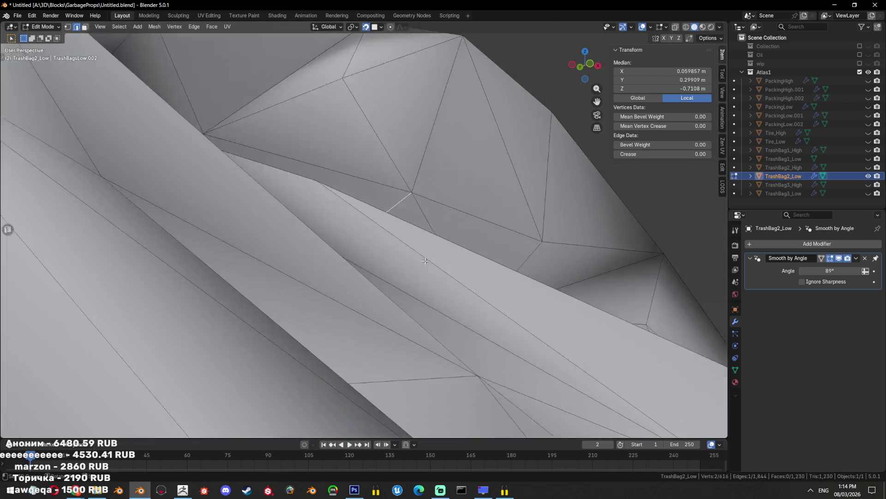
pyautogui.scroll(-3)
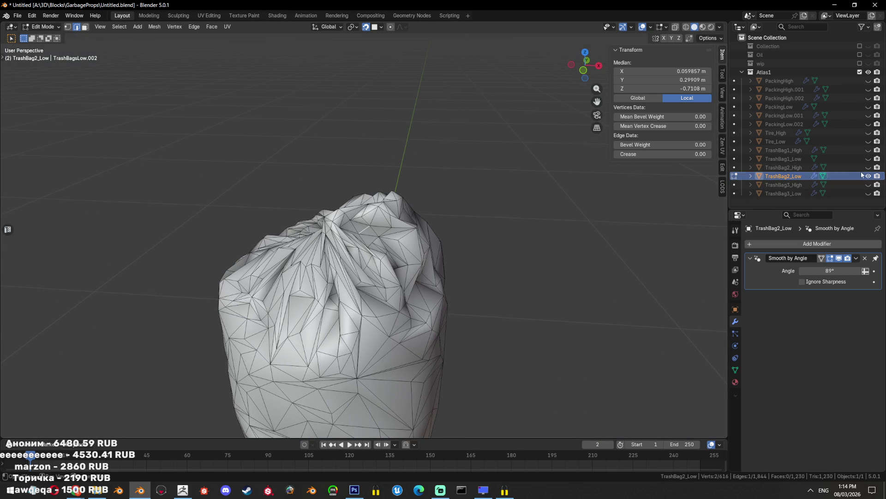
pyautogui.scroll(3)
pyautogui.scroll(-3)
pyautogui.press('Tab')
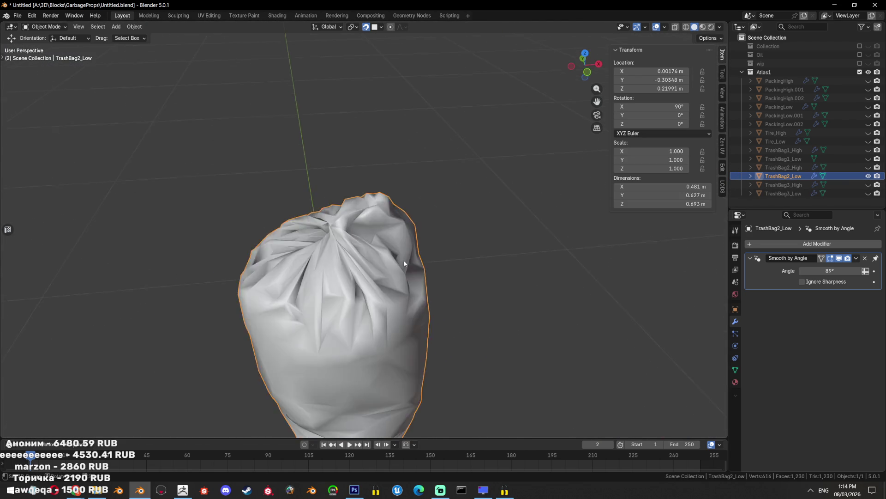
pyautogui.scroll(-3)
pyautogui.moveTo(485, 192); pyautogui.dragTo(482, 277)
pyautogui.scroll(3)
# Try a convex hull on the whole mesh in Edit Mode, then undo it
pyautogui.press('Tab')
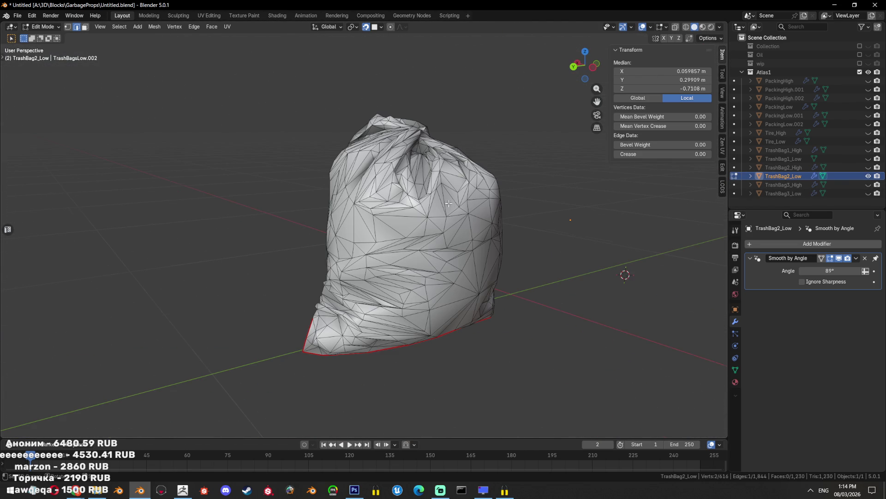
pyautogui.moveTo(320, 242); pyautogui.dragTo(566, 185)
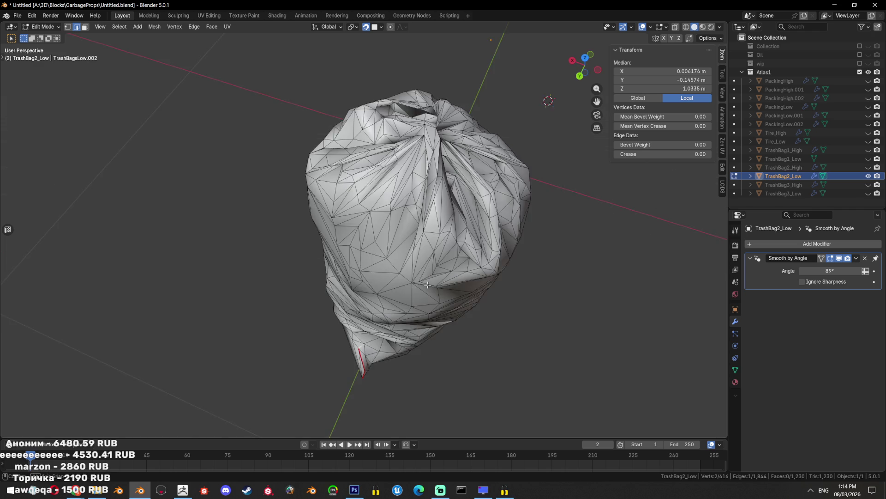
pyautogui.press('a')
pyautogui.moveTo(606, 246); pyautogui.dragTo(577, 263)
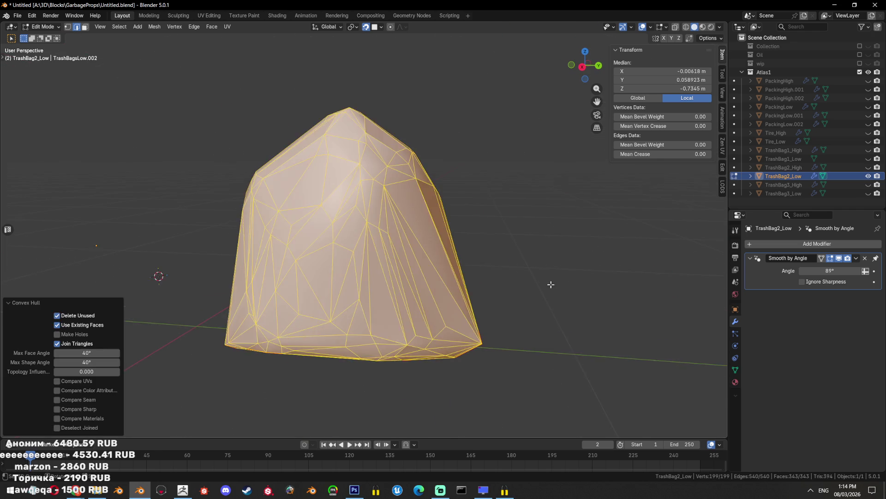
pyautogui.hotkey('ctrl', 'z')
pyautogui.scroll(-3)
pyautogui.hotkey('ctrl', 'shift', 'z')
pyautogui.moveTo(528, 272); pyautogui.dragTo(363, 314)
pyautogui.hotkey('ctrl', 'z')
pyautogui.scroll(3)
# Mark an edge path running down the front of the bag as a seam
pyautogui.hotkey('alt', 'a')
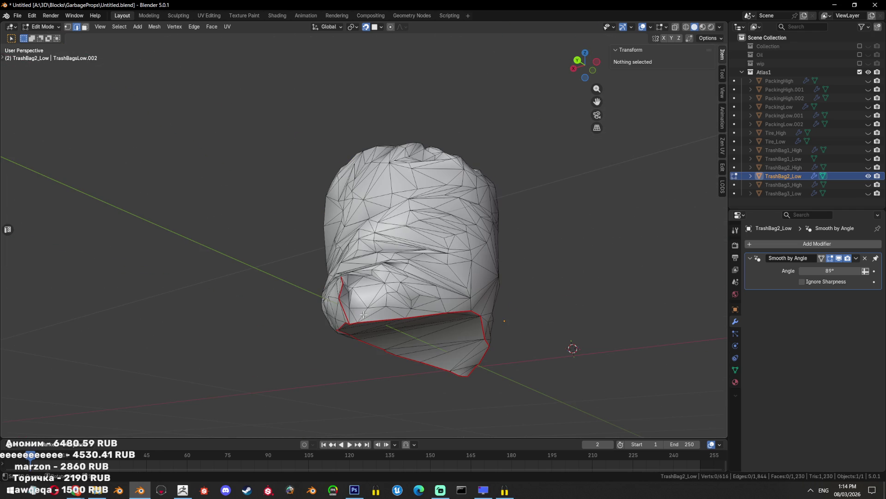
pyautogui.click(342, 283)
pyautogui.moveTo(342, 284); pyautogui.dragTo(501, 184)
pyautogui.hotkey('ctrl', 'z')
pyautogui.hotkey('ctrl', 'shift', 'z')
pyautogui.scroll(3)
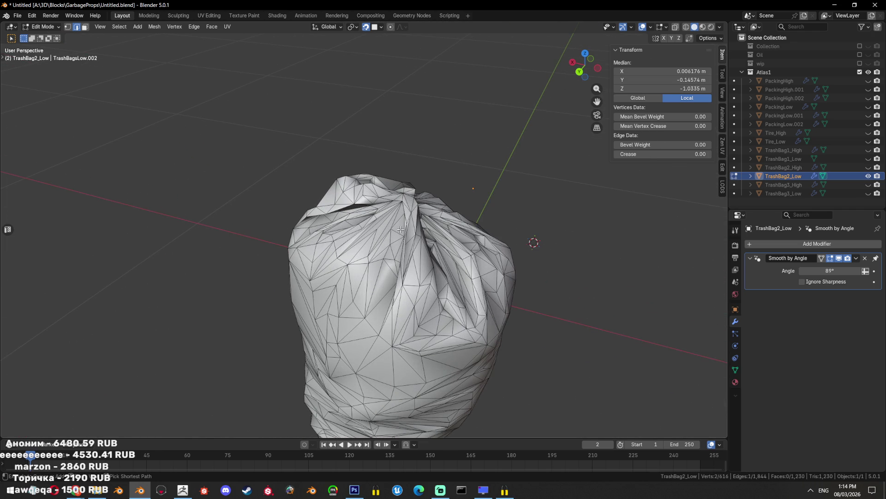
pyautogui.click(400, 230)
pyautogui.rightClick(500, 243)
pyautogui.click(491, 231)
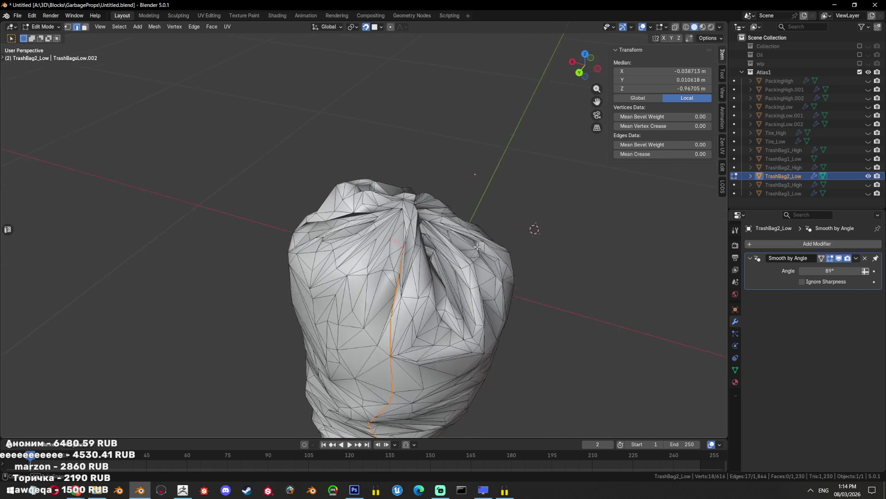
# Clear the edge selection and move in close to the bag's side
pyautogui.scroll(3)
pyautogui.scroll(-3)
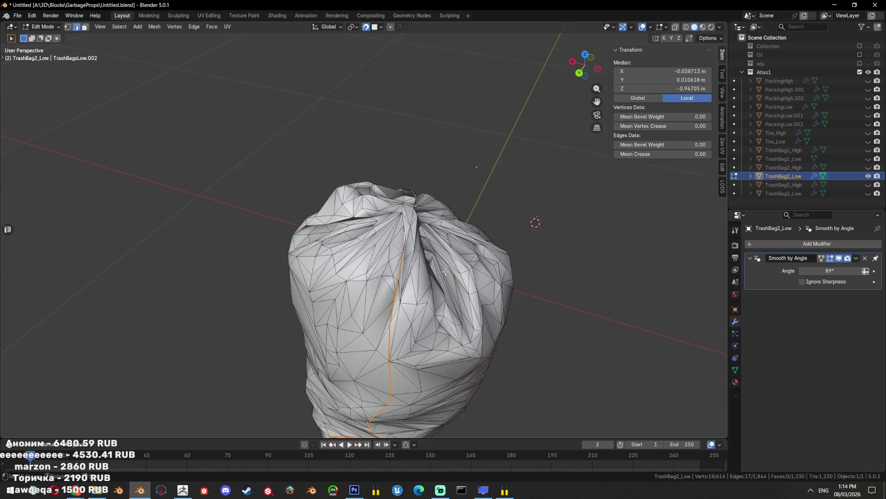
pyautogui.moveTo(429, 267); pyautogui.dragTo(451, 209)
pyautogui.click(447, 221)
pyautogui.moveTo(447, 221); pyautogui.dragTo(397, 211)
pyautogui.moveTo(450, 153); pyautogui.dragTo(443, 139)
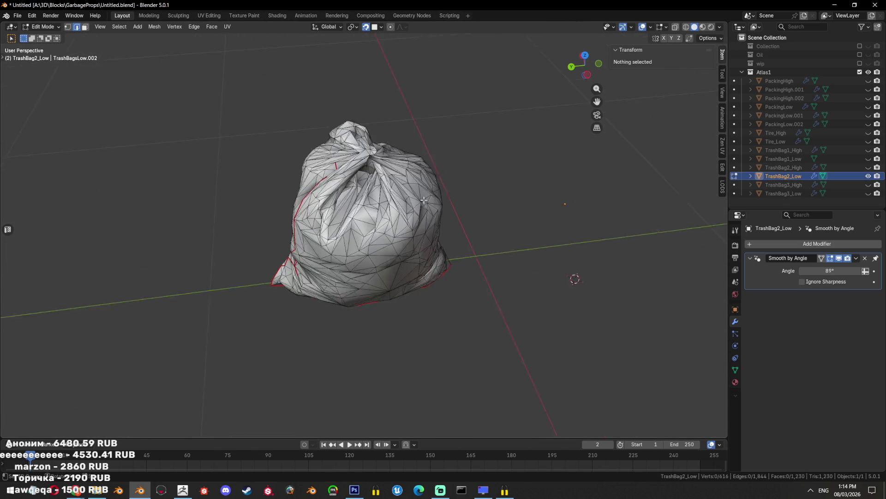
pyautogui.scroll(3)
# Mark a second edge path around the bag's side as a seam, splitting it in two
pyautogui.click(448, 133)
pyautogui.click(355, 154)
pyautogui.moveTo(478, 153); pyautogui.dragTo(414, 134)
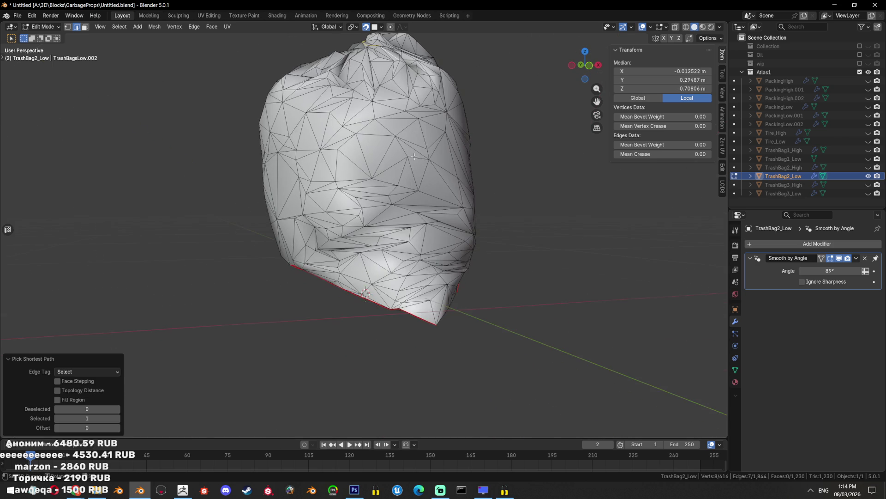
pyautogui.moveTo(433, 314); pyautogui.dragTo(546, 254)
pyautogui.hotkey('ctrl', 'e')
pyautogui.click(531, 262)
pyautogui.hotkey('ctrl', 'e')
pyautogui.click(505, 285)
# Select one seam-bounded half, limited-dissolve it and triangulate the result
pyautogui.scroll(-3)
pyautogui.moveTo(448, 224); pyautogui.dragTo(525, 197)
pyautogui.press('3')
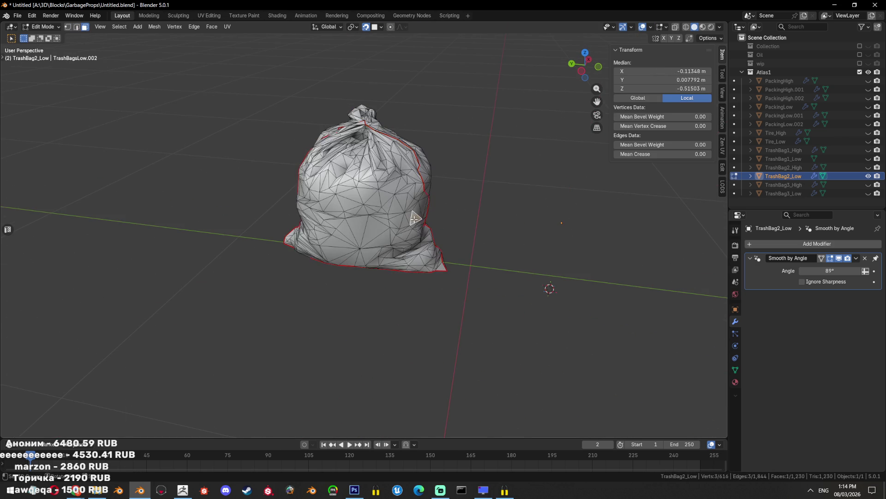
pyautogui.hotkey('ctrl', 'l')
pyautogui.press('x')
pyautogui.click(492, 273)
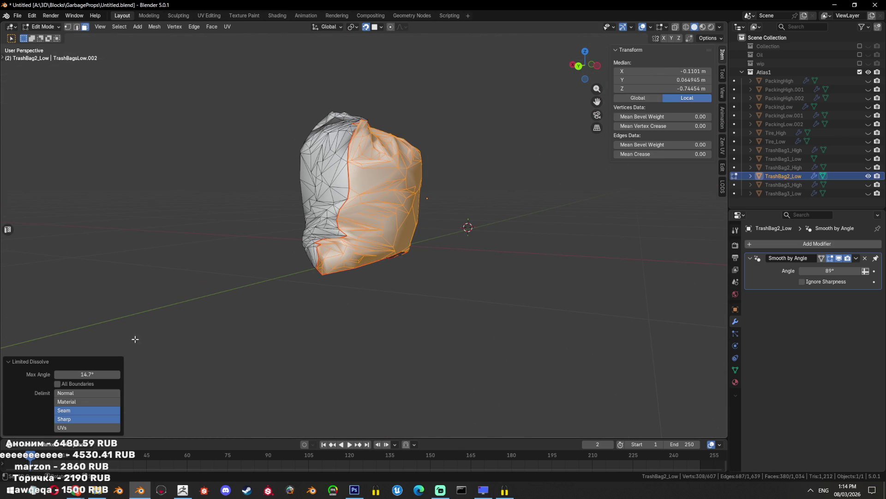
pyautogui.hotkey('ctrl', 't')
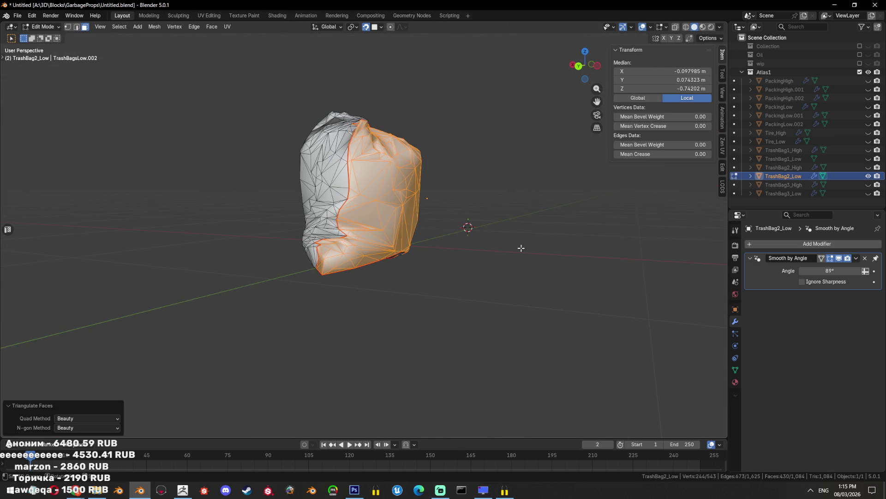
# Limited-dissolve the other half, then select everything and return to Object Mode
pyautogui.hotkey('alt', 'a')
pyautogui.moveTo(490, 217); pyautogui.dragTo(499, 233)
pyautogui.press('l')
pyautogui.press('x')
pyautogui.click(466, 198)
pyautogui.press('a')
pyautogui.press('Tab')
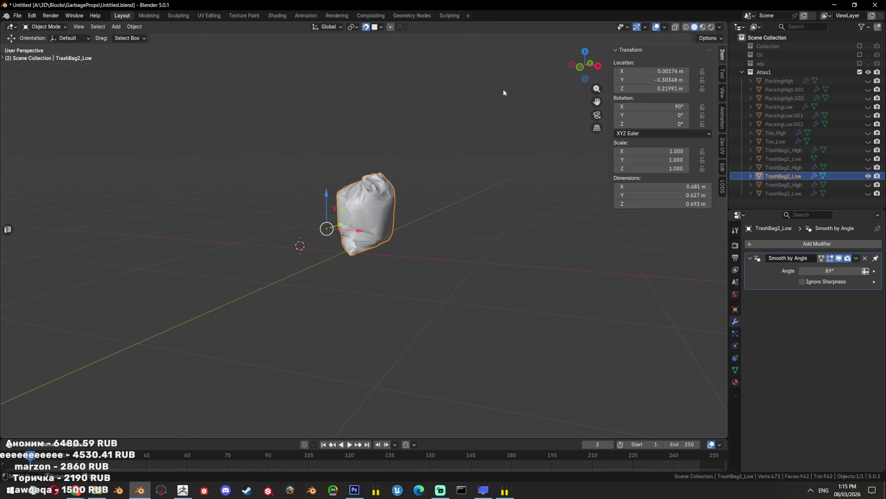
# Save the file, then in Edit Mode select one seam-bounded half of TrashBag2_Low
pyautogui.scroll(3)
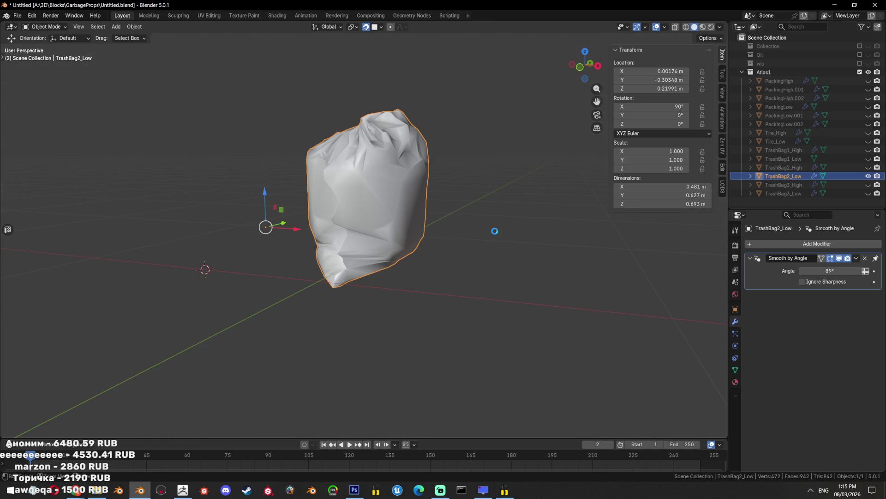
pyautogui.hotkey('ctrl', 's')
pyautogui.moveTo(467, 201); pyautogui.dragTo(405, 173)
pyautogui.press('Tab')
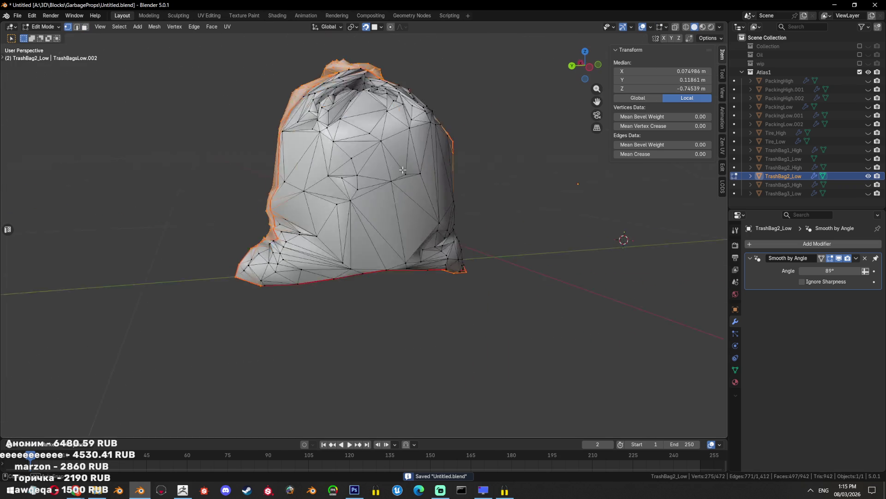
pyautogui.scroll(3)
pyautogui.hotkey('ctrl', 'l')
pyautogui.press('3')
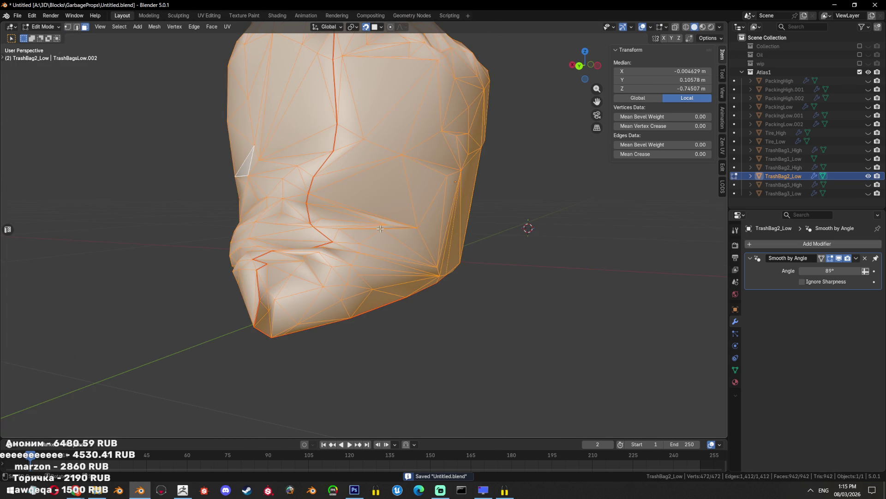
pyautogui.click(378, 230)
pyautogui.hotkey('ctrl', 'l')
pyautogui.moveTo(377, 230); pyautogui.dragTo(377, 283)
# Dissolve the stray vertex on the low bag
pyautogui.press('x')
pyautogui.press('1')
pyautogui.click(351, 313)
pyautogui.press('x')
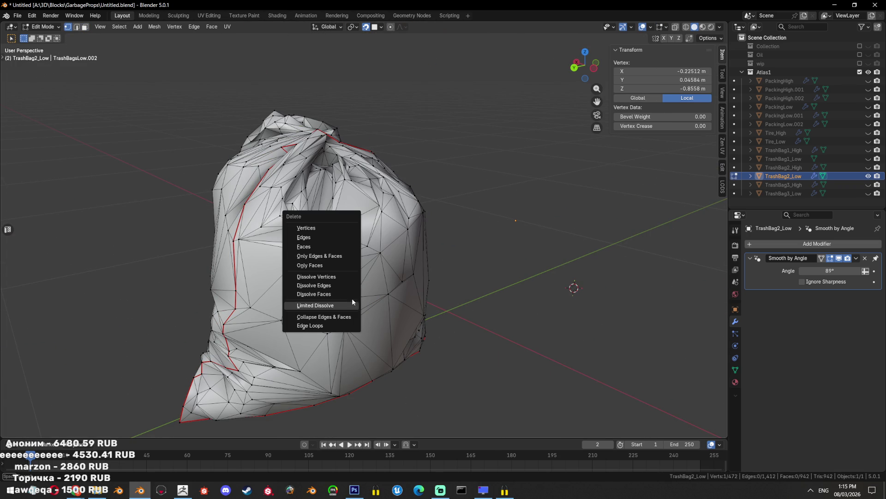
pyautogui.click(346, 276)
# Inflate the whole mesh with Alt+S, then undo the inflation
pyautogui.press('a')
pyautogui.scroll(3)
pyautogui.hotkey('alt', 's')
pyautogui.click(446, 230)
pyautogui.hotkey('ctrl', 'z')
pyautogui.hotkey('ctrl', 'z')
pyautogui.scroll(-3)
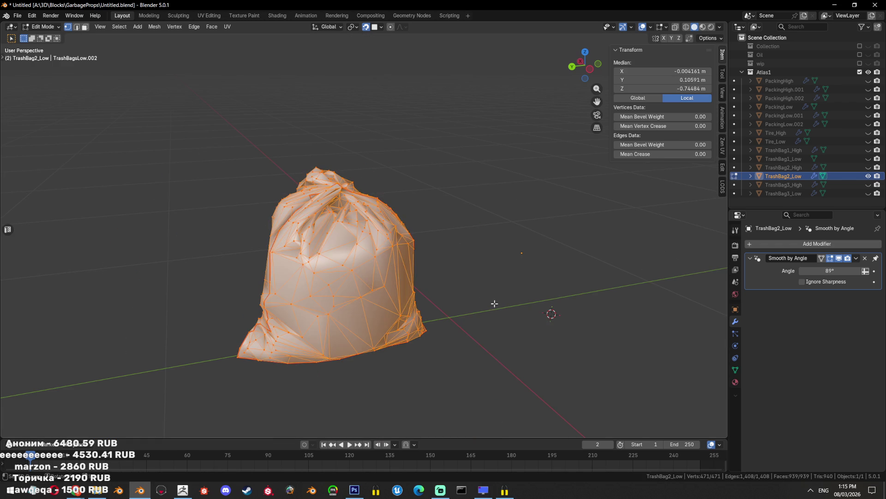
# In Object Mode, hide TrashBag2_Low and show and select only TrashBag2_High
pyautogui.press('Tab')
pyautogui.click(867, 167)
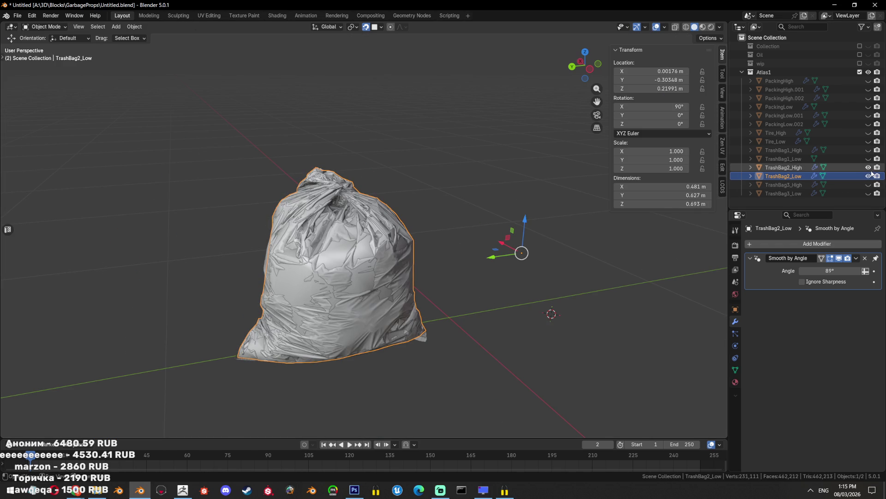
pyautogui.click(867, 167)
pyautogui.click(873, 176)
pyautogui.click(785, 176)
pyautogui.scroll(-3)
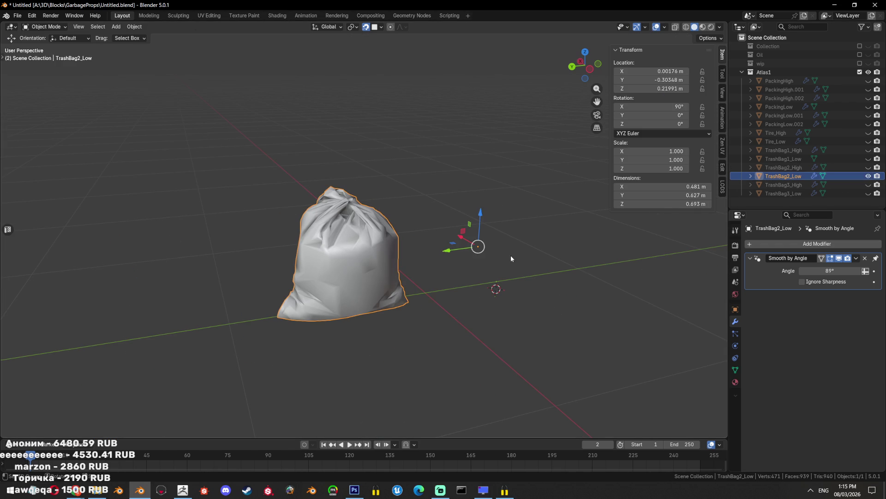
pyautogui.click(868, 176)
pyautogui.click(867, 167)
pyautogui.click(868, 167)
pyautogui.click(868, 168)
pyautogui.moveTo(443, 277); pyautogui.dragTo(511, 285)
# Add a plane and delete three of its vertices, leaving a single vertex
pyautogui.hotkey('shift', 'a')
pyautogui.moveTo(512, 286)
pyautogui.click(541, 286)
pyautogui.press('Tab')
pyautogui.click(400, 244)
pyautogui.press('x')
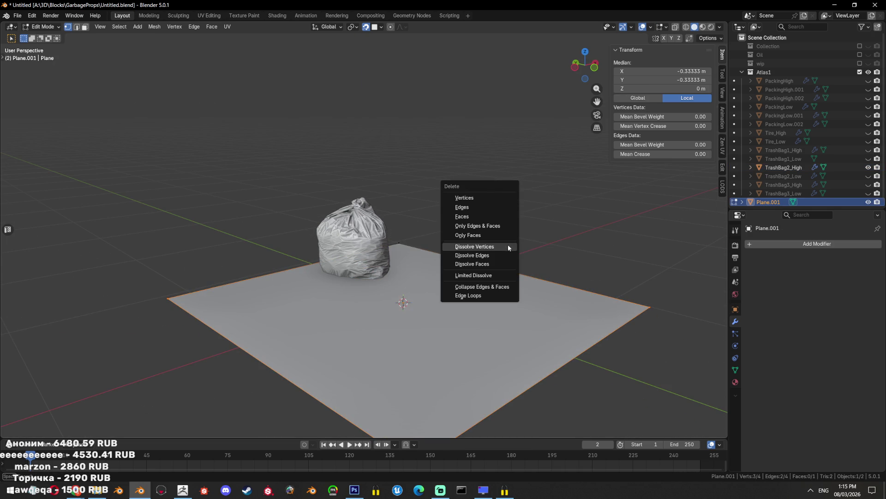
pyautogui.click(478, 198)
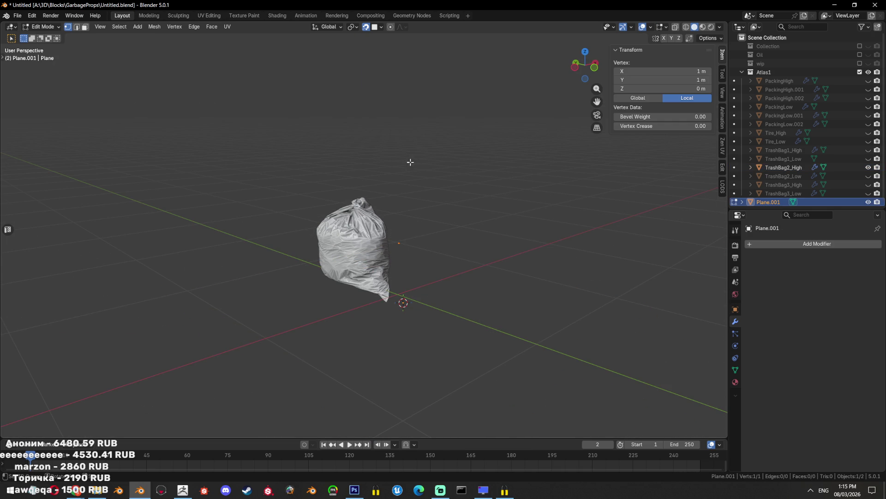
# Move the vertex onto the bag and extrude three more, tracing a 3-edge line
pyautogui.scroll(3)
pyautogui.moveTo(462, 260); pyautogui.dragTo(424, 170)
pyautogui.press('g')
pyautogui.click(424, 170)
pyautogui.scroll(3)
pyautogui.press('e')
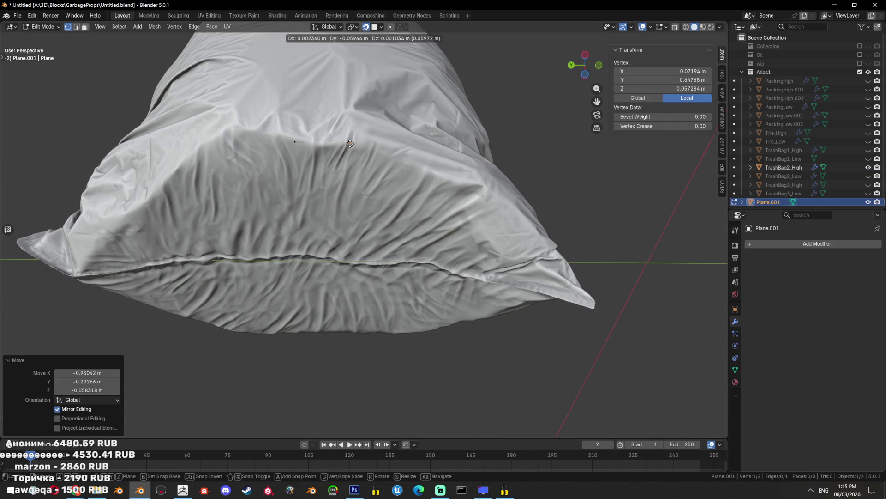
pyautogui.click(350, 143)
pyautogui.press('e')
pyautogui.click(392, 153)
pyautogui.press('e')
pyautogui.click(457, 181)
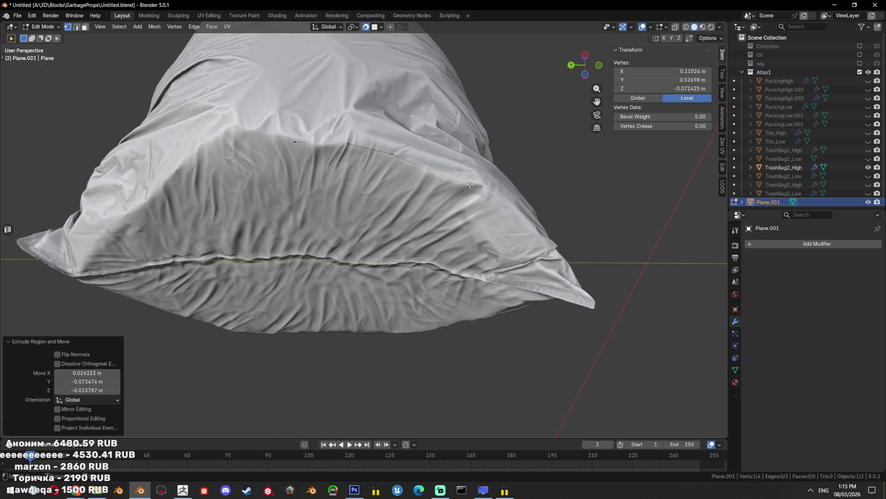
# Zoom out to view the whole bag, then switch to ZBrush
pyautogui.scroll(-3)
pyautogui.moveTo(470, 185); pyautogui.dragTo(476, 253)
pyautogui.scroll(-3)
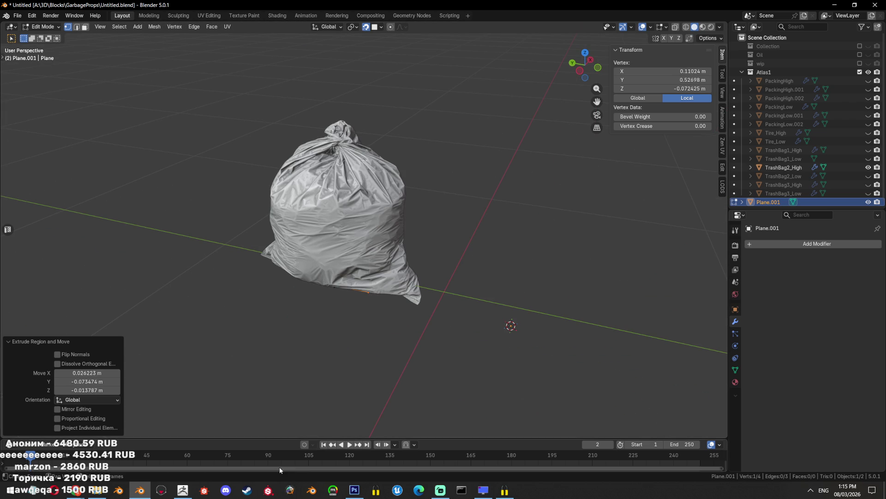
pyautogui.click(182, 490)
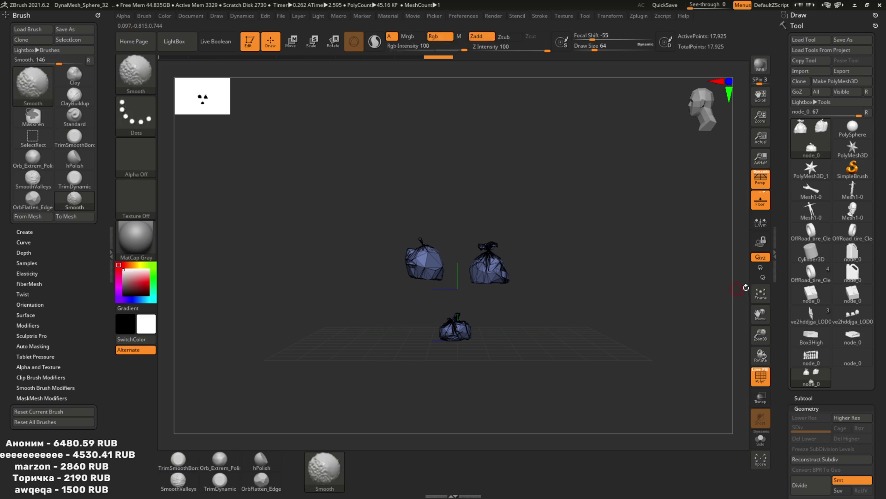
# Load the ve2hddjga_LOD0 three-bag mesh as the active tool and expand Geometry settings
pyautogui.moveTo(840, 344)
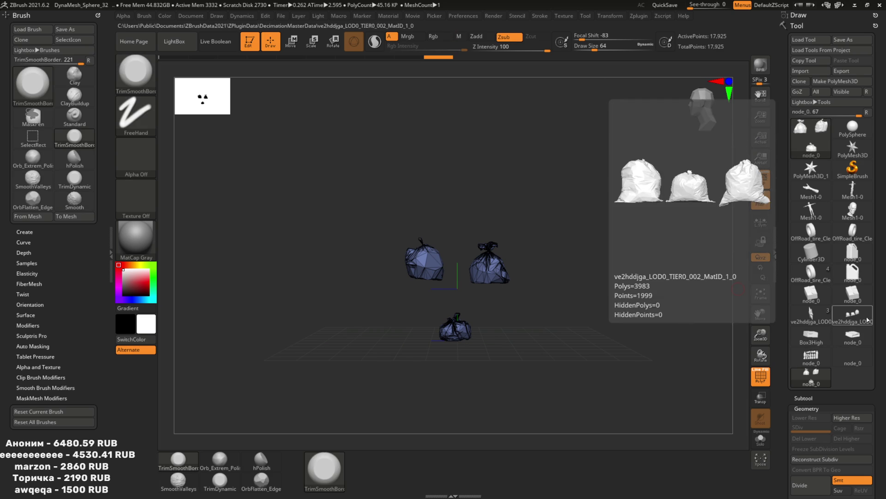
pyautogui.click(852, 315)
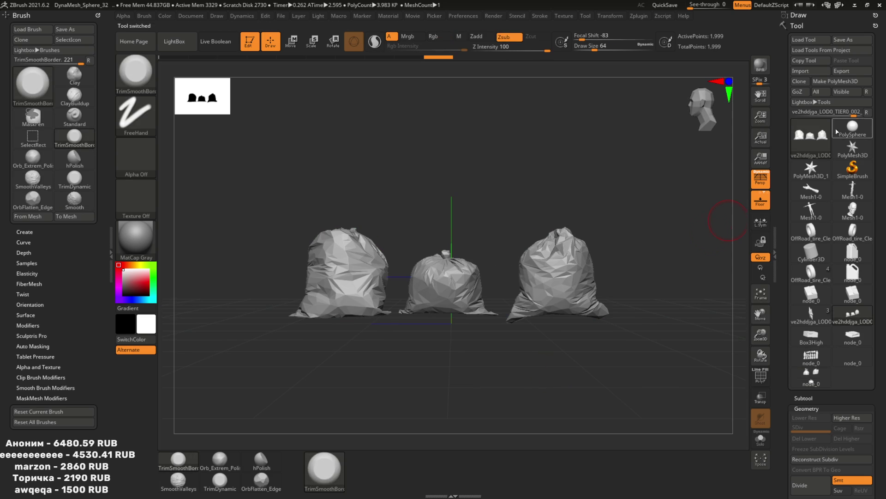
pyautogui.scroll(-3)
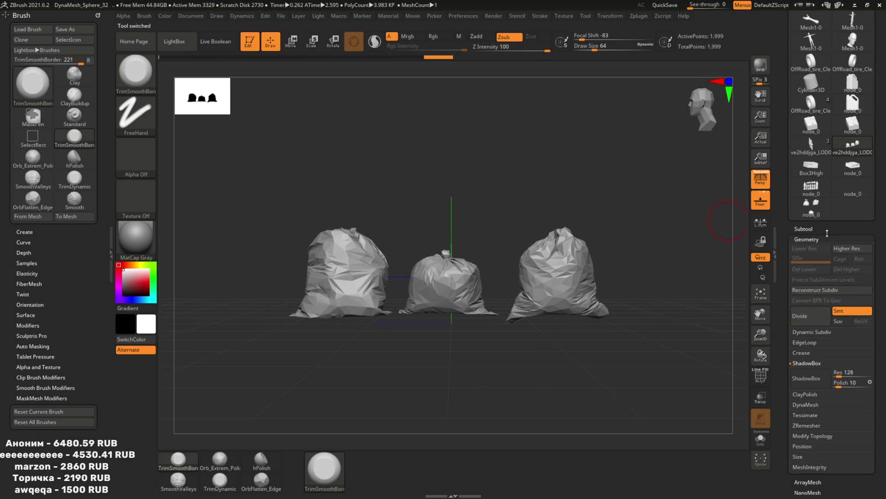
pyautogui.click(806, 239)
pyautogui.click(816, 239)
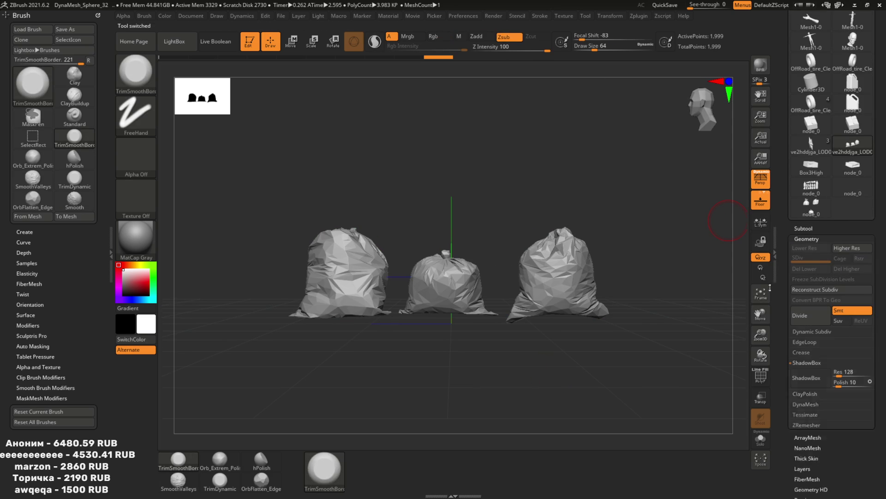
# In ZRemesher settings, lower Target Polygons Count to about 1.85
pyautogui.click(813, 424)
pyautogui.moveTo(538, 309); pyautogui.dragTo(673, 281)
pyautogui.press('shift')
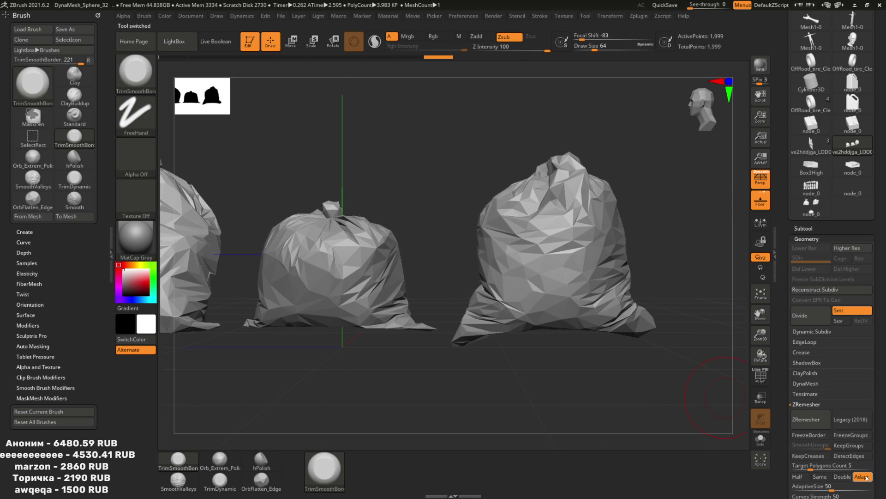
pyautogui.moveTo(795, 466); pyautogui.dragTo(794, 466)
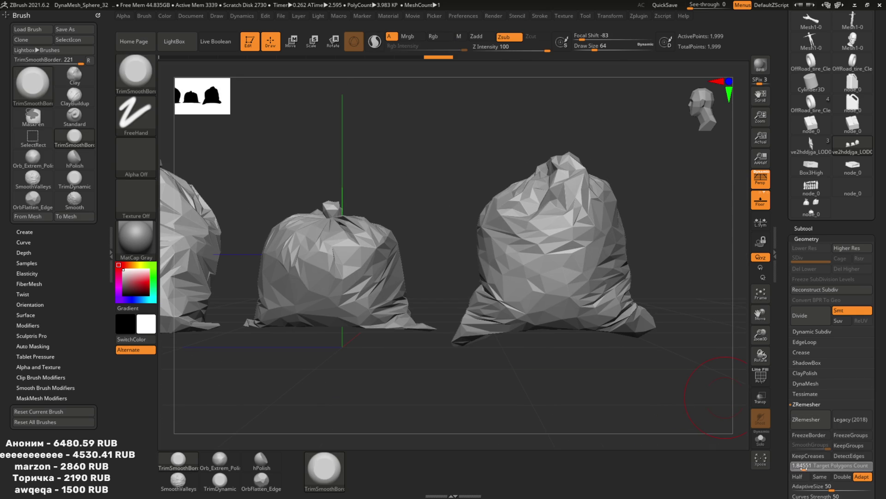
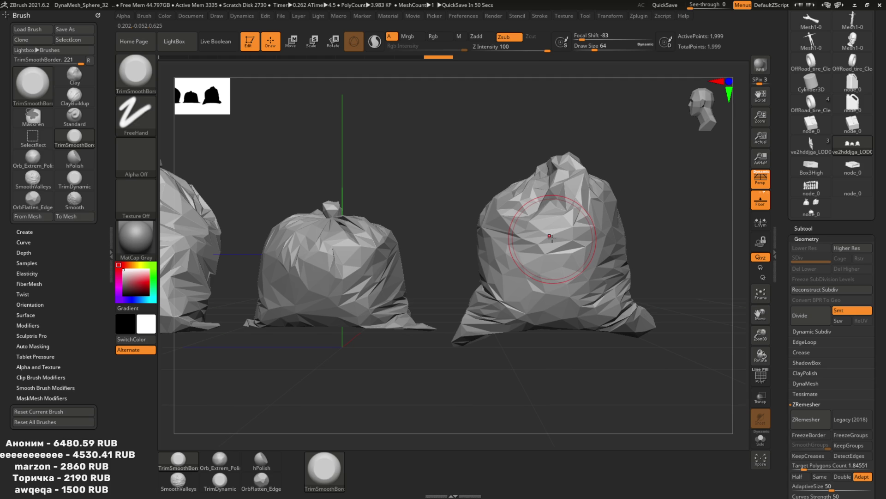
# Show PolyF wireframe on the ZBrush bags, pick MaskPen, and minimise ZBrush for Blender
pyautogui.hotkey('shift', 'f')
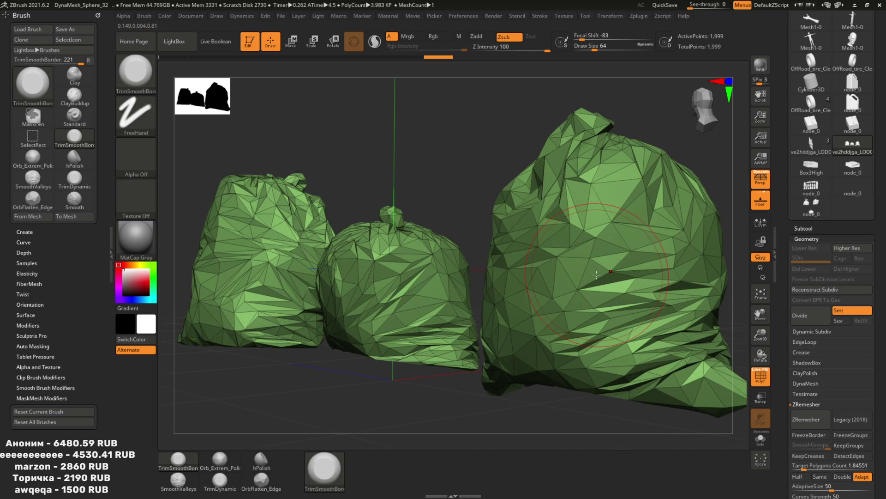
pyautogui.press('ctrl')
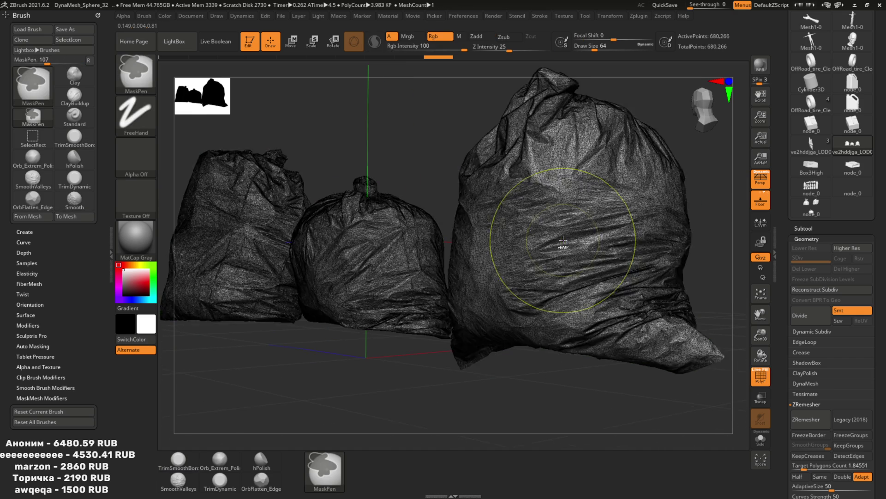
pyautogui.click(854, 5)
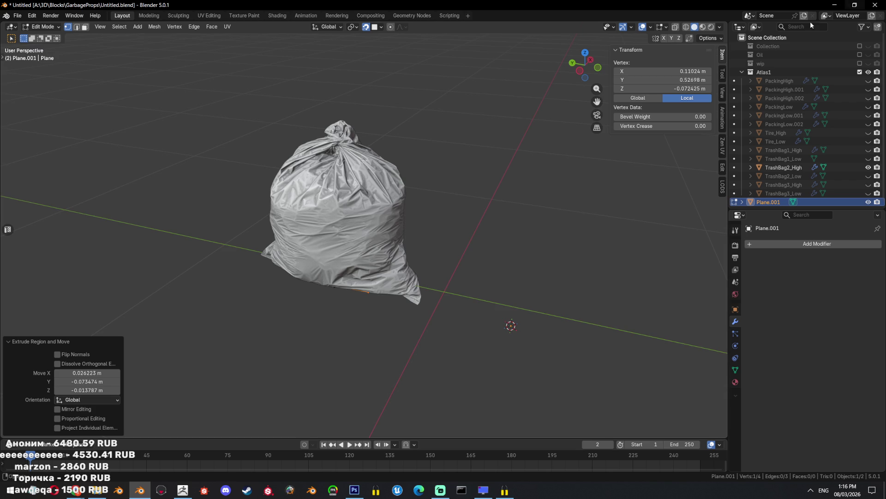
# Delete the stray Plane.001 and hide TrashBag2_High, keeping TrashBag2_Low selected
pyautogui.moveTo(429, 224); pyautogui.dragTo(454, 219)
pyautogui.press('Delete')
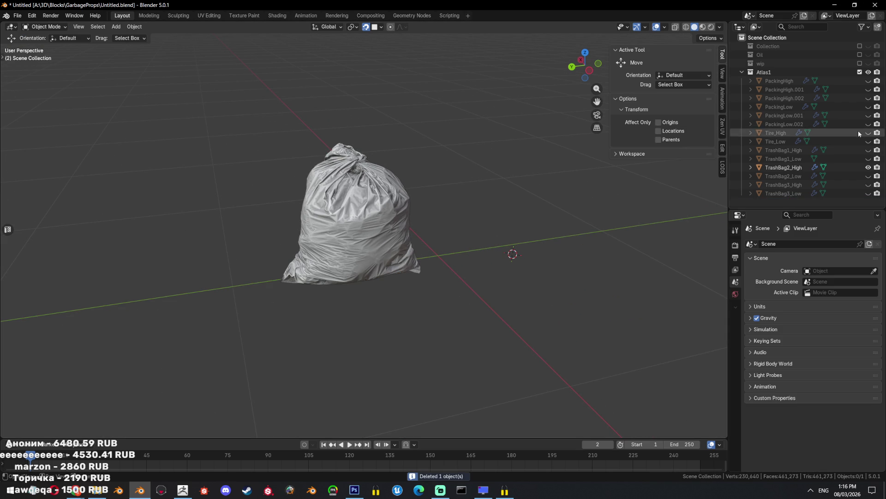
pyautogui.click(784, 176)
pyautogui.hotkey('shift', 'z')
pyautogui.scroll(3)
pyautogui.hotkey('shift', 'h')
pyautogui.hotkey('shift', 'z')
pyautogui.moveTo(438, 193); pyautogui.dragTo(444, 217)
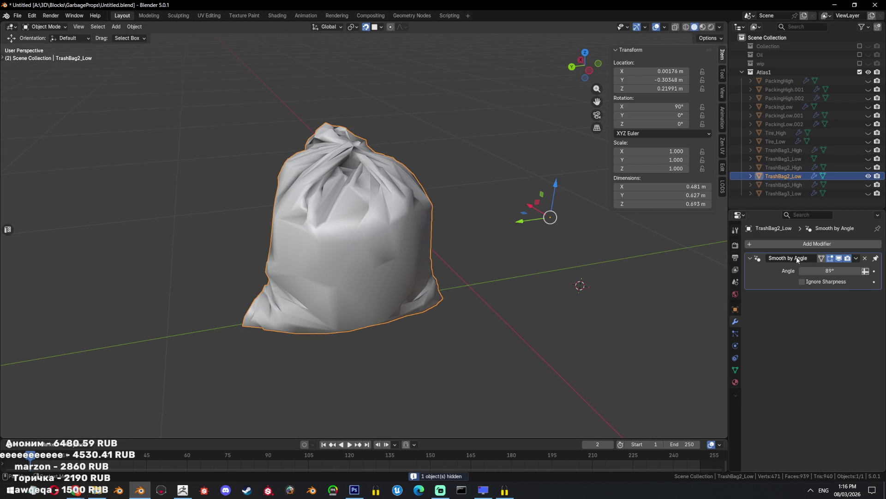
# Add a Remesh modifier to TrashBag2_Low in Smooth mode with Octree Depth 4
pyautogui.click(810, 243)
pyautogui.write('re')
pyautogui.click(768, 261)
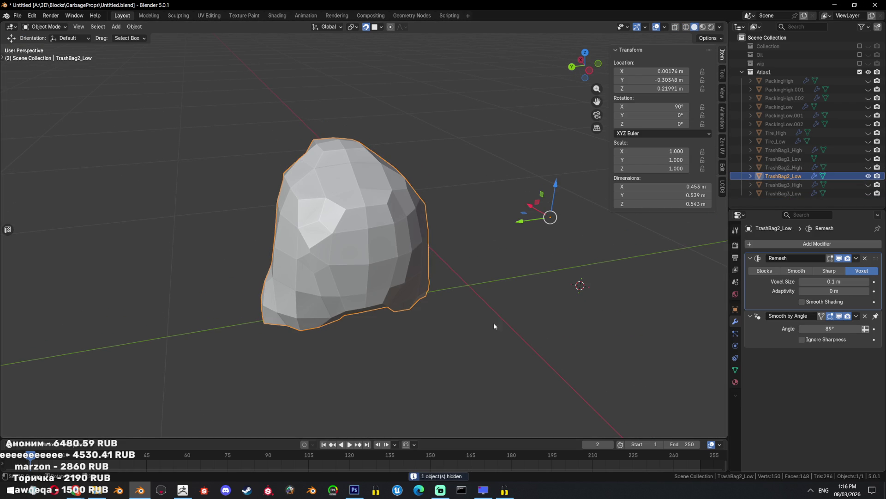
pyautogui.moveTo(837, 281); pyautogui.dragTo(805, 282)
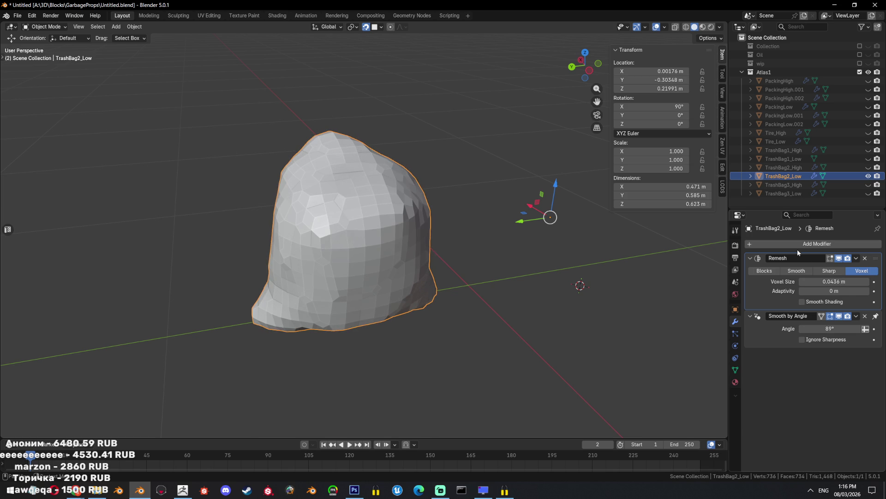
pyautogui.click(803, 271)
pyautogui.moveTo(524, 259); pyautogui.dragTo(538, 242)
pyautogui.hotkey('shift', 'z')
pyautogui.hotkey('shift', 'z')
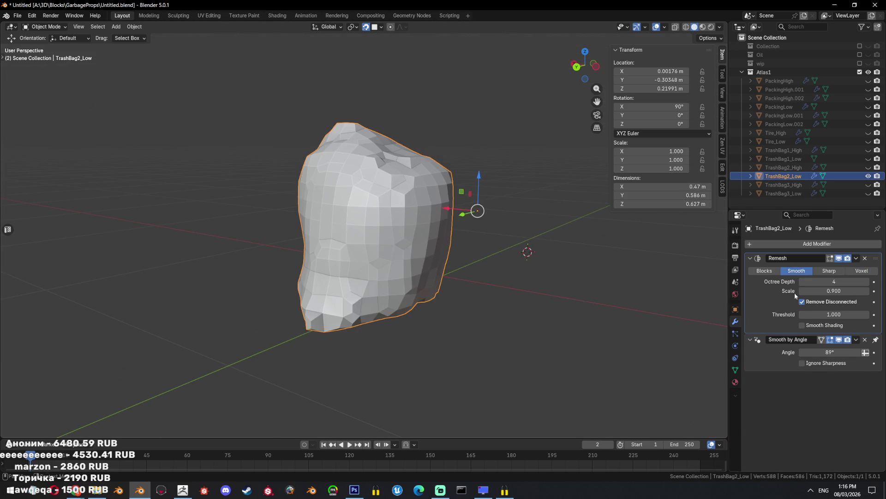
pyautogui.moveTo(833, 282); pyautogui.dragTo(831, 283)
pyautogui.moveTo(545, 249); pyautogui.dragTo(527, 263)
# Convert TrashBag2_Low to a mesh, applying the remesh
pyautogui.press('q')
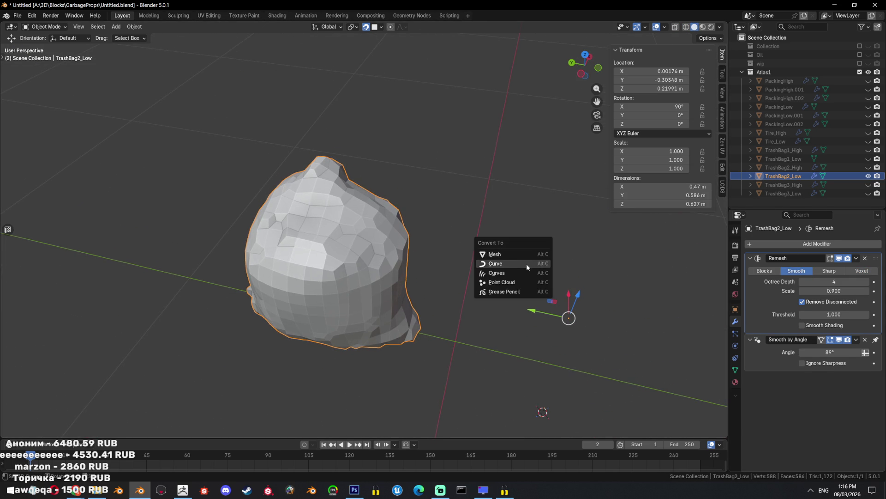
pyautogui.click(527, 264)
pyautogui.press('q')
pyautogui.click(519, 240)
pyautogui.moveTo(519, 241); pyautogui.dragTo(483, 249)
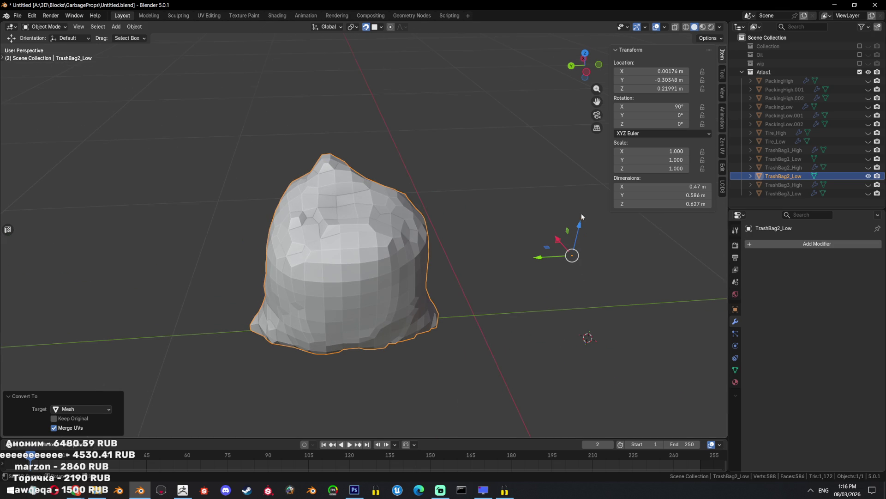
# Add a Shrinkwrap modifier to TrashBag2_Low targeting TrashBag2_High
pyautogui.click(825, 248)
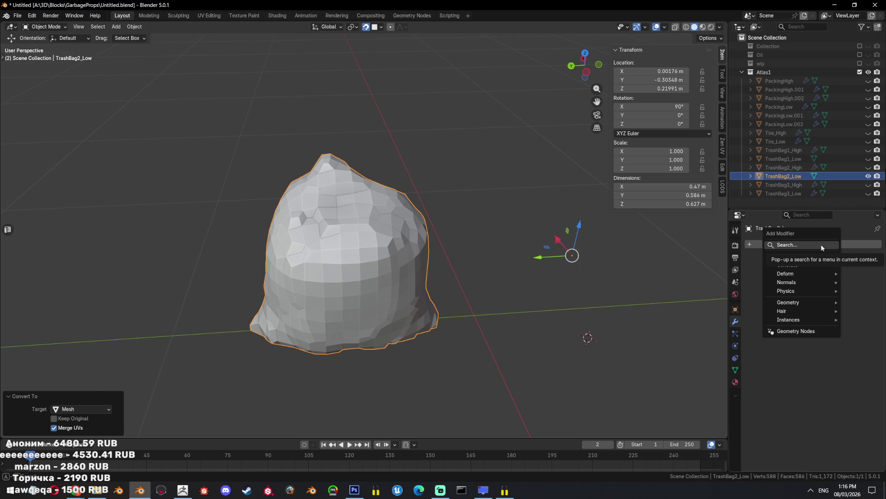
pyautogui.write('sh')
pyautogui.click(783, 263)
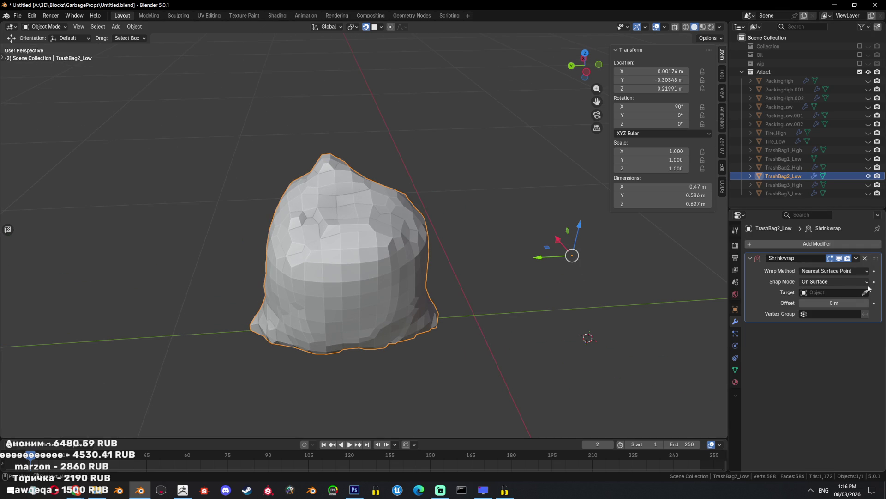
pyautogui.click(794, 168)
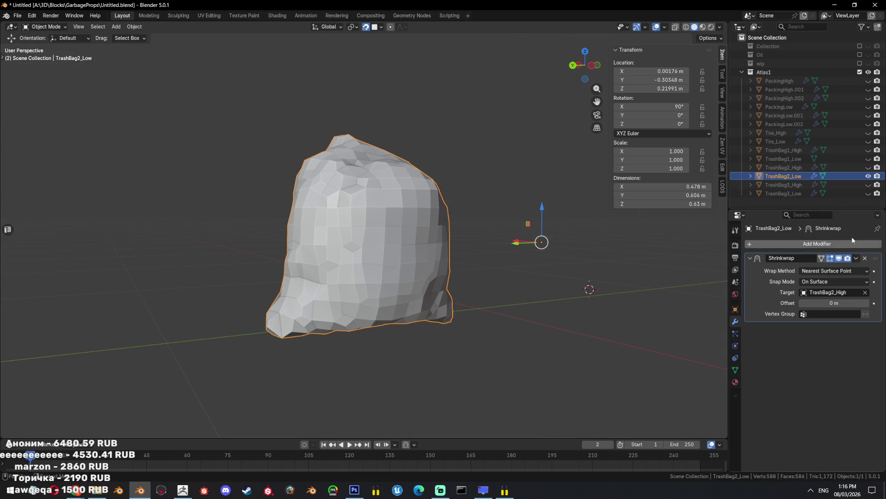
pyautogui.moveTo(463, 229); pyautogui.dragTo(458, 277)
# Try smooth and auto smooth shading on the bag, discarding the Smooth by Angle results
pyautogui.rightClick(458, 277)
pyautogui.click(453, 271)
pyautogui.rightClick(416, 281)
pyautogui.click(436, 292)
pyautogui.click(865, 329)
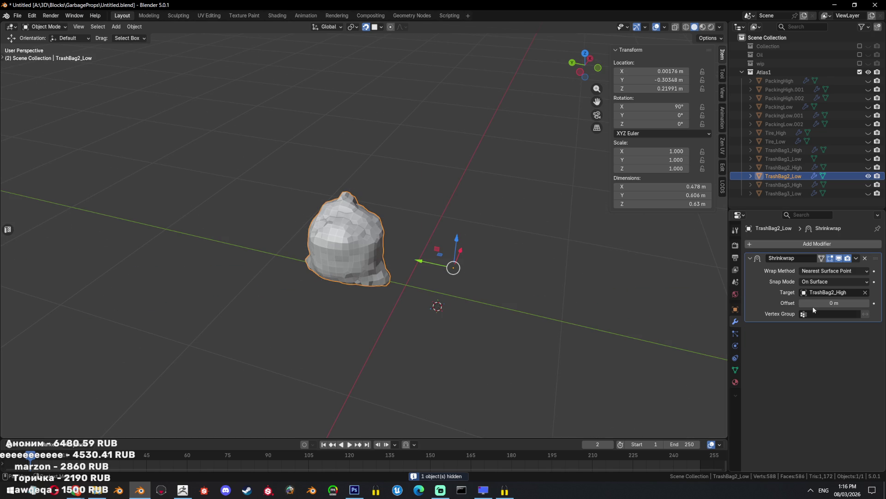
pyautogui.rightClick(585, 261)
pyautogui.click(563, 259)
pyautogui.rightClick(519, 246)
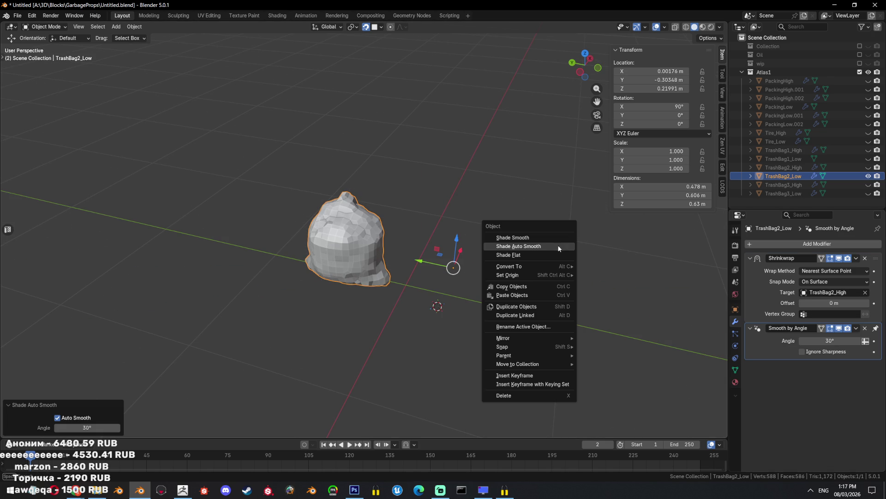
pyautogui.click(865, 328)
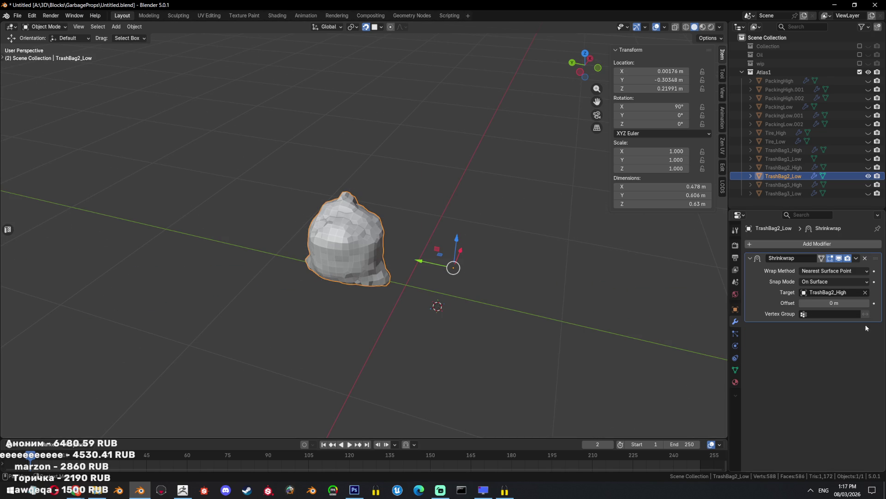
# Apply smooth shading and then Shade Auto Smooth to the bag
pyautogui.rightClick(492, 265)
pyautogui.click(491, 257)
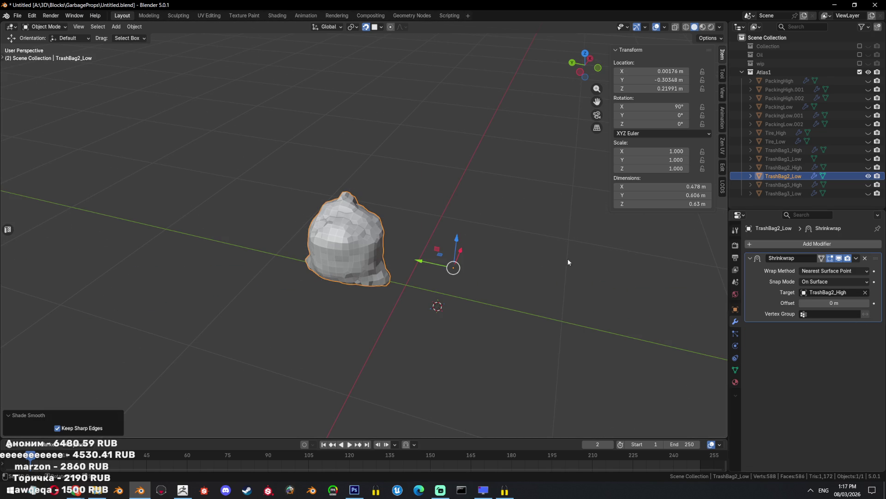
pyautogui.rightClick(535, 253)
pyautogui.click(531, 257)
pyautogui.rightClick(531, 257)
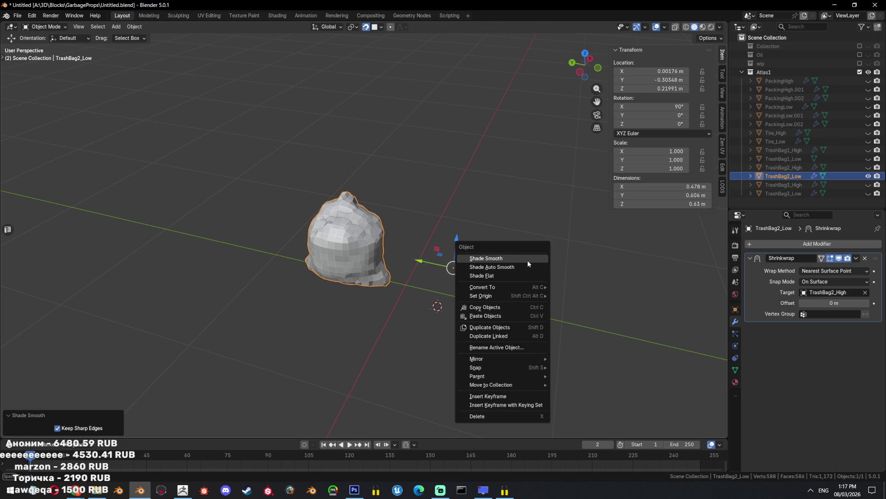
pyautogui.click(530, 266)
# Set the Smooth by Angle angle to 40.2° with Ignore Sharpness
pyautogui.moveTo(444, 265); pyautogui.dragTo(466, 263)
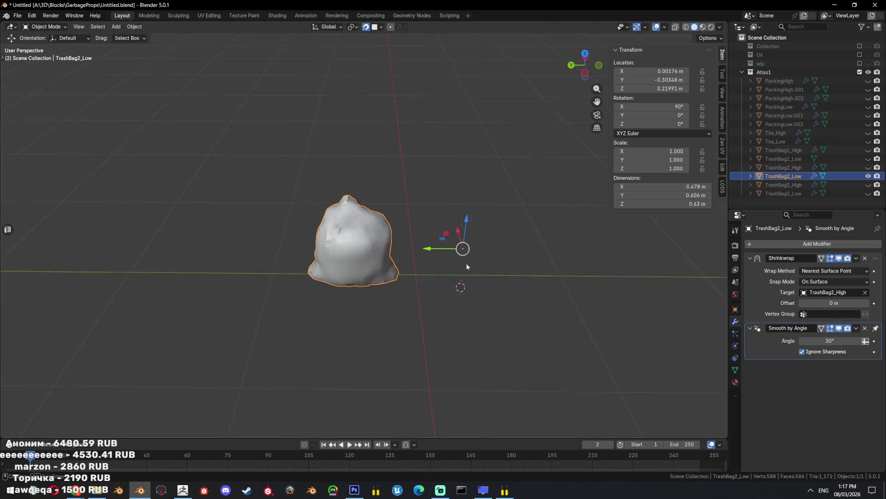
pyautogui.scroll(3)
pyautogui.moveTo(388, 284); pyautogui.dragTo(525, 262)
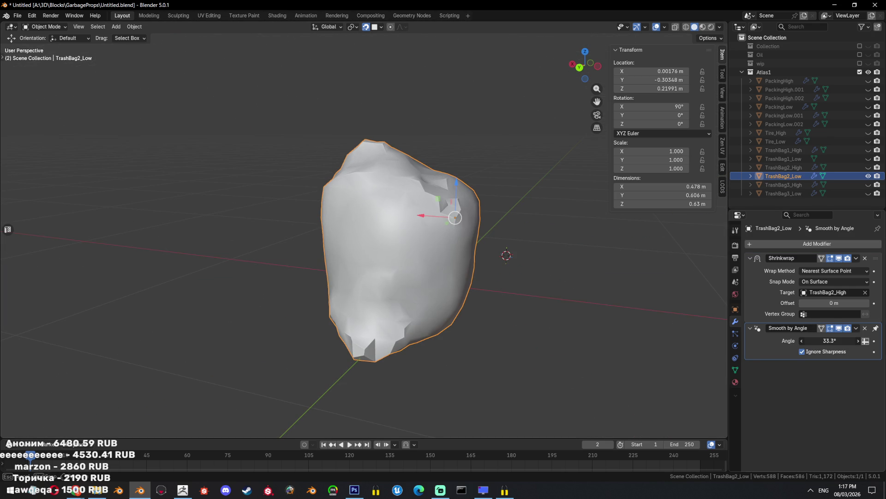
pyautogui.moveTo(830, 341); pyautogui.dragTo(849, 341)
pyautogui.moveTo(530, 309); pyautogui.dragTo(510, 267)
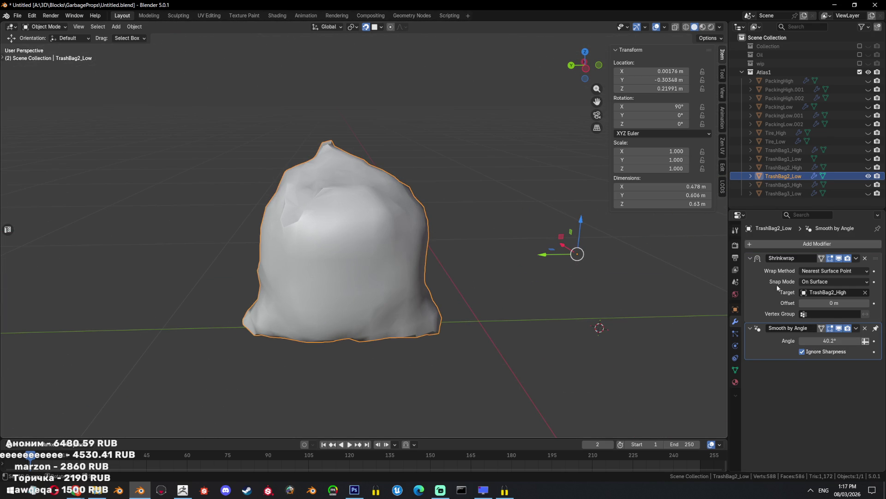
pyautogui.scroll(3)
pyautogui.press('Tab')
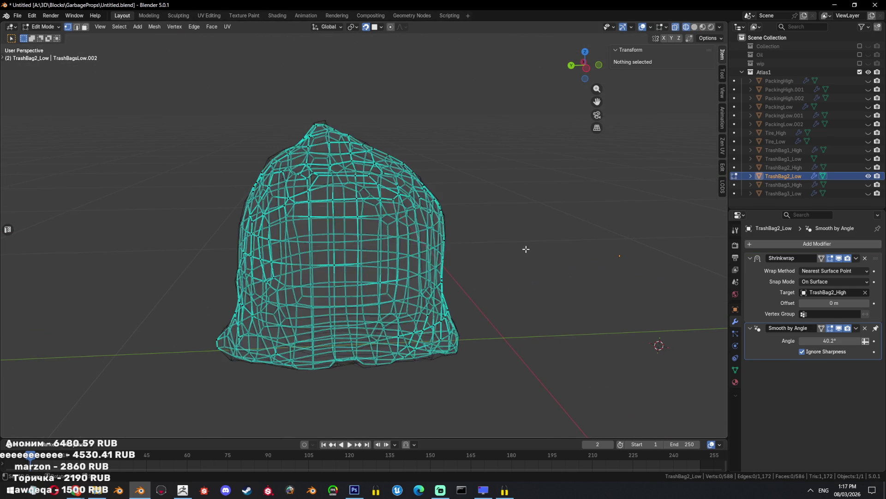
# Mark the selected edges of TrashBag2_Low as sharp
pyautogui.press('Tab')
pyautogui.press('Tab')
pyautogui.hotkey('ctrl', 'e')
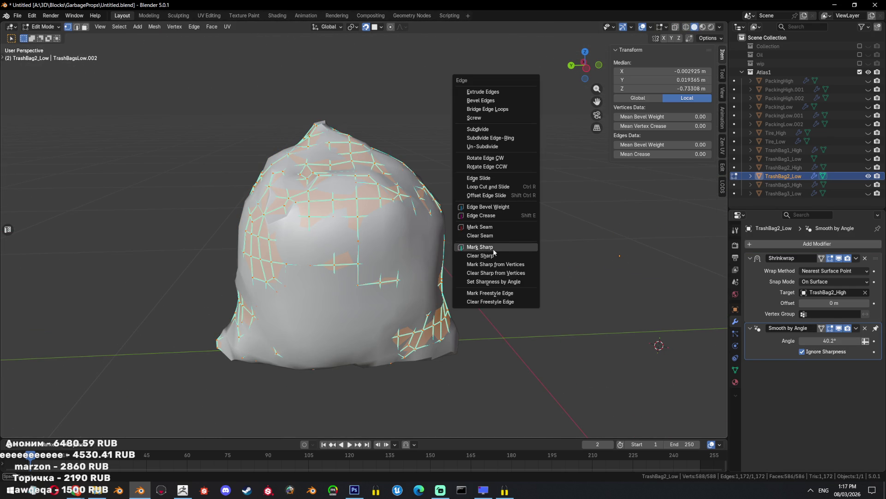
pyautogui.click(493, 250)
pyautogui.press('Tab')
# Unhide TrashBag2_High and view both bags see-through from the left side
pyautogui.click(868, 167)
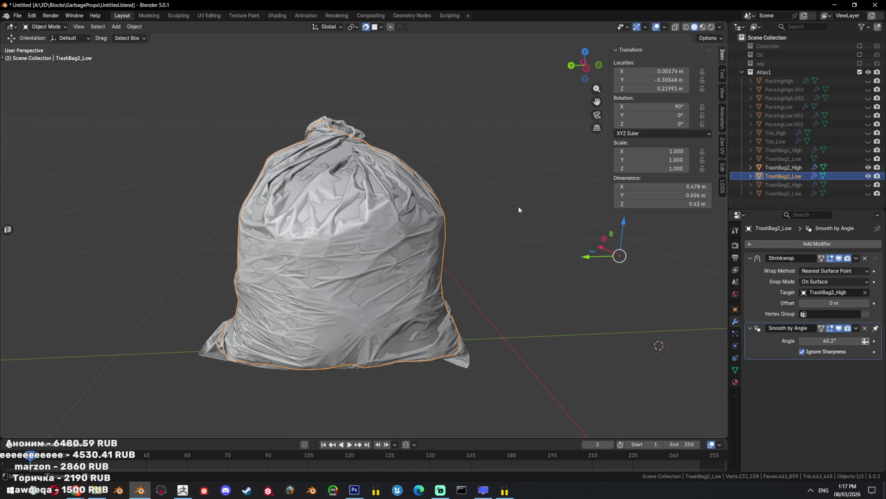
pyautogui.hotkey('shift', 'z')
pyautogui.moveTo(460, 207); pyautogui.dragTo(500, 240)
pyautogui.hotkey('shift', 'z')
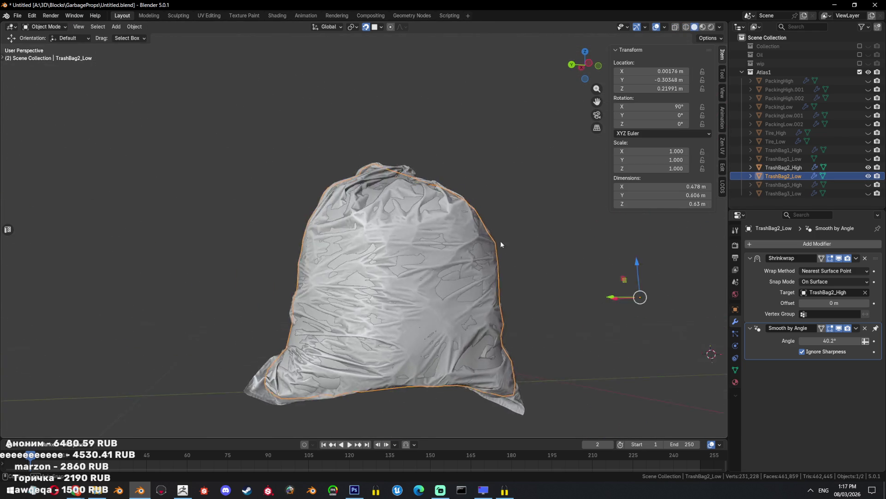
pyautogui.hotkey('shift', 'z')
pyautogui.press('ctrl+KP_3')
# Scale and move the bottom corner vertices with proportional falloff to match the high-poly
pyautogui.press('Tab')
pyautogui.hotkey('alt', 'a')
pyautogui.click(534, 322)
pyautogui.press('s')
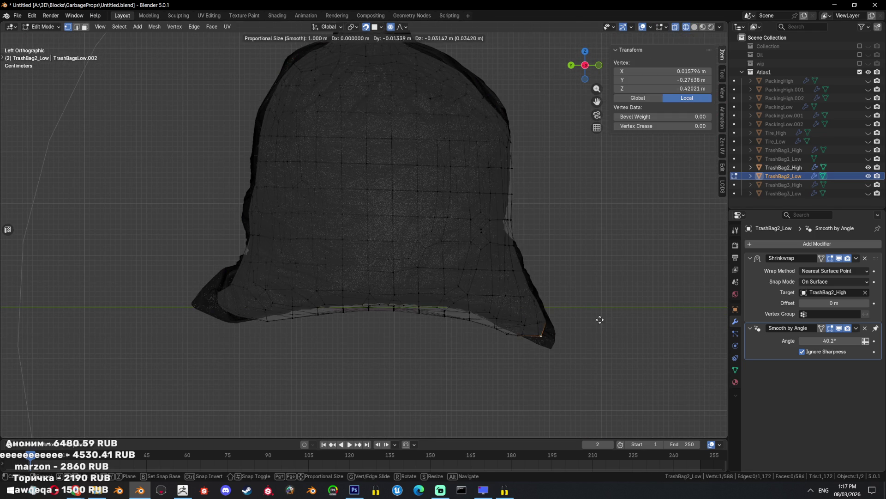
pyautogui.scroll(3)
pyautogui.click(596, 314)
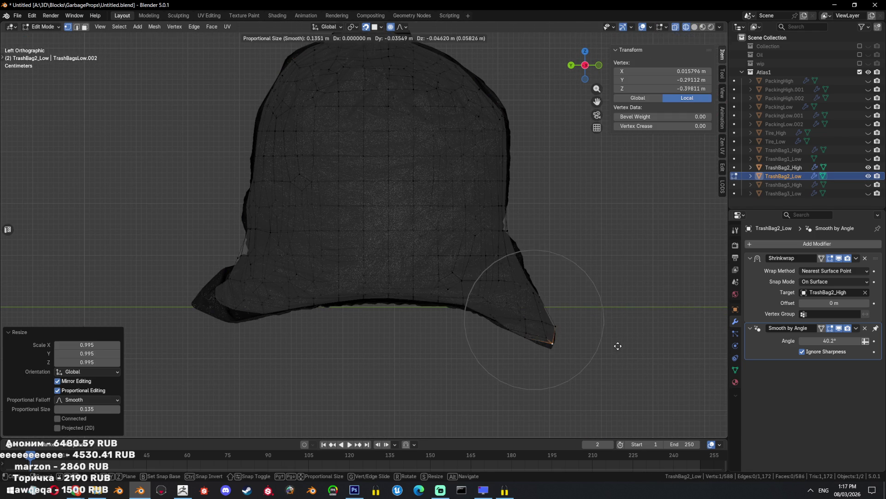
pyautogui.click(197, 290)
pyautogui.press('g')
pyautogui.click(263, 300)
# From the back view, move upper-left and right outline vertices onto the high-poly silhouette
pyautogui.press('ctrl+KP_1')
pyautogui.moveTo(493, 251); pyautogui.dragTo(441, 291)
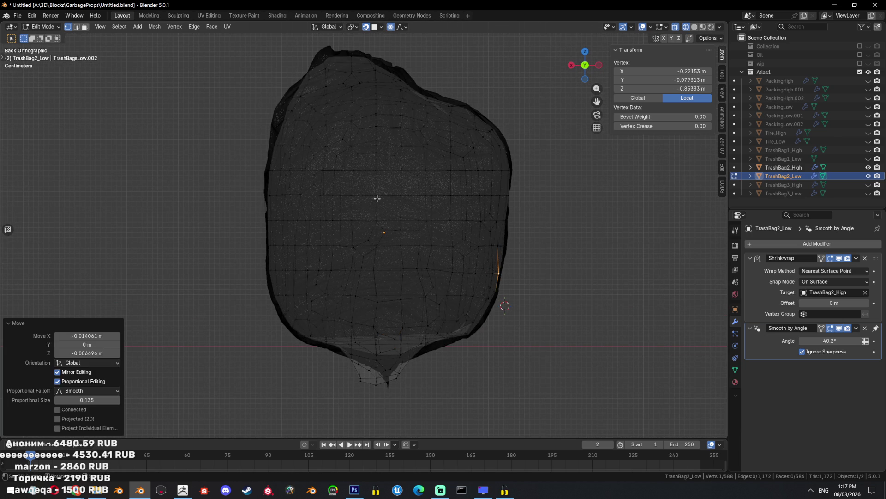
pyautogui.click(295, 123)
pyautogui.press('g')
pyautogui.click(450, 97)
pyautogui.click(467, 115)
pyautogui.press('g')
pyautogui.click(467, 111)
pyautogui.click(381, 87)
pyautogui.click(411, 82)
pyautogui.click(498, 125)
# Pull the top vertices onto the high-poly outline in back and right views
pyautogui.press('g')
pyautogui.click(386, 99)
pyautogui.click(347, 105)
pyautogui.moveTo(373, 55); pyautogui.dragTo(486, 192)
pyautogui.press('g')
pyautogui.click(406, 108)
pyautogui.click(340, 173)
pyautogui.press('KP_3')
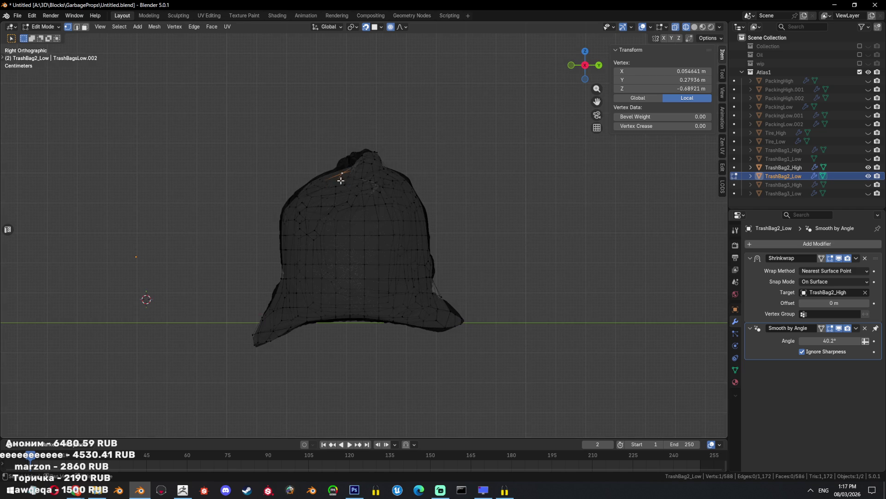
pyautogui.press('g')
pyautogui.click(338, 167)
pyautogui.moveTo(338, 169); pyautogui.dragTo(413, 209)
# From the front view, move the remaining outline vertices onto the high-poly silhouette
pyautogui.press('KP_1')
pyautogui.moveTo(353, 225); pyautogui.dragTo(287, 224)
pyautogui.click(301, 227)
pyautogui.press('g')
pyautogui.click(293, 223)
pyautogui.click(326, 205)
pyautogui.press('g')
pyautogui.click(325, 212)
pyautogui.click(356, 194)
pyautogui.press('g')
pyautogui.click(355, 193)
pyautogui.click(395, 210)
# Finish the last vertex move, leave Edit Mode, and hide the high-poly bag
pyautogui.press('g')
pyautogui.click(397, 209)
pyautogui.press('Tab')
pyautogui.hotkey('shift', 'h')
pyautogui.moveTo(397, 209); pyautogui.dragTo(424, 266)
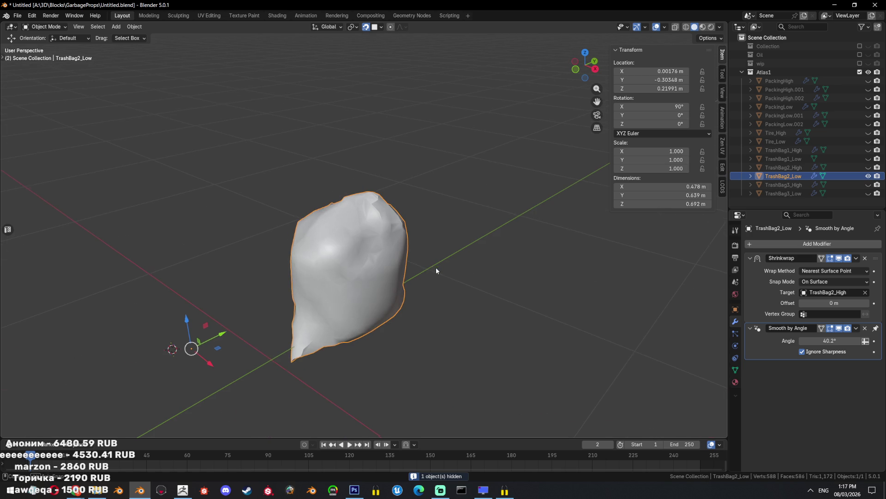
pyautogui.hotkey('ctrl', 's')
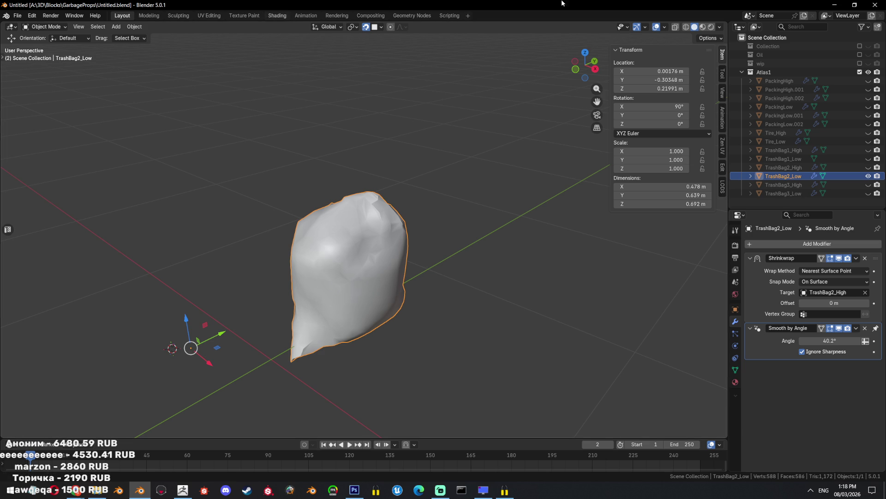
# Unhide TrashBag1_Low and select it beside TrashBag2_Low
pyautogui.click(868, 159)
pyautogui.moveTo(600, 286); pyautogui.dragTo(428, 269)
pyautogui.scroll(-3)
pyautogui.click(545, 303)
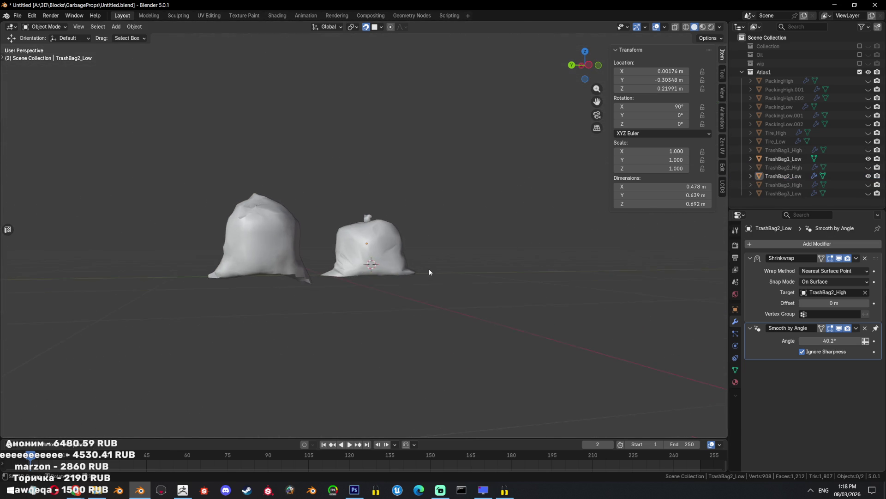
pyautogui.click(372, 285)
# Inspect TrashBag1_Low's mesh in Edit Mode, framing it up close
pyautogui.press('Tab')
pyautogui.click(347, 270)
pyautogui.press('Tab')
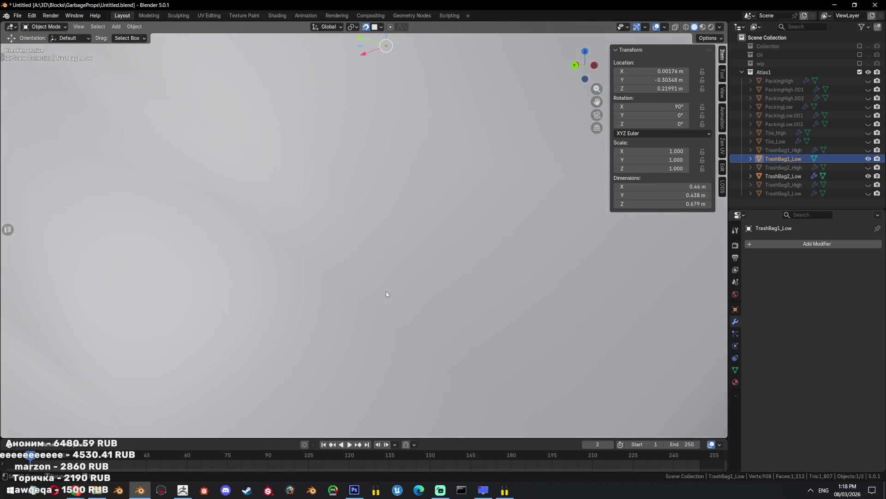
pyautogui.press('KP_Decimal')
pyautogui.scroll(3)
pyautogui.scroll(3)
pyautogui.press('Tab')
pyautogui.moveTo(352, 267); pyautogui.dragTo(364, 264)
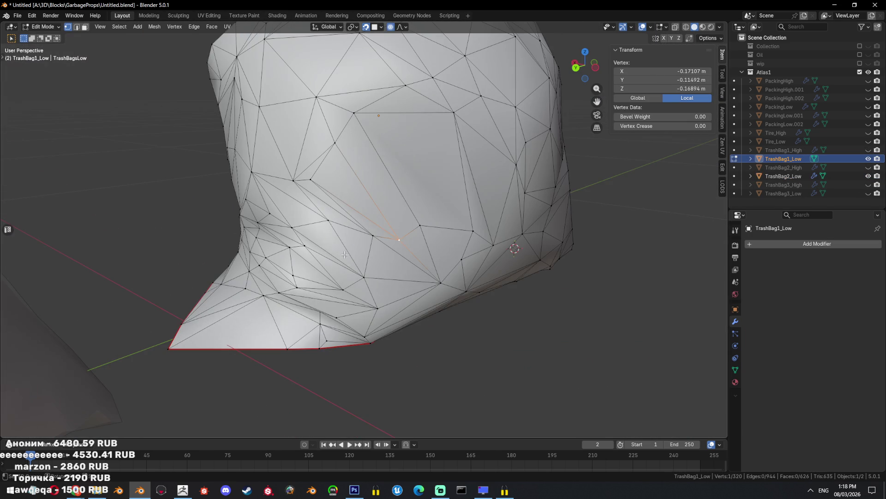
pyautogui.scroll(-3)
pyautogui.press('Tab')
# Compare both bags, toggling wireframe and re-entering Edit Mode on the left bag
pyautogui.moveTo(309, 246); pyautogui.dragTo(309, 238)
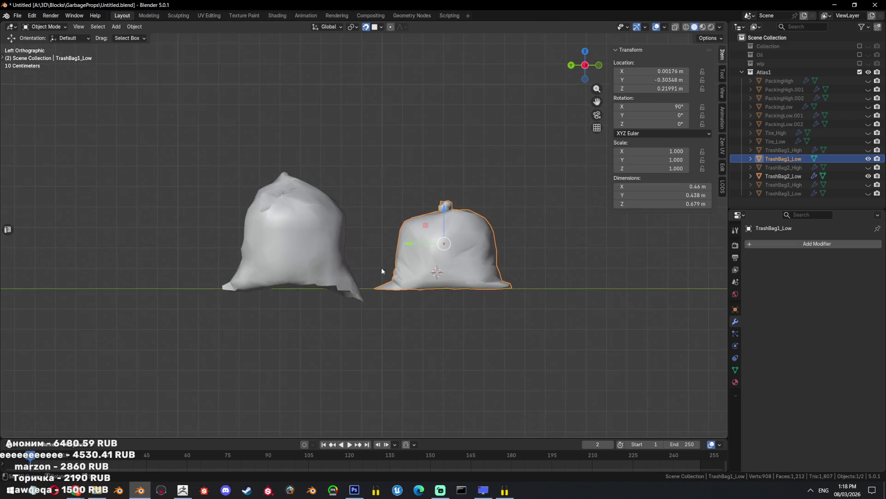
pyautogui.click(307, 238)
pyautogui.hotkey('shift', 'z')
pyautogui.scroll(3)
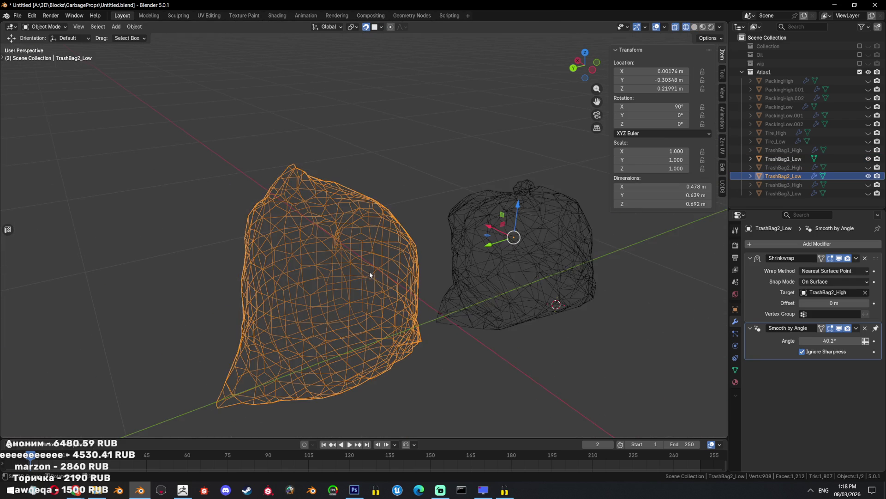
pyautogui.hotkey('shift', 'z')
pyautogui.scroll(3)
pyautogui.press('Tab')
pyautogui.press('Tab')
pyautogui.scroll(3)
pyautogui.press('Tab')
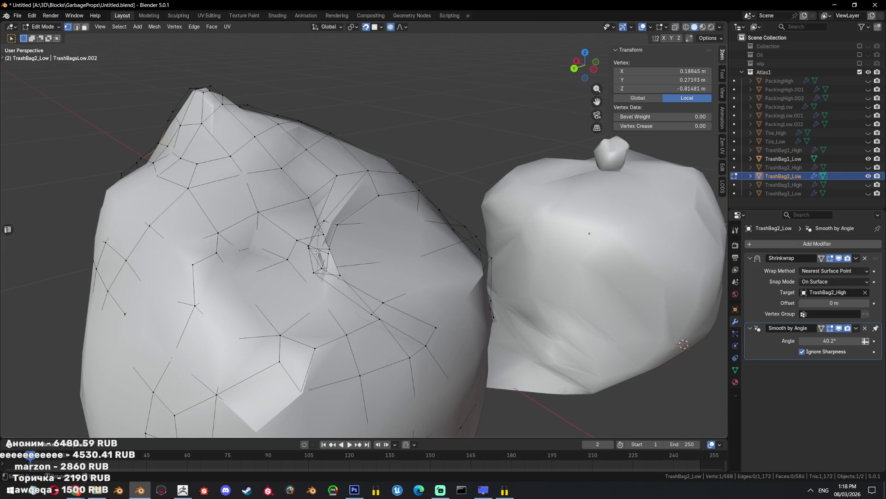
pyautogui.press('Tab')
pyautogui.click(46, 27)
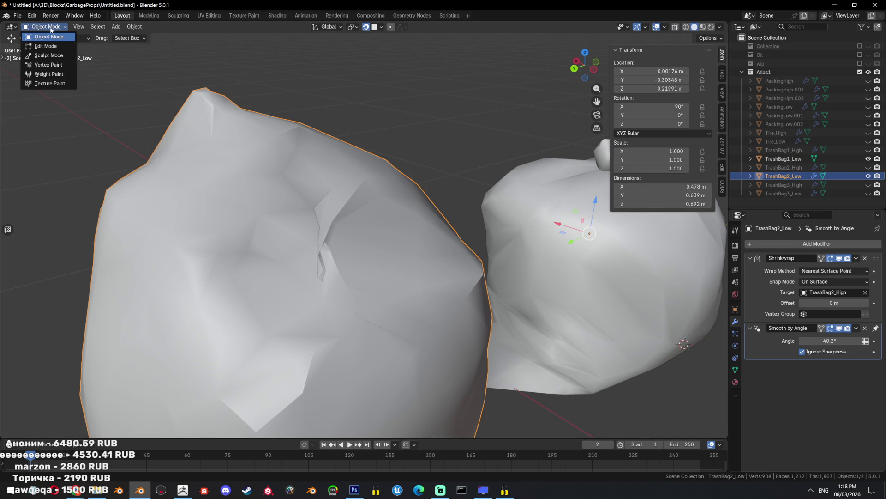
# Sculpt the pinched crease on the left bag smooth using an enlarged brush
pyautogui.press('s')
pyautogui.moveTo(323, 253); pyautogui.dragTo(339, 225)
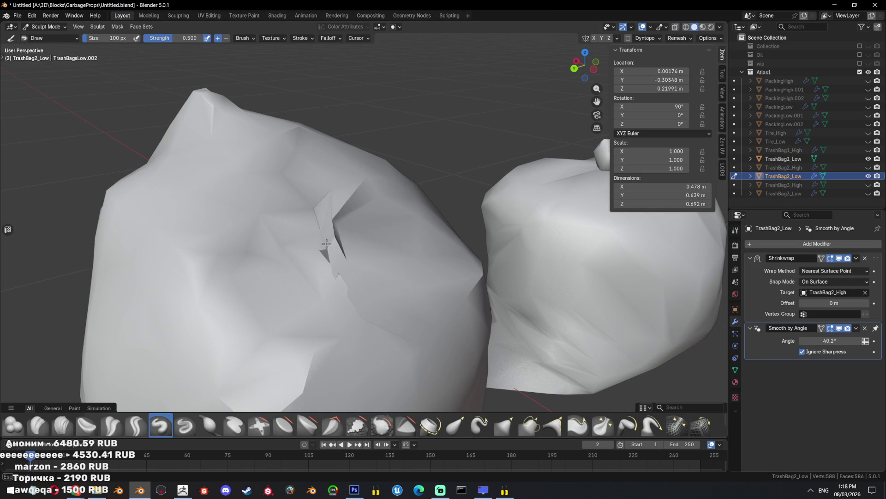
pyautogui.scroll(-3)
pyautogui.press('f')
pyautogui.click(378, 295)
pyautogui.moveTo(333, 271); pyautogui.dragTo(387, 299)
pyautogui.scroll(3)
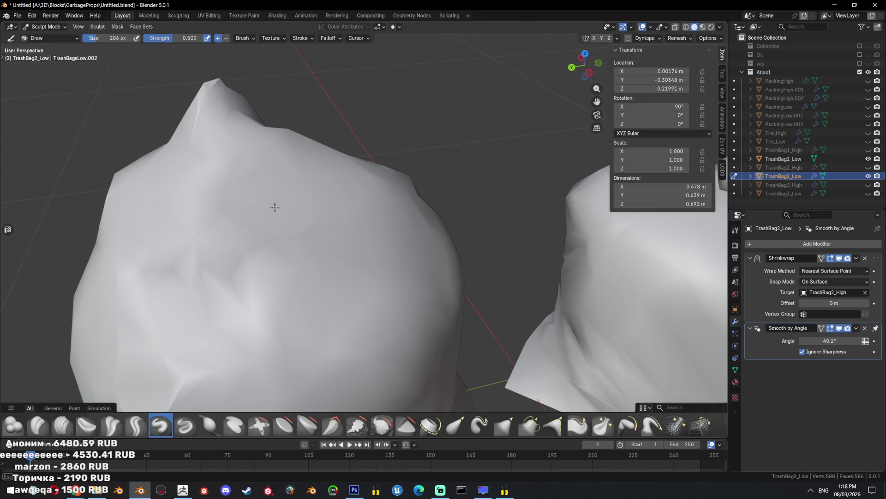
pyautogui.scroll(-3)
pyautogui.moveTo(305, 293); pyautogui.dragTo(185, 244)
pyautogui.scroll(-3)
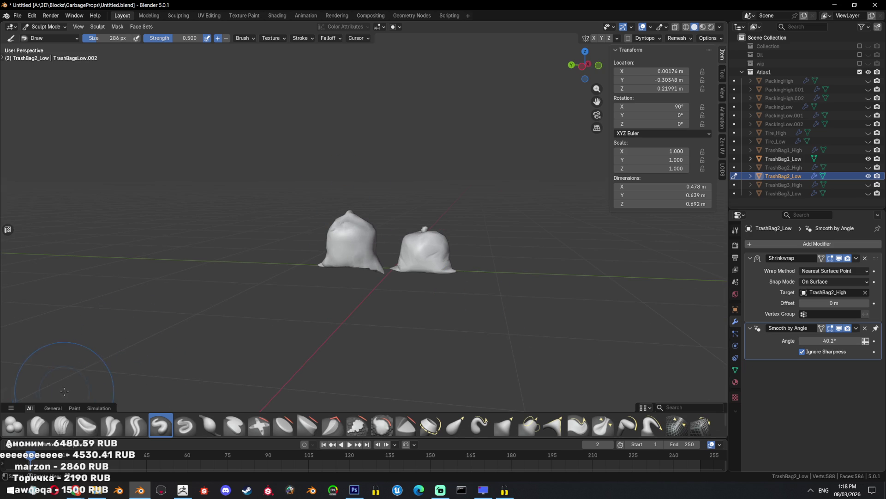
# Return to Object Mode and view both bags
pyautogui.click(46, 26)
pyautogui.click(46, 37)
pyautogui.scroll(-3)
pyautogui.moveTo(371, 265); pyautogui.dragTo(472, 298)
pyautogui.scroll(3)
# Unhide TrashBag2_High and compare it with TrashBag2_Low in a see-through side view
pyautogui.click(869, 168)
pyautogui.press('KP_3')
pyautogui.hotkey('shift', 'z')
pyautogui.click(456, 234)
pyautogui.click(464, 238)
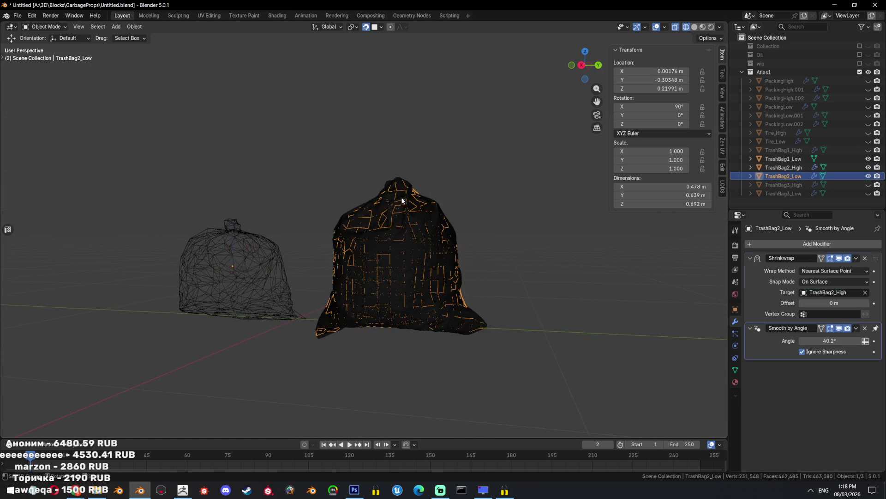
pyautogui.moveTo(477, 236); pyautogui.dragTo(486, 326)
# Frame the bags and isolate TrashBag2_Low with Shift+H in solid shading
pyautogui.click(461, 311)
pyautogui.hotkey('shift', 'z')
pyautogui.press('KP_Decimal')
pyautogui.hotkey('shift', 'z')
pyautogui.click(423, 223)
pyautogui.hotkey('shift', 'z')
pyautogui.hotkey('shift', 'h')
pyautogui.moveTo(423, 223); pyautogui.dragTo(477, 227)
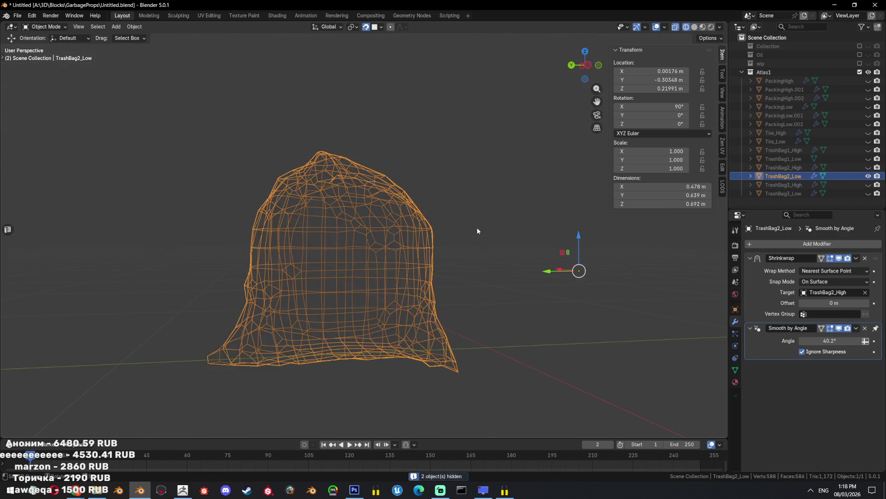
pyautogui.hotkey('shift', 'z')
# Apply TrashBag2_Low's Shrinkwrap and Smooth by Angle modifiers
pyautogui.click(856, 259)
pyautogui.click(831, 272)
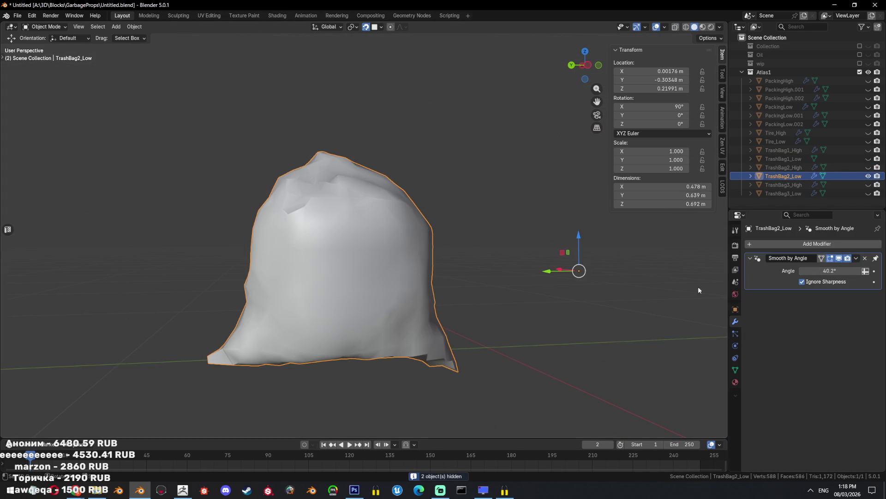
pyautogui.click(857, 258)
pyautogui.click(826, 272)
pyautogui.press('Tab')
pyautogui.moveTo(625, 273); pyautogui.dragTo(519, 242)
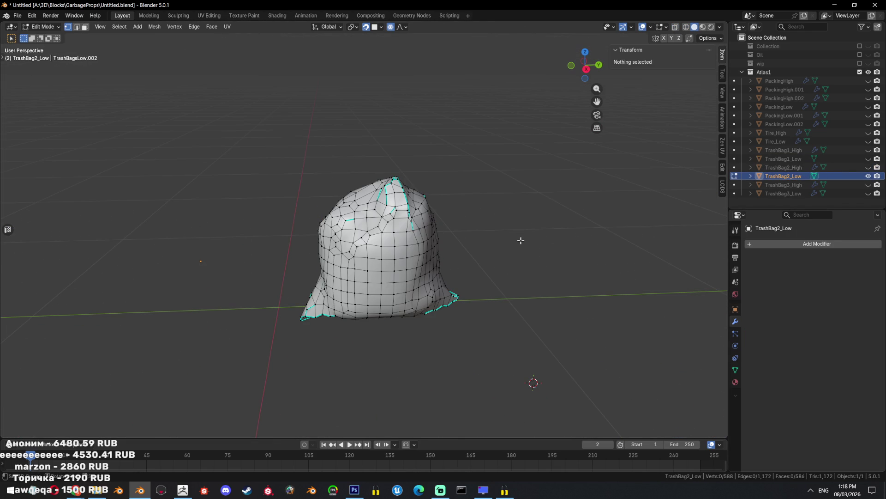
# Limited-dissolve the whole mesh, delimited by seams and sharp edges, with a lowered angle
pyautogui.press('a')
pyautogui.hotkey('ctrl', 'e')
pyautogui.press('Escape')
pyautogui.scroll(3)
pyautogui.press('x')
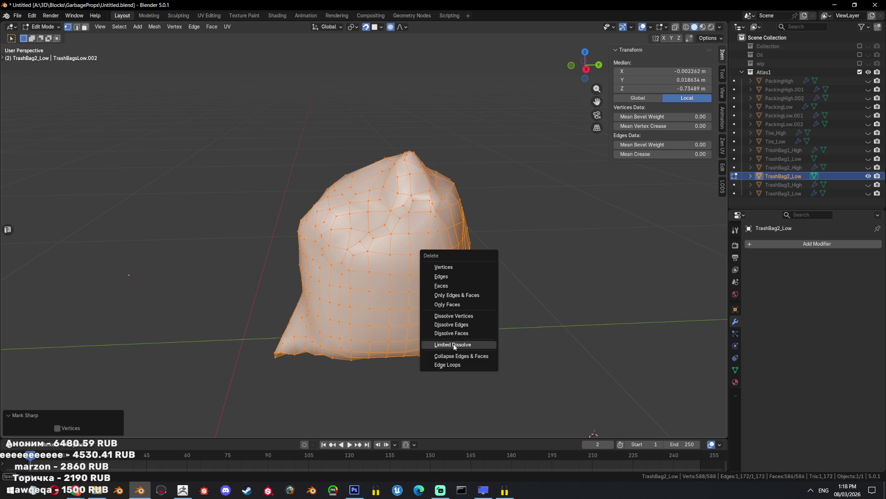
pyautogui.click(457, 351)
pyautogui.moveTo(103, 375); pyautogui.dragTo(83, 375)
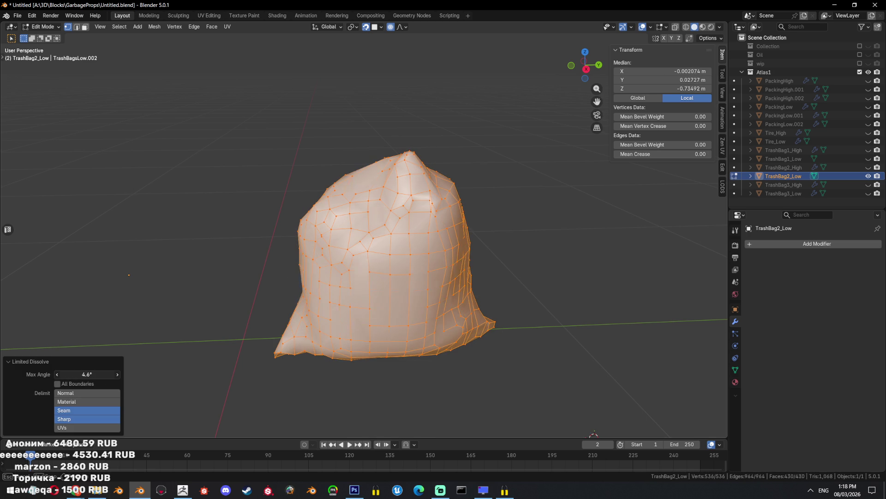
pyautogui.moveTo(97, 373); pyautogui.dragTo(85, 373)
# Triangulate the whole mesh and inspect it from the side
pyautogui.hotkey('ctrl', 't')
pyautogui.press('KP_3')
pyautogui.hotkey('alt', 'a')
pyautogui.moveTo(458, 294); pyautogui.dragTo(531, 267)
# Limited-dissolve the triangulated mesh again at about 10° and leave Edit Mode
pyautogui.press('a')
pyautogui.press('x')
pyautogui.click(528, 264)
pyautogui.moveTo(60, 374); pyautogui.dragTo(73, 374)
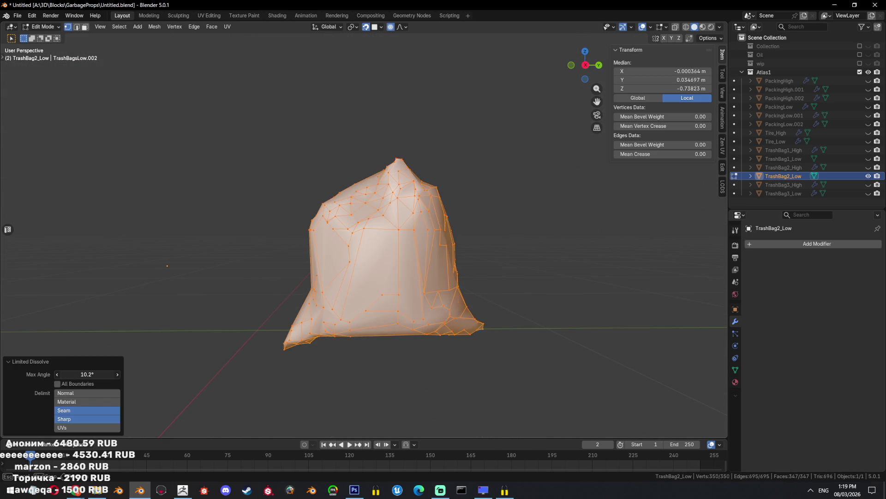
pyautogui.press('Tab')
pyautogui.scroll(-3)
pyautogui.moveTo(466, 273); pyautogui.dragTo(520, 276)
pyautogui.click(183, 489)
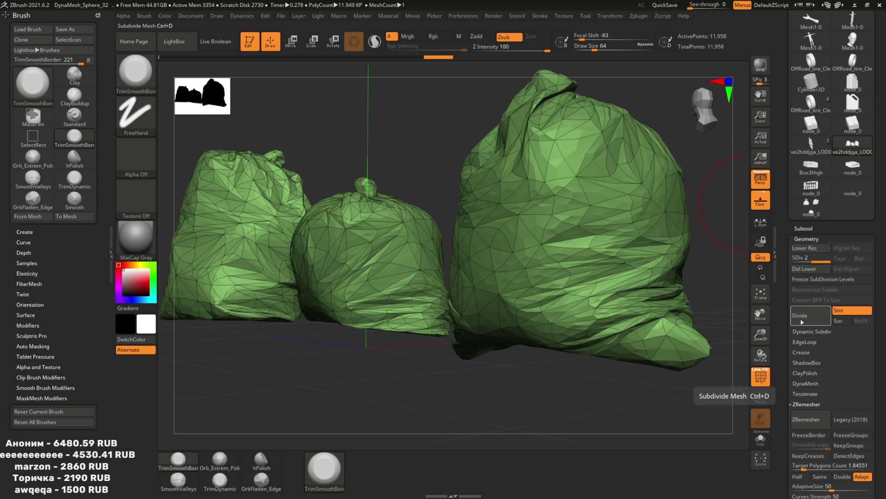
# Turn off PolyF, undo back to the dense bag meshes and start ZRemesher
pyautogui.click(760, 376)
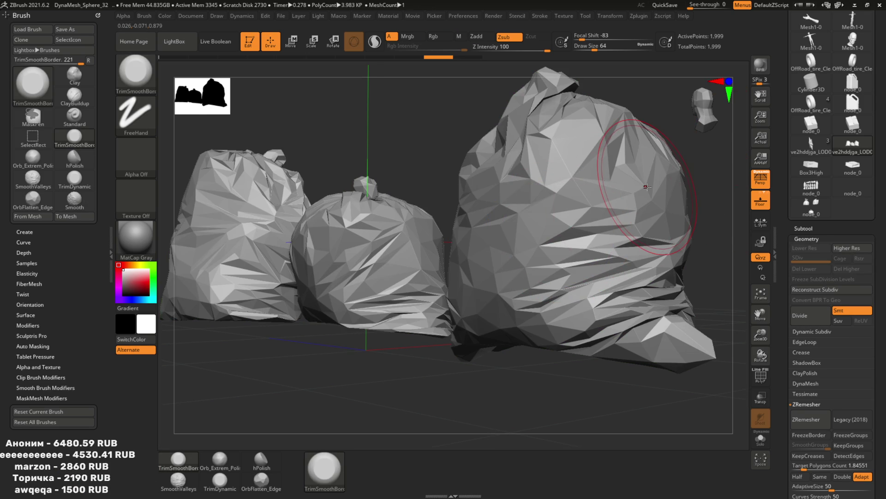
pyautogui.hotkey('ctrl', 'z')
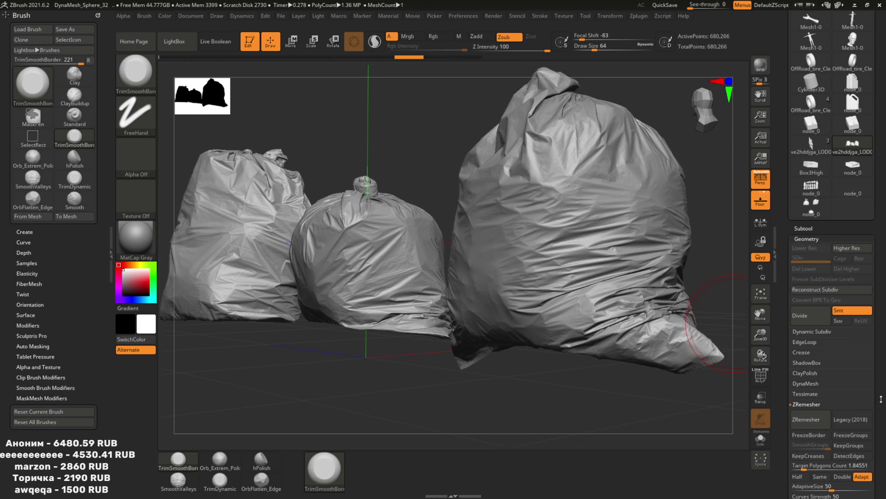
pyautogui.scroll(-3)
pyautogui.click(801, 389)
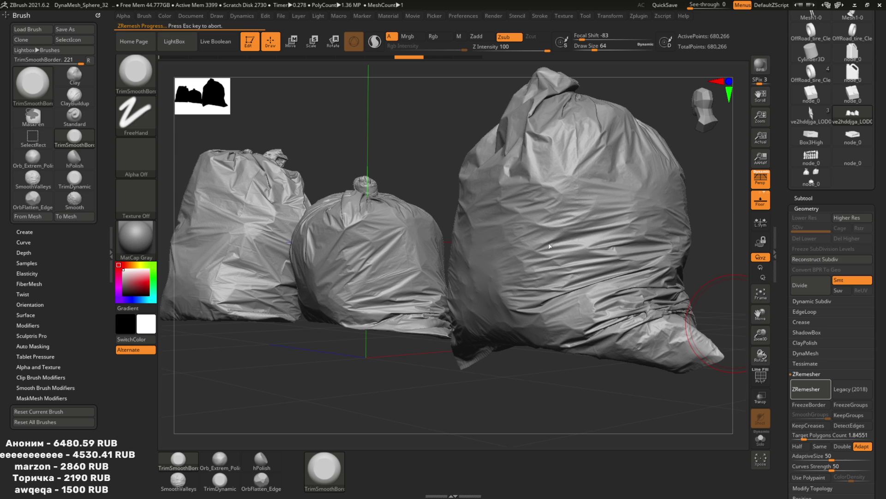
pyautogui.hotkey('alt', 'Tab')
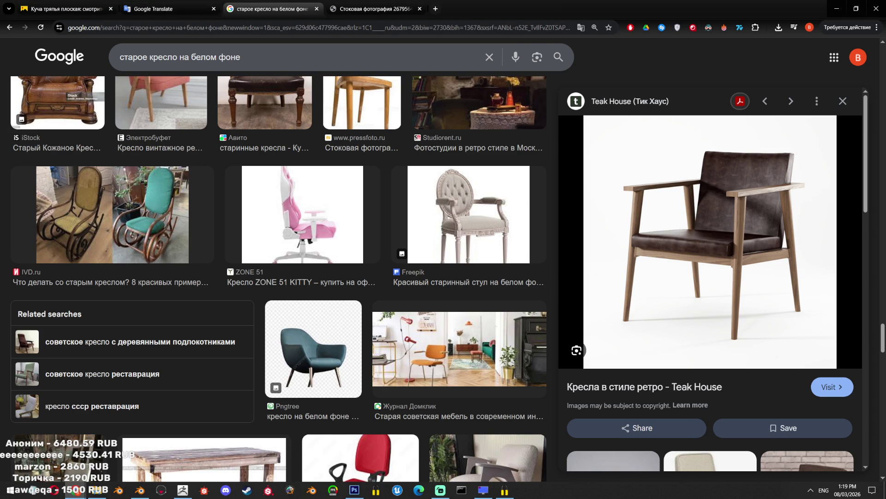
# Glance at the green garbage bag photo, then bring up the Miro 'Fantasy' board
pyautogui.hotkey('alt', 'Tab')
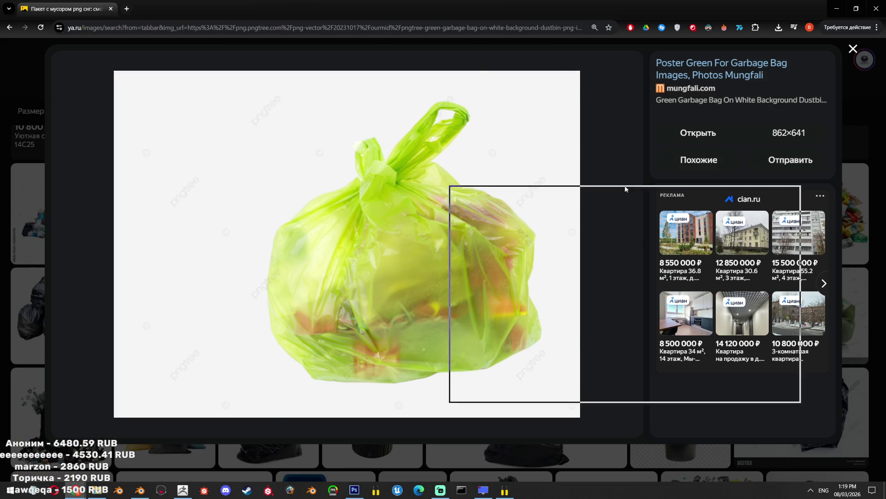
pyautogui.hotkey('alt', 'Tab')
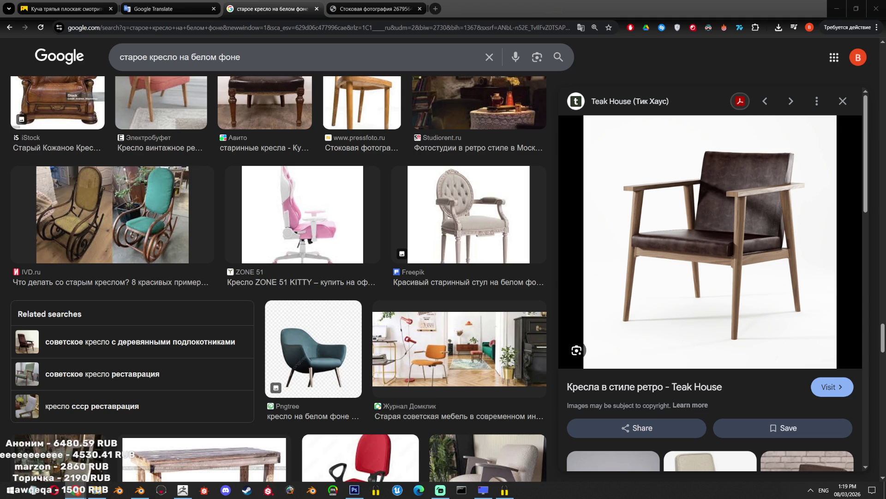
pyautogui.hotkey('alt', 'Tab')
pyautogui.scroll(-3)
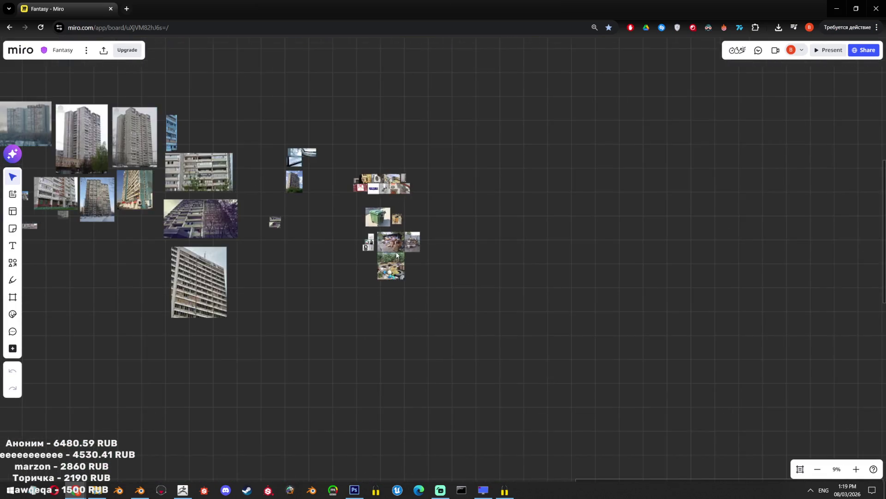
# Zoom and pan across the Fantasy board's reference images
pyautogui.scroll(3)
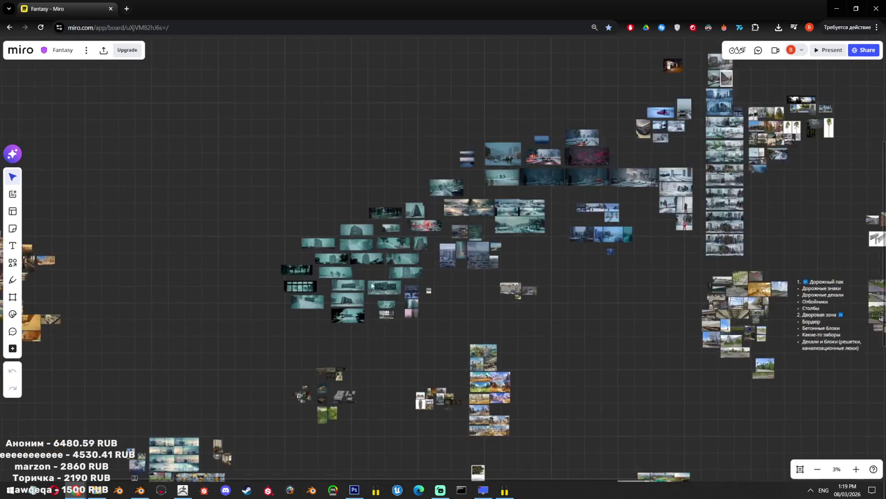
pyautogui.scroll(3)
pyautogui.scroll(3)
pyautogui.scroll(3)
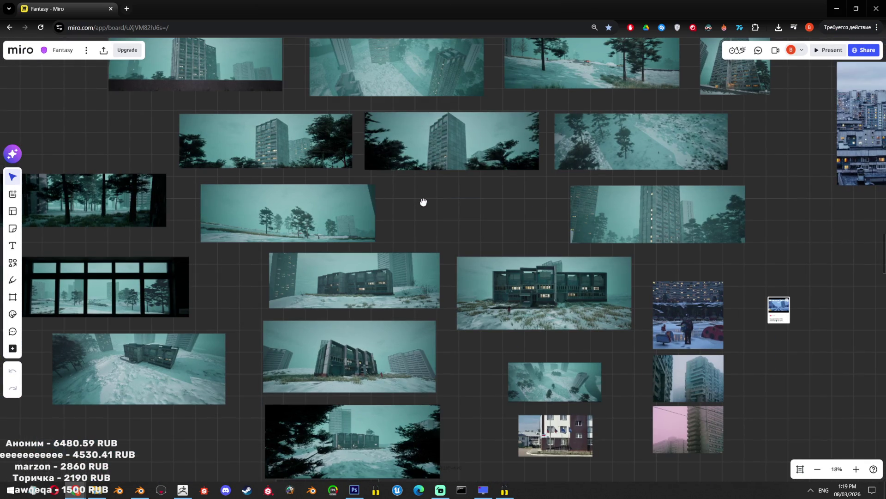
pyautogui.scroll(3)
pyautogui.scroll(3)
pyautogui.scroll(3)
pyautogui.scroll(-3)
pyautogui.scroll(3)
pyautogui.moveTo(711, 82); pyautogui.dragTo(585, 439)
pyautogui.scroll(-3)
pyautogui.scroll(3)
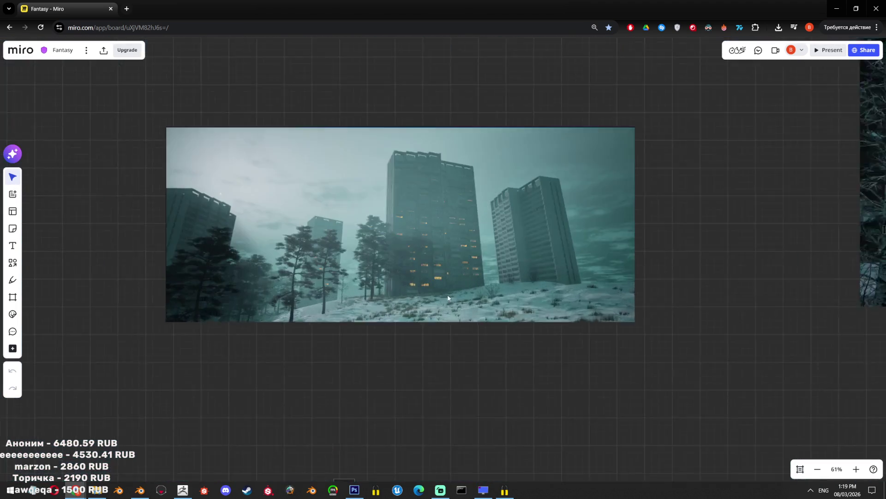
pyautogui.scroll(-3)
pyautogui.scroll(3)
pyautogui.moveTo(559, 235); pyautogui.dragTo(394, 262)
pyautogui.scroll(-3)
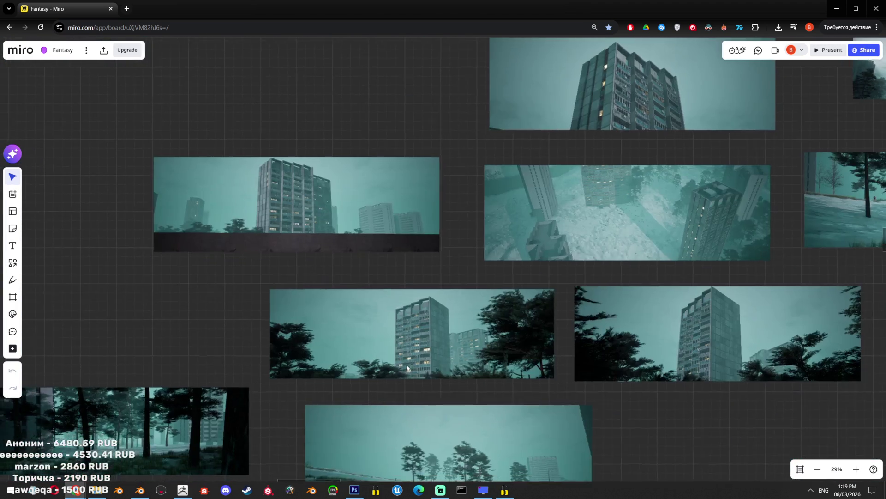
pyautogui.scroll(3)
# Pan to the snowy trees and snowy road references and zoom in on them
pyautogui.moveTo(391, 340); pyautogui.dragTo(423, 183)
pyautogui.scroll(3)
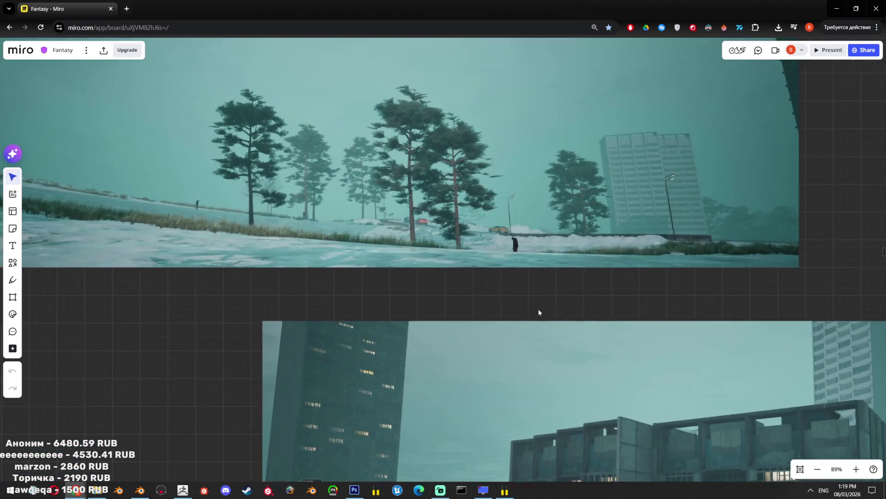
pyautogui.scroll(3)
pyautogui.scroll(3)
pyautogui.scroll(-3)
pyautogui.moveTo(586, 381); pyautogui.dragTo(552, 243)
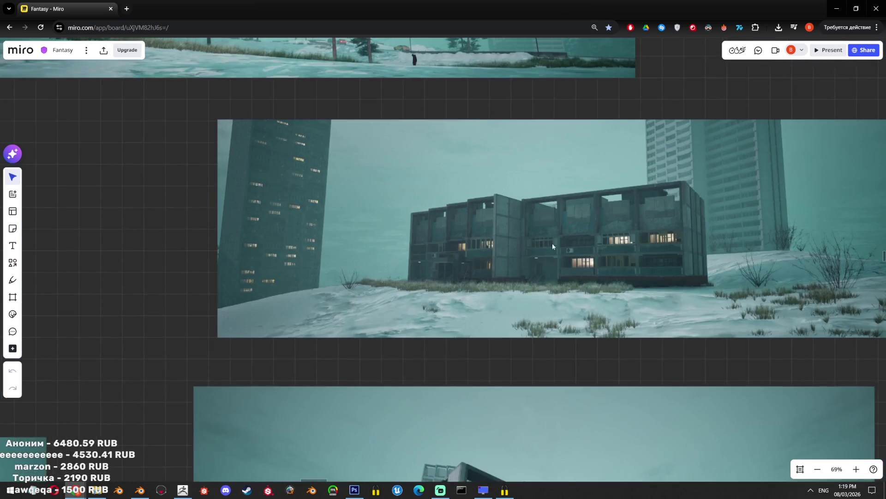
pyautogui.scroll(-3)
pyautogui.scroll(-3)
pyautogui.scroll(-3)
pyautogui.scroll(3)
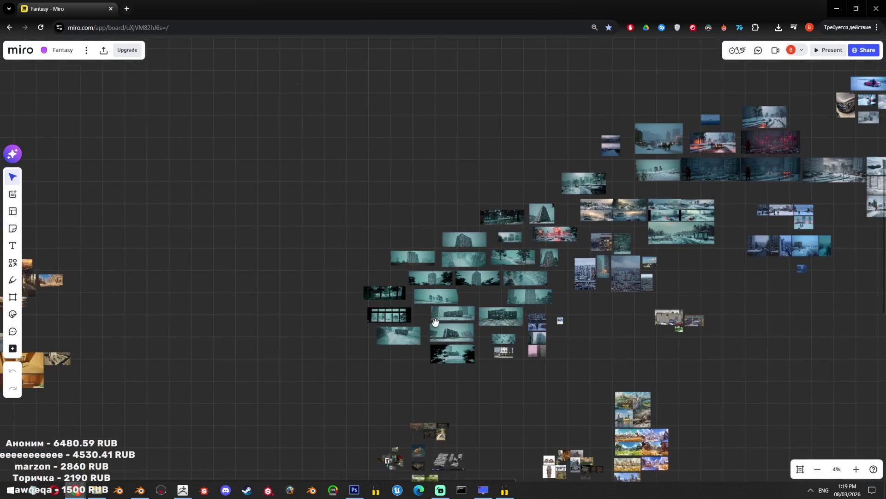
pyautogui.scroll(3)
pyautogui.scroll(3)
pyautogui.moveTo(553, 172); pyautogui.dragTo(520, 190)
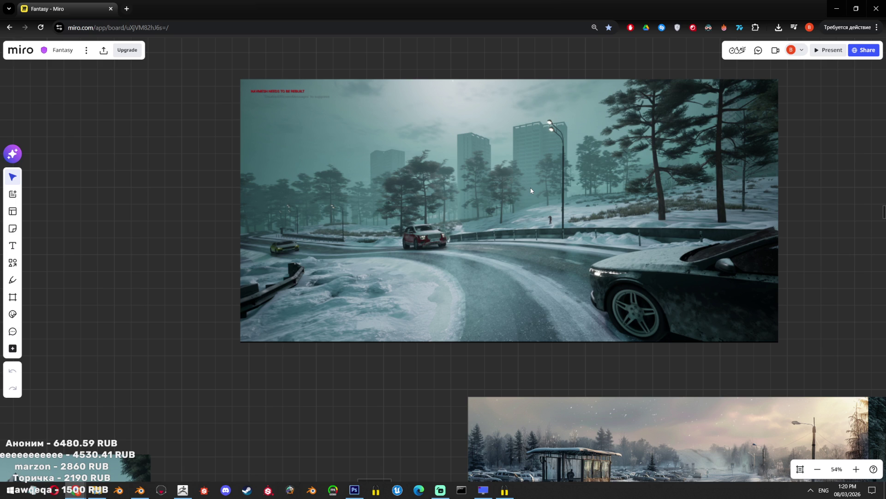
pyautogui.scroll(-3)
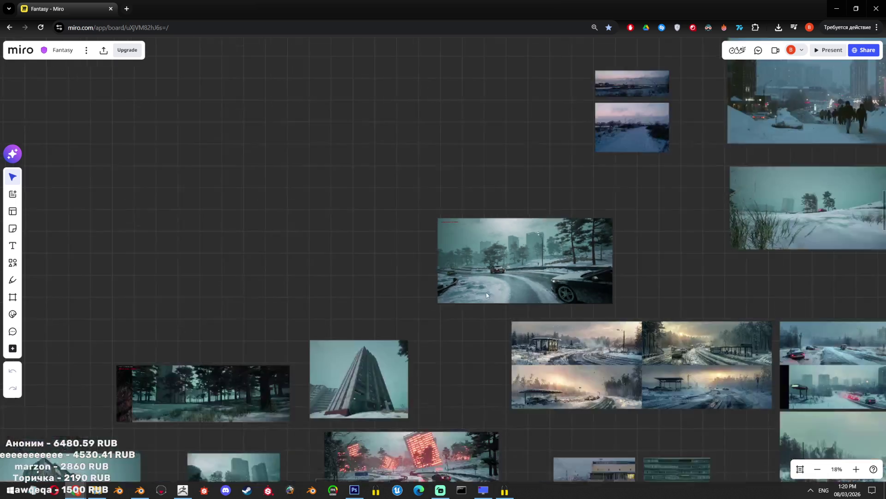
pyautogui.scroll(3)
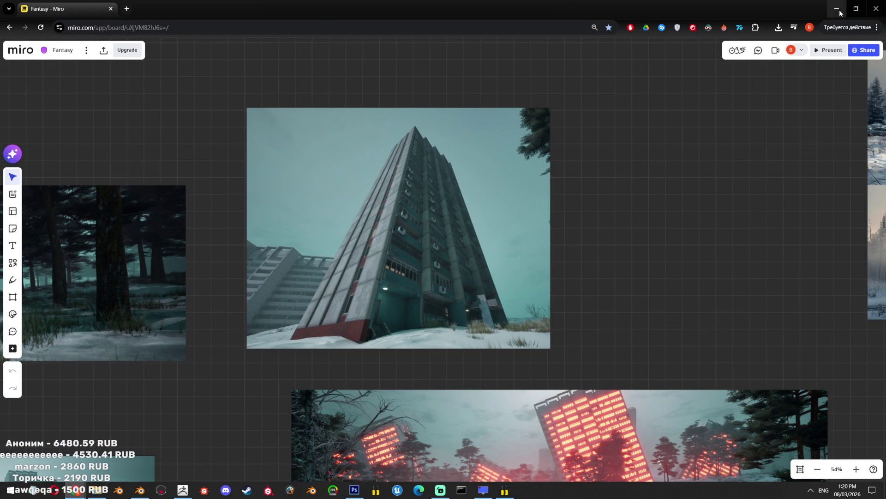
# Minimize the Miro board and bring ZBrush back with the bags in view
pyautogui.click(837, 9)
pyautogui.click(183, 490)
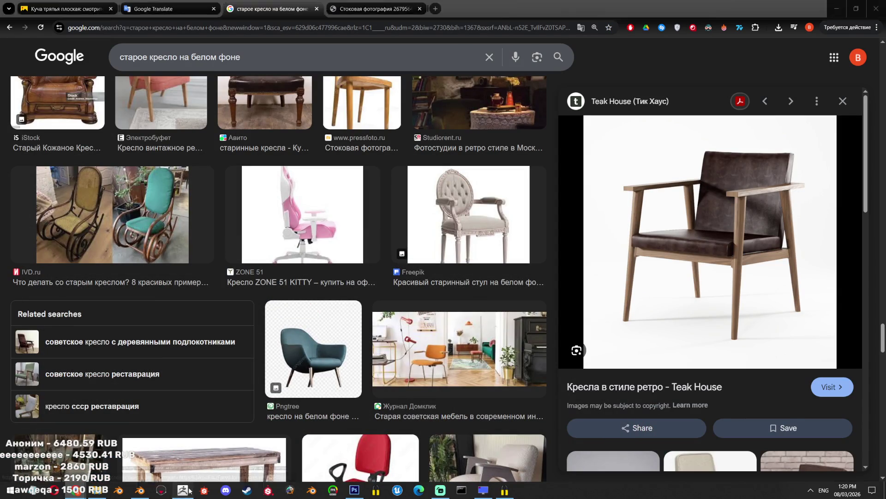
pyautogui.moveTo(427, 264); pyautogui.dragTo(554, 286)
# Make a PolyMesh3D from the bags and export it as an OBJ into GarbageProps
pyautogui.scroll(3)
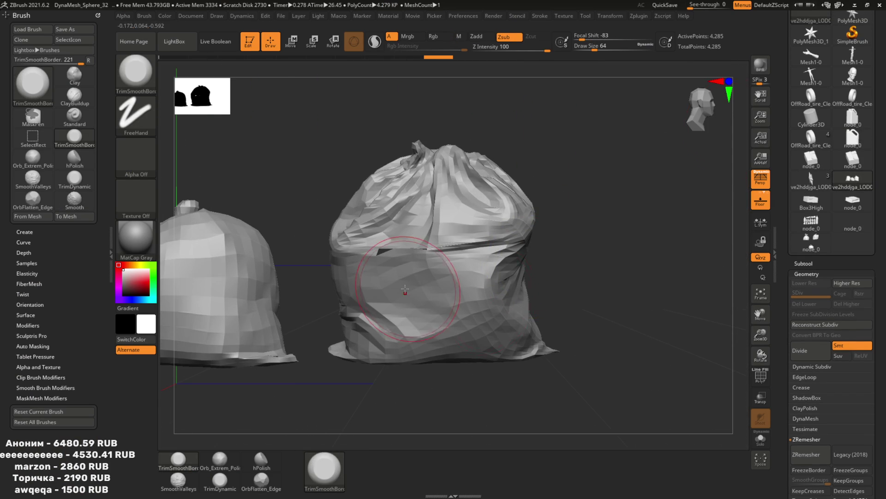
pyautogui.scroll(3)
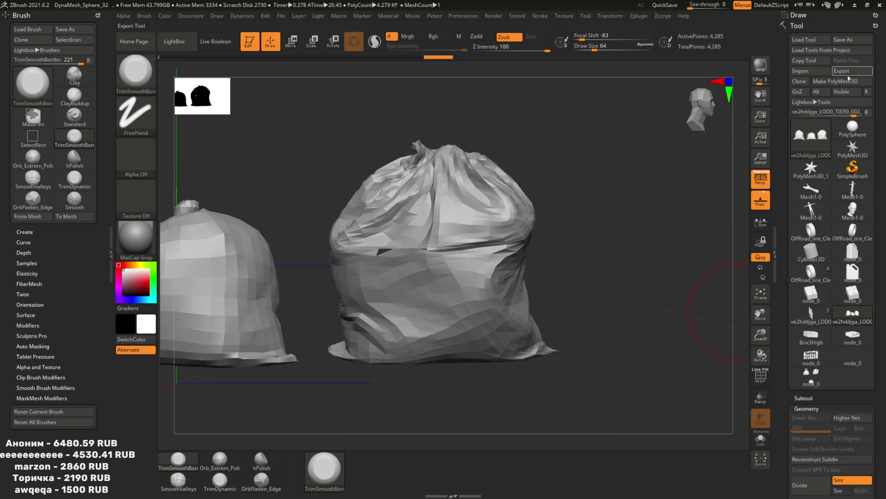
pyautogui.click(836, 82)
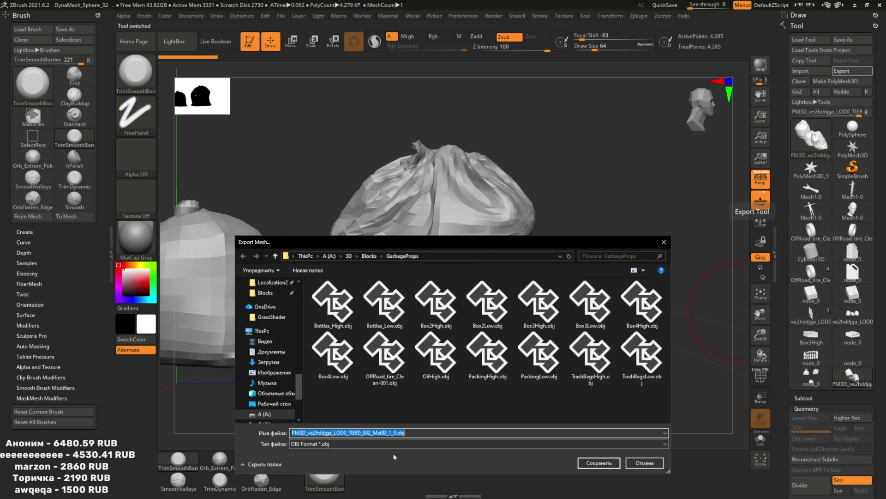
pyautogui.click(597, 462)
pyautogui.hotkey('alt', 'Tab')
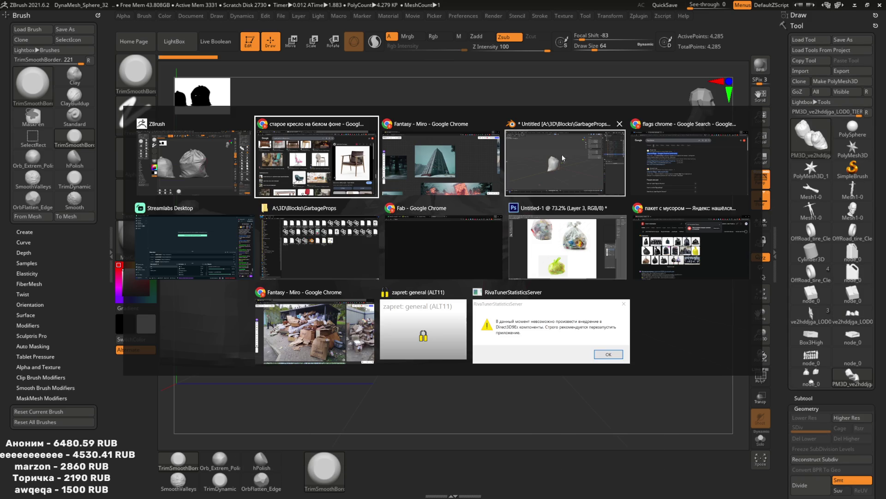
# Delete the old bag, reveal all hidden props and save the blend file
pyautogui.press('x')
pyautogui.click(467, 279)
pyautogui.moveTo(467, 279); pyautogui.dragTo(484, 272)
pyautogui.hotkey('ctrl', 'z')
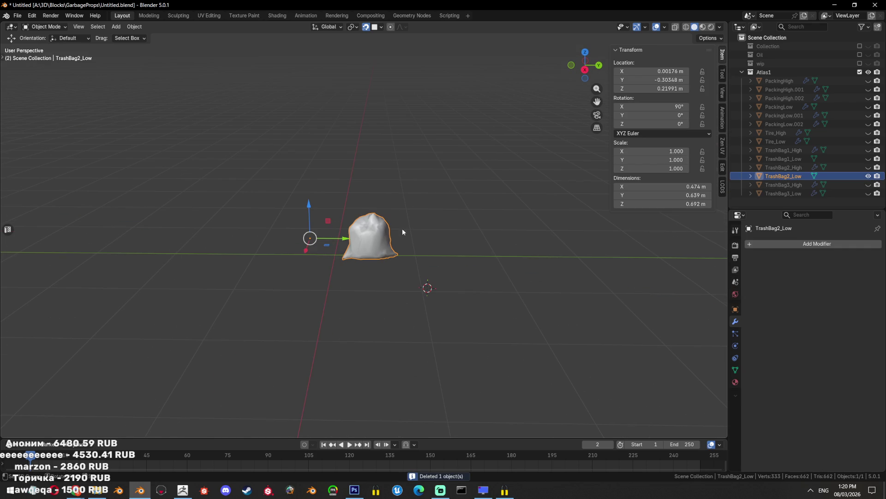
pyautogui.hotkey('alt', 'h')
pyautogui.moveTo(417, 232); pyautogui.dragTo(456, 250)
pyautogui.click(456, 251)
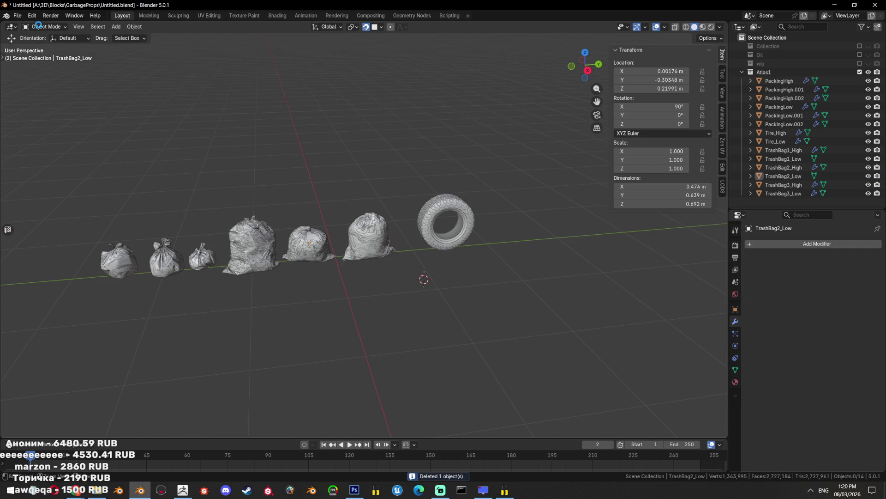
pyautogui.hotkey('ctrl', 'w')
# Open the File menu toward Import, briefly check the Miro board, then return to the bags
pyautogui.click(18, 15)
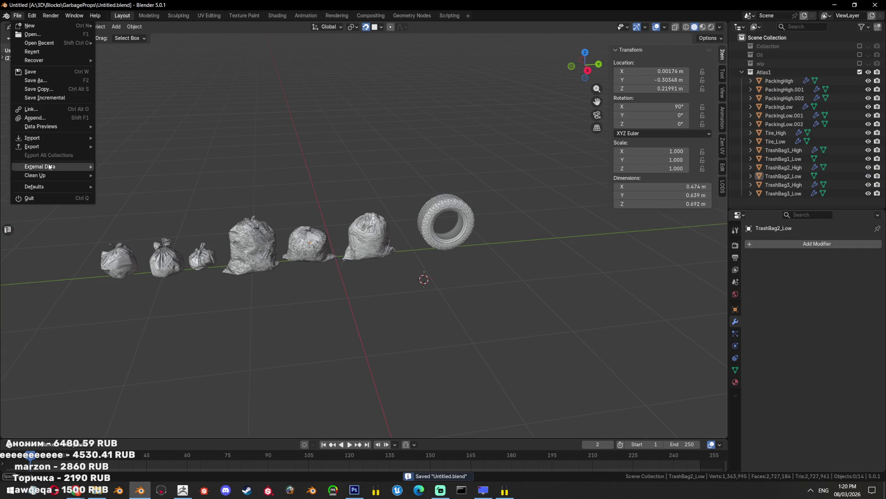
pyautogui.moveTo(54, 138)
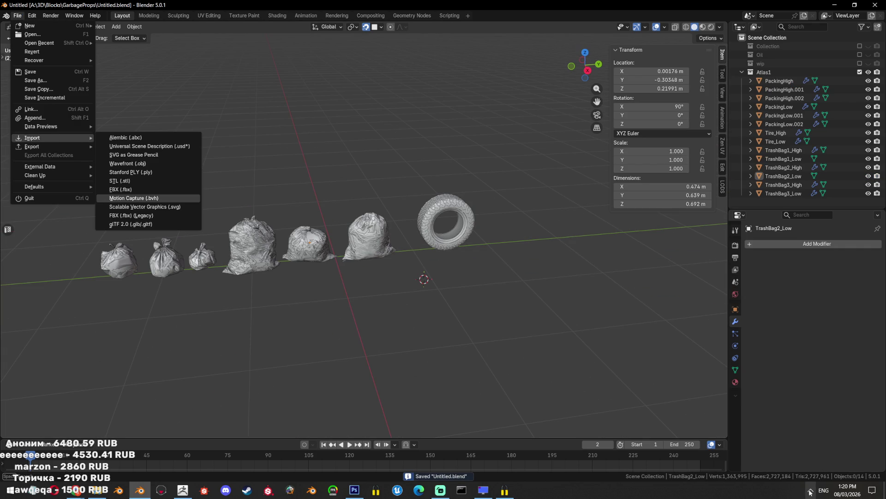
pyautogui.click(811, 492)
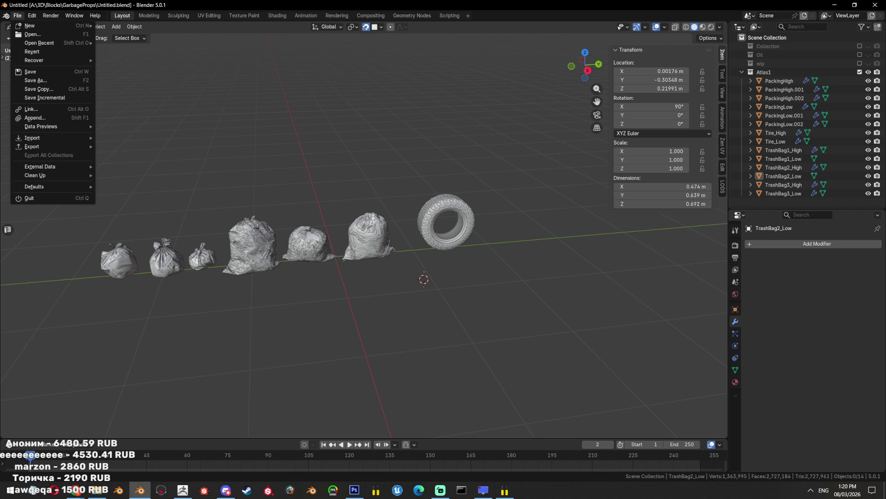
pyautogui.hotkey('alt', 'Tab')
pyautogui.scroll(3)
pyautogui.scroll(3)
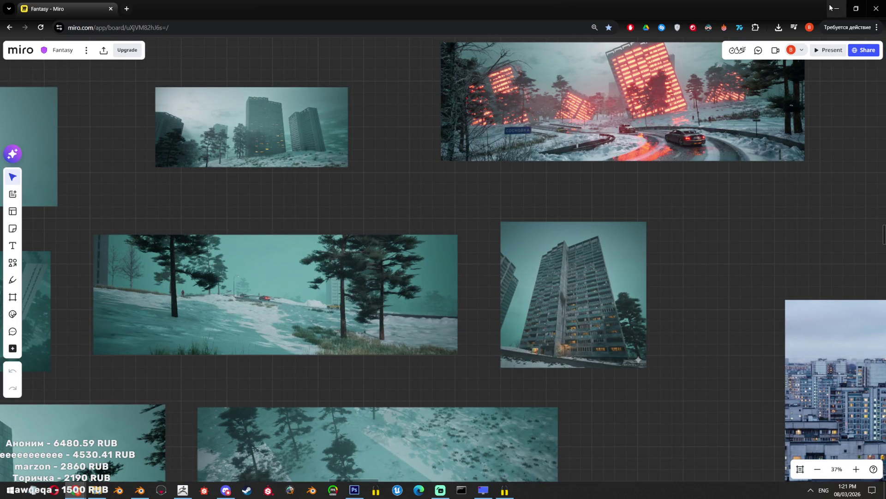
pyautogui.click(830, 7)
pyautogui.moveTo(519, 216); pyautogui.dragTo(415, 225)
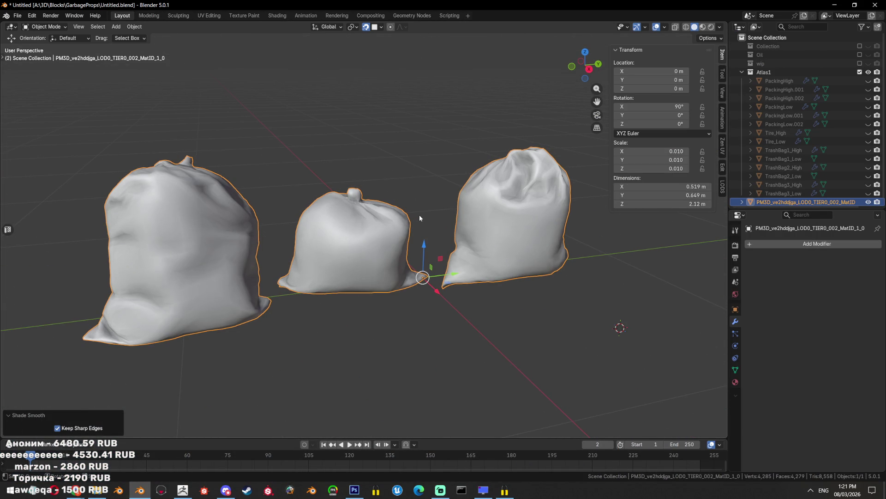
pyautogui.hotkey('ctrl', 'a')
# Apply scale and rotation to the imported bags so scale reads 1.000 and rotation 0°
pyautogui.click(415, 220)
pyautogui.hotkey('ctrl', 'a')
pyautogui.click(464, 205)
pyautogui.moveTo(464, 205); pyautogui.dragTo(479, 271)
# Select all bag vertices and run Limited Dissolve with a raised max angle
pyautogui.press('Tab')
pyautogui.press('a')
pyautogui.press('a')
pyautogui.hotkey('alt', 'a')
pyautogui.press('a')
pyautogui.press('x')
pyautogui.click(536, 240)
pyautogui.moveTo(102, 372); pyautogui.dragTo(134, 372)
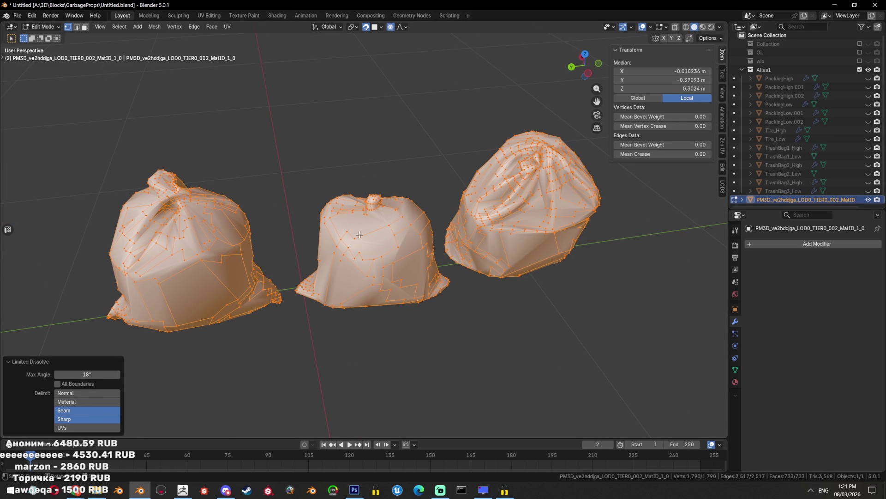
# Run Merge by Distance on the mesh, then undo the repeated merge after inspecting
pyautogui.press('F3')
pyautogui.write('merge')
pyautogui.press('Return')
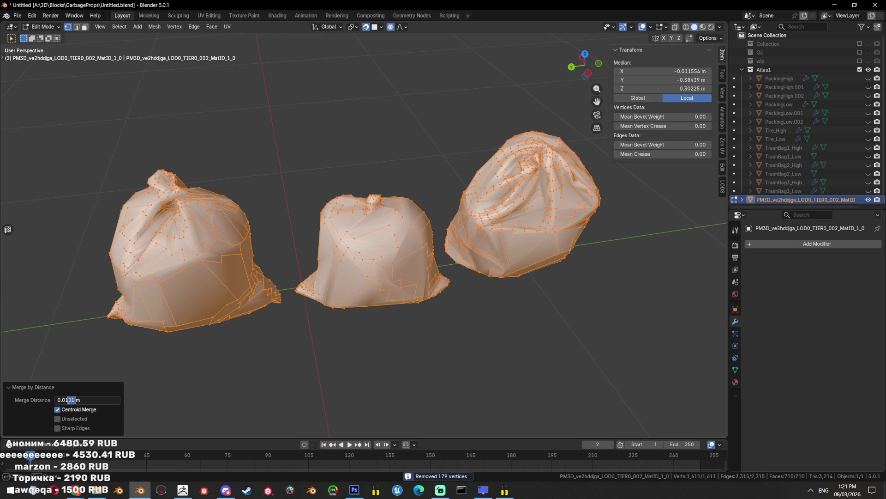
pyautogui.press('Return')
pyautogui.moveTo(382, 344); pyautogui.dragTo(461, 264)
pyautogui.scroll(3)
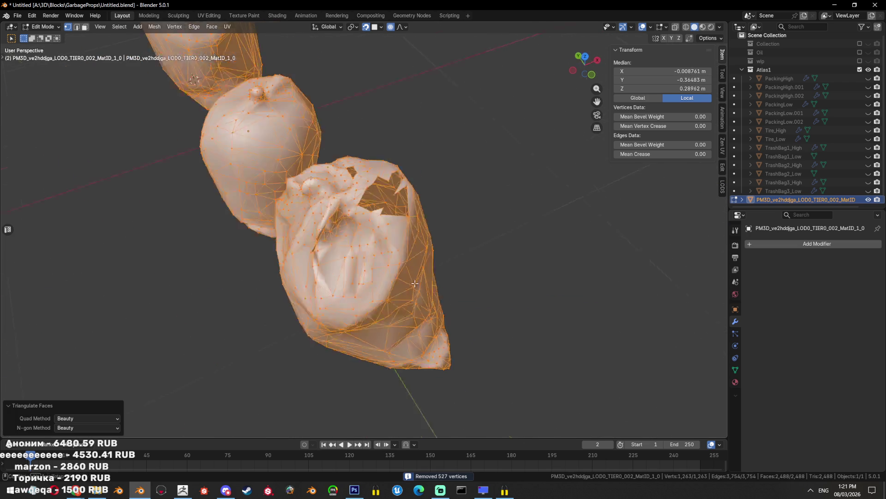
pyautogui.hotkey('ctrl', 'z')
pyautogui.scroll(3)
# Triangulate the mesh and merge by distance, removing 527 vertices, then return to Object Mode
pyautogui.hotkey('ctrl', 't')
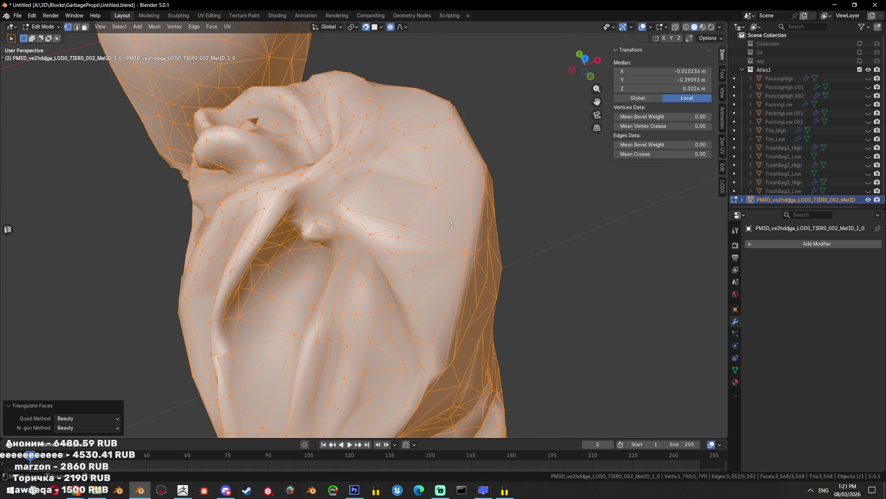
pyautogui.press('F3')
pyautogui.write('dist')
pyautogui.press('Return')
pyautogui.hotkey('ctrl', 't')
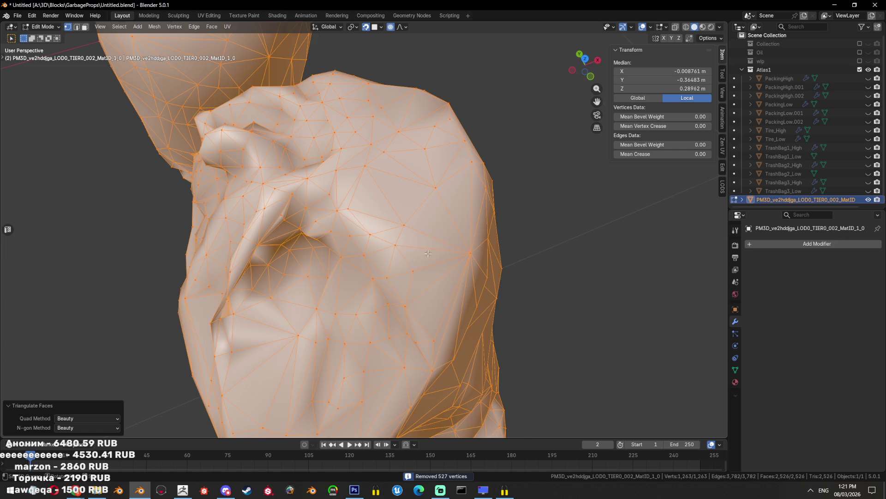
pyautogui.scroll(-3)
pyautogui.press('Tab')
pyautogui.scroll(-3)
pyautogui.moveTo(394, 261); pyautogui.dragTo(526, 247)
# Separate the imported mesh into three objects by loose parts
pyautogui.click(489, 281)
pyautogui.press('Tab')
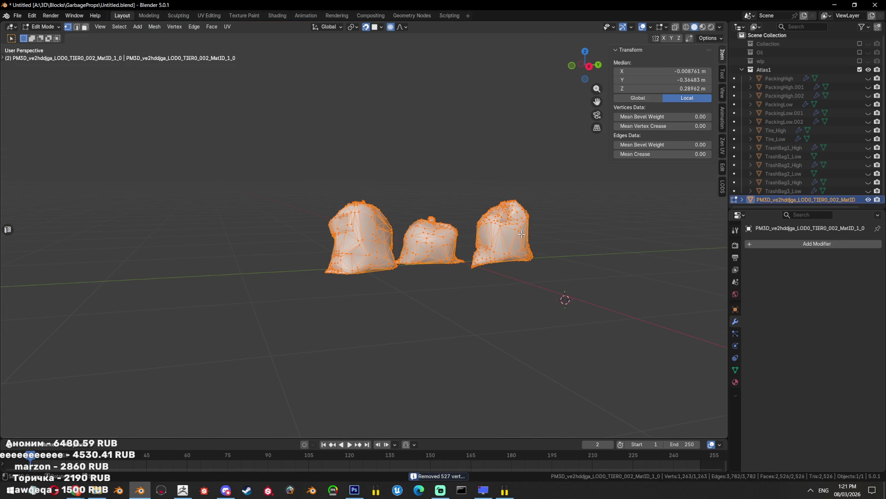
pyautogui.press('p')
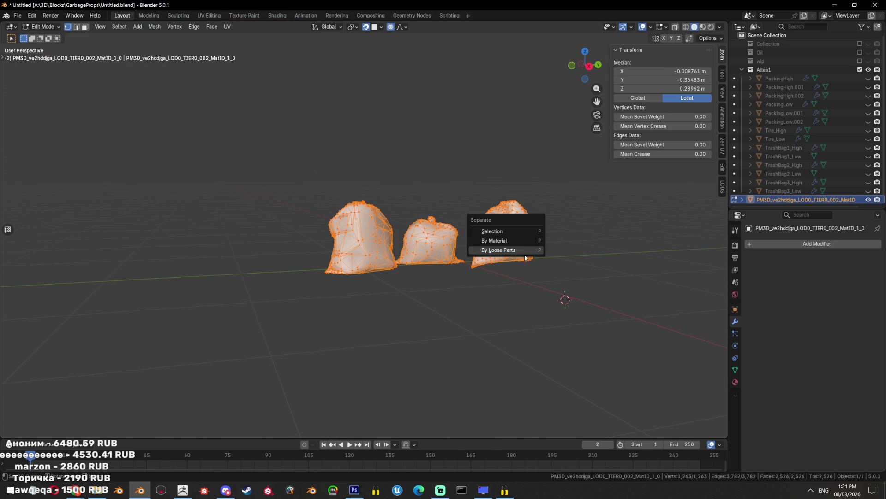
pyautogui.click(623, 312)
pyautogui.press('Tab')
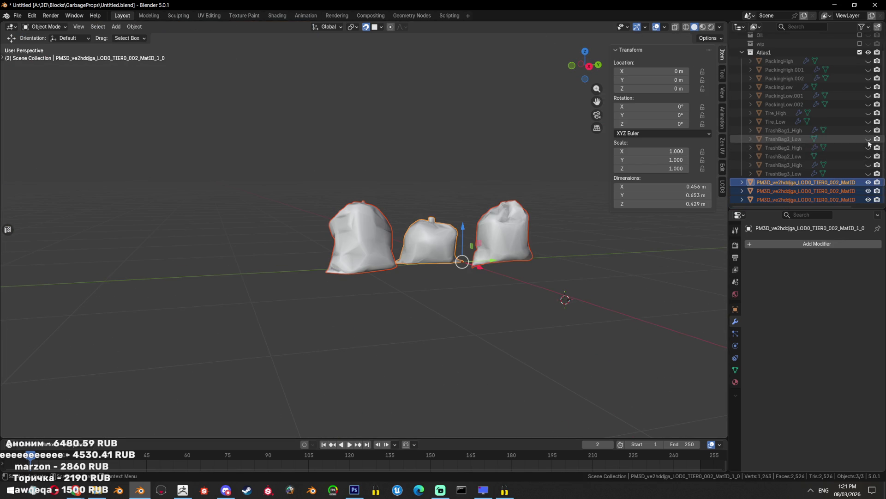
# Unhide and delete the old TrashBag1_Low, TrashBag2_Low and TrashBag3_Low objects
pyautogui.click(868, 147)
pyautogui.click(858, 147)
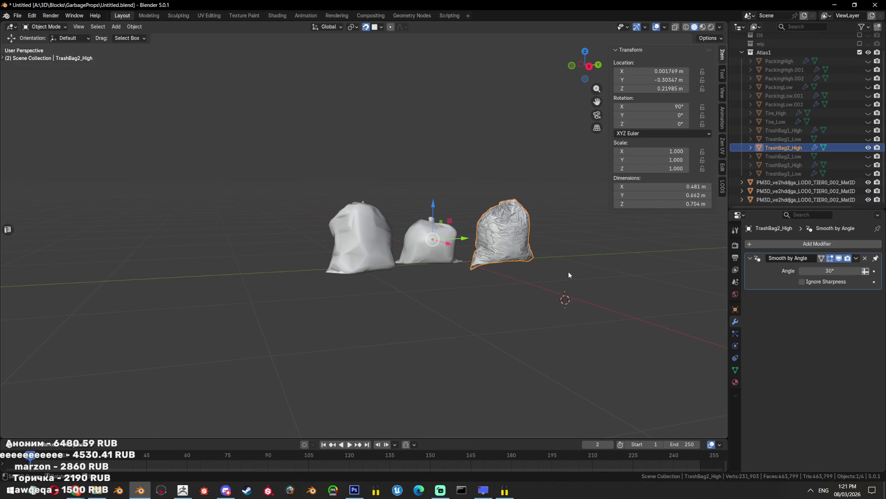
pyautogui.click(868, 139)
pyautogui.click(869, 156)
pyautogui.click(868, 173)
pyautogui.click(803, 173)
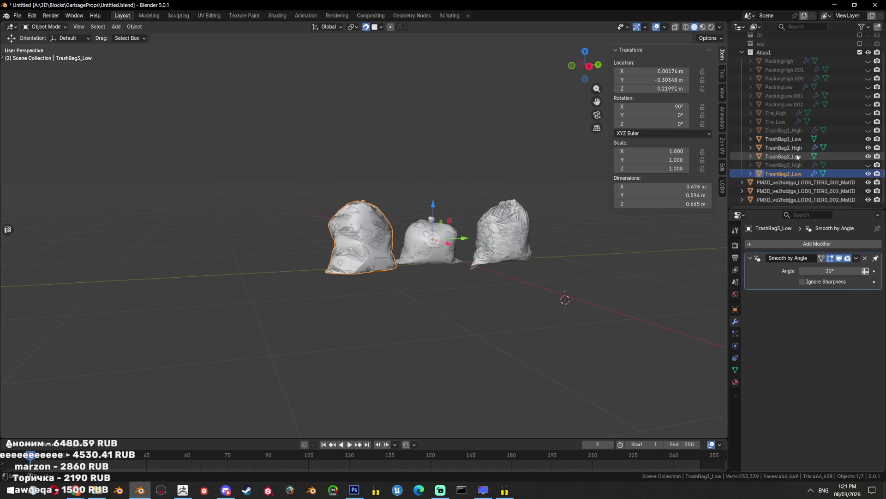
pyautogui.click(797, 157)
pyautogui.click(784, 139)
pyautogui.press('Delete')
pyautogui.moveTo(461, 218); pyautogui.dragTo(380, 248)
# Rename the first separated bag TrashBag1_Low and show only TrashBag1_High
pyautogui.click(818, 176)
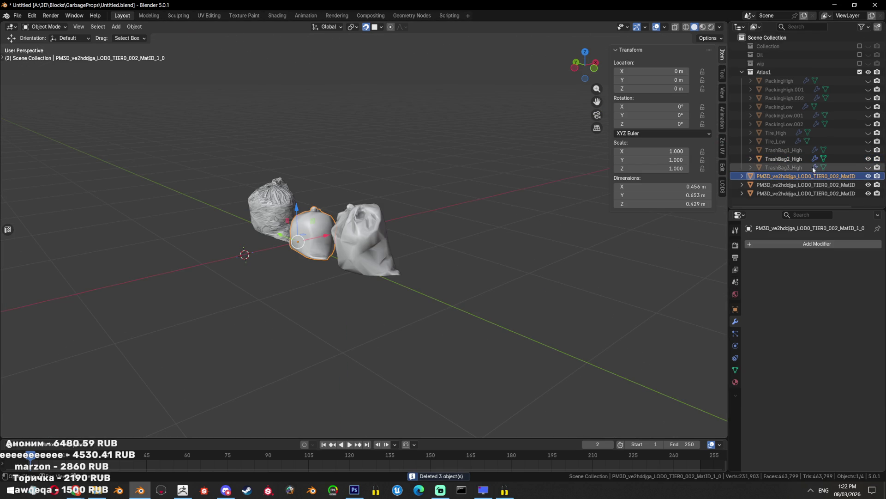
pyautogui.click(869, 150)
pyautogui.click(868, 167)
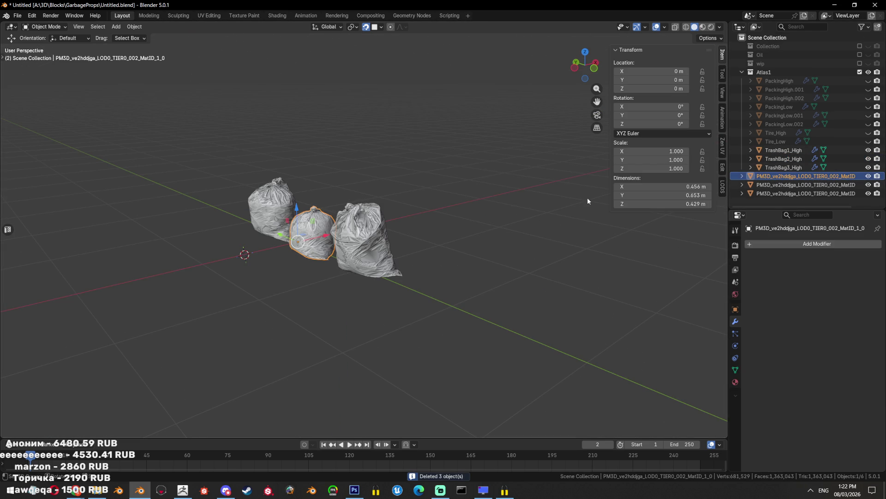
pyautogui.doubleClick(795, 150)
pyautogui.doubleClick(815, 176)
pyautogui.hotkey('ctrl', 'v')
pyautogui.write('ow')
pyautogui.press('Return')
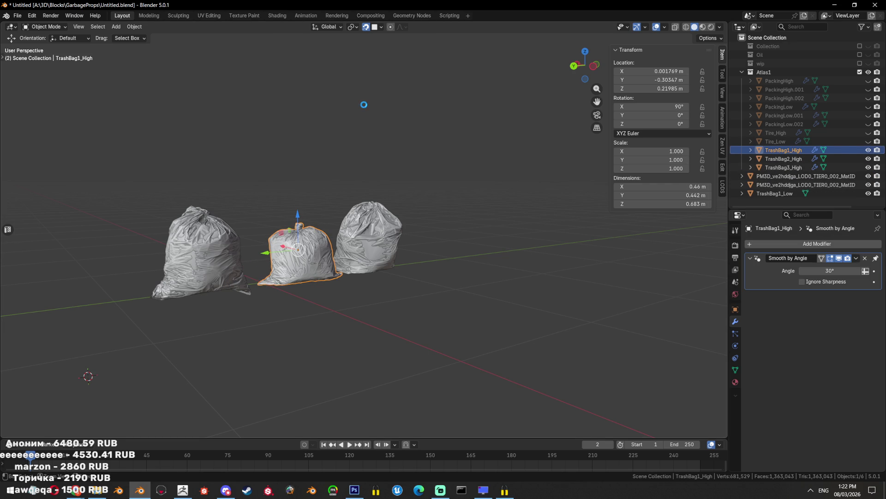
pyautogui.hotkey('shift', 'h')
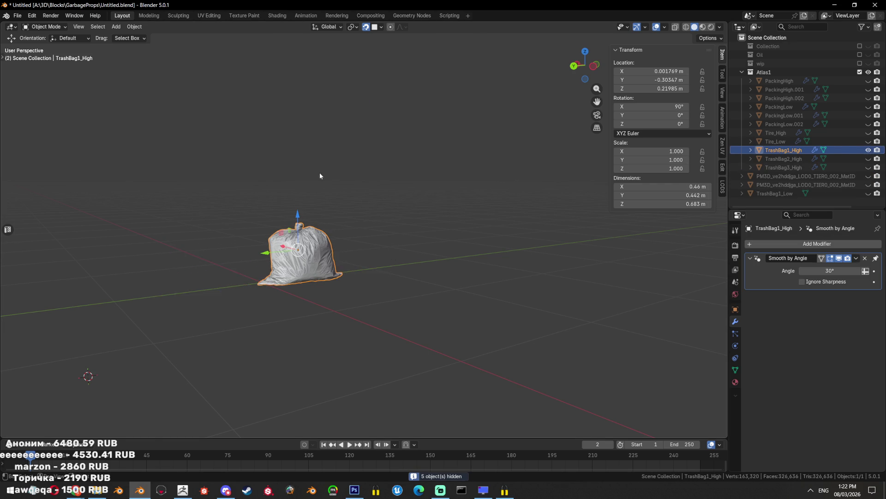
# Move the two PM3D bags and TrashBag1_Low into the Atlas1 collection
pyautogui.press('KP_Decimal')
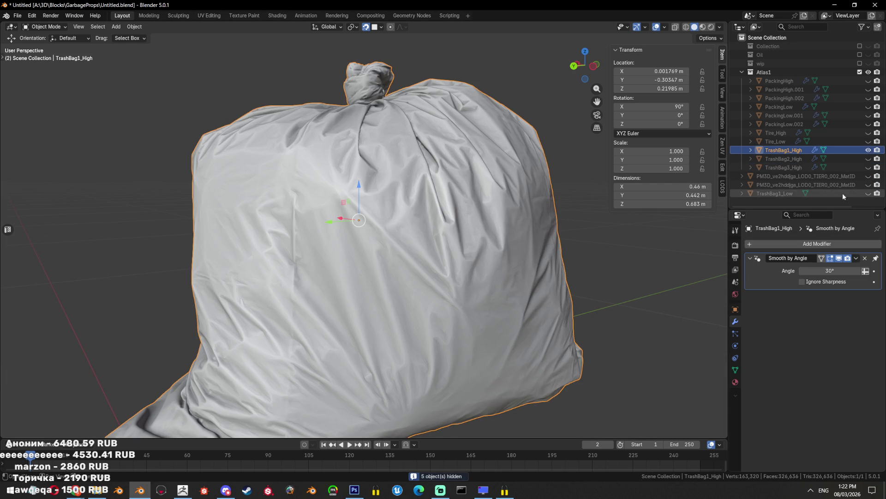
pyautogui.click(782, 185)
pyautogui.click(787, 179)
pyautogui.click(780, 193)
pyautogui.moveTo(785, 184); pyautogui.dragTo(802, 167)
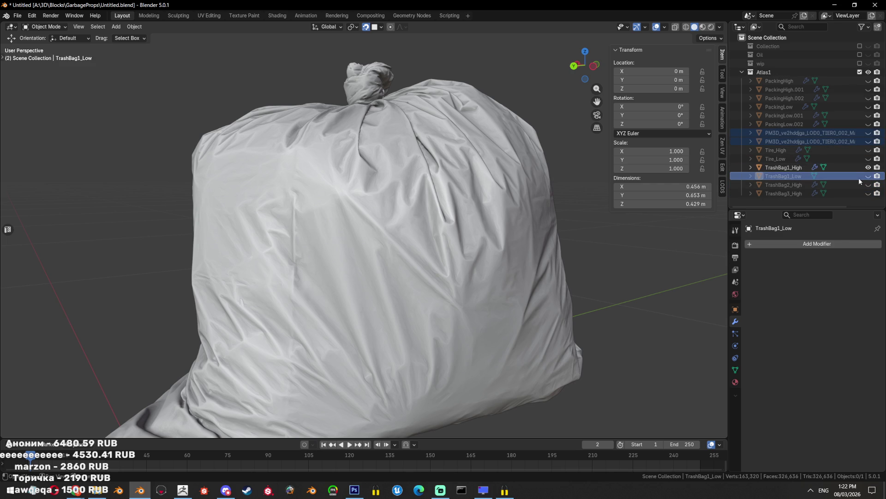
# Isolate TrashBag1_Low and compare it briefly against the high-poly bag
pyautogui.click(868, 176)
pyautogui.click(805, 175)
pyautogui.hotkey('shift', 'h')
pyautogui.press('Tab')
pyautogui.moveTo(528, 214); pyautogui.dragTo(491, 219)
pyautogui.press('Tab')
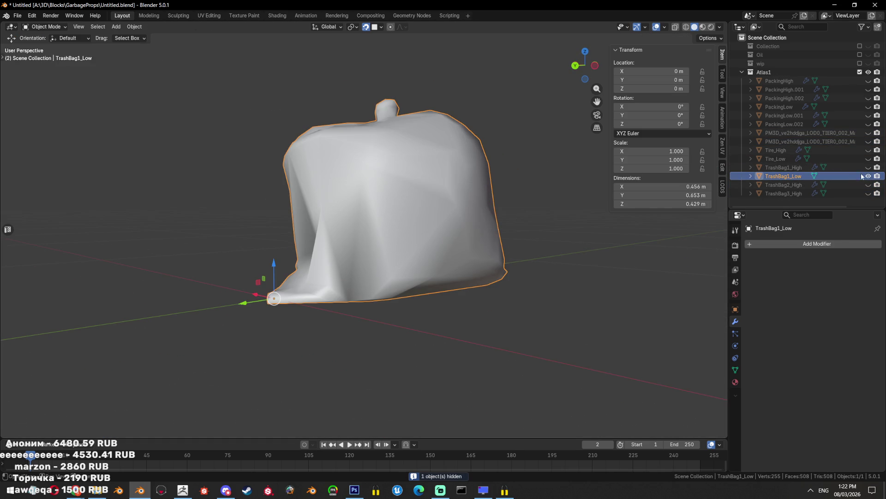
pyautogui.click(868, 168)
pyautogui.click(868, 167)
pyautogui.moveTo(485, 259); pyautogui.dragTo(519, 287)
# Triangulate the leftover untriangulated faces on TrashBag1_Low
pyautogui.press('Tab')
pyautogui.scroll(3)
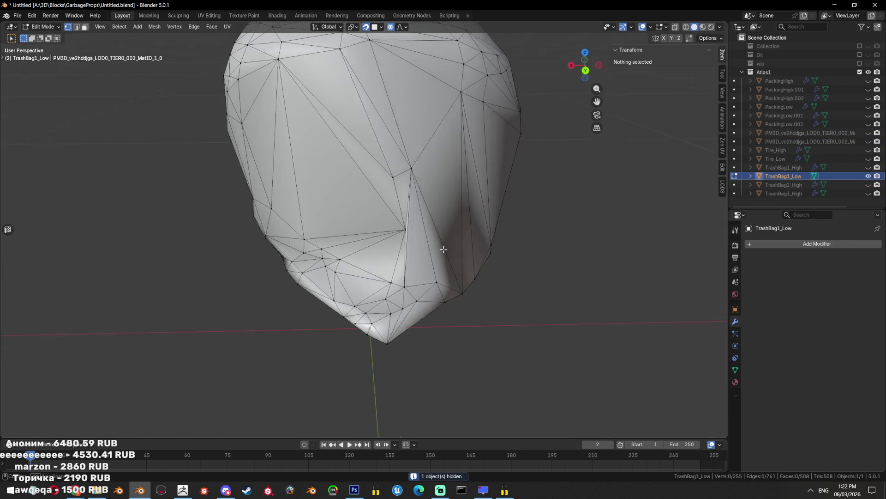
pyautogui.click(417, 225)
pyautogui.hotkey('ctrl', 't')
pyautogui.moveTo(416, 225); pyautogui.dragTo(485, 290)
pyautogui.hotkey('alt', 'a')
pyautogui.click(390, 266)
pyautogui.hotkey('ctrl', 't')
# Dissolve the stray vertex on TrashBag1_Low, with proportional editing turned off
pyautogui.press('1')
pyautogui.click(459, 260)
pyautogui.press('KP_Decimal')
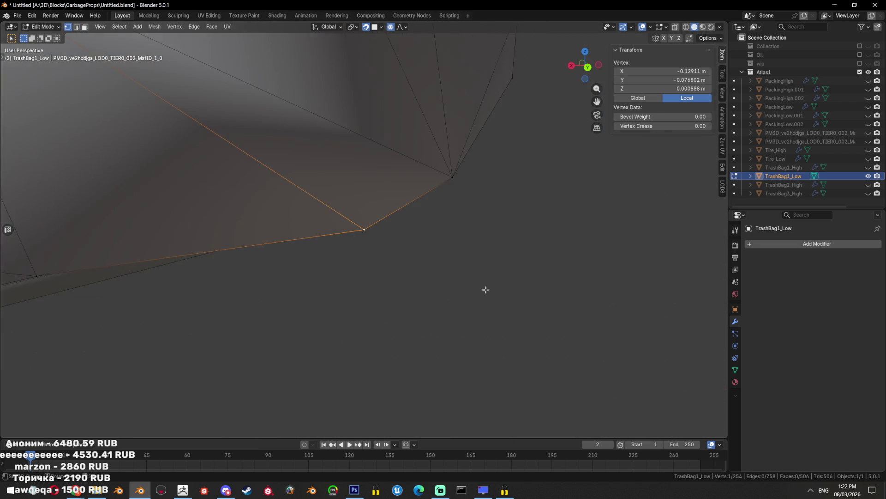
pyautogui.press('g')
pyautogui.click(480, 262)
pyautogui.hotkey('ctrl', 'z')
pyautogui.press('o')
pyautogui.moveTo(521, 253); pyautogui.dragTo(546, 240)
pyautogui.press('x')
pyautogui.click(542, 205)
pyautogui.moveTo(542, 205); pyautogui.dragTo(576, 228)
# Check the low-poly mesh against TrashBag1_High in a see-through side view
pyautogui.click(868, 167)
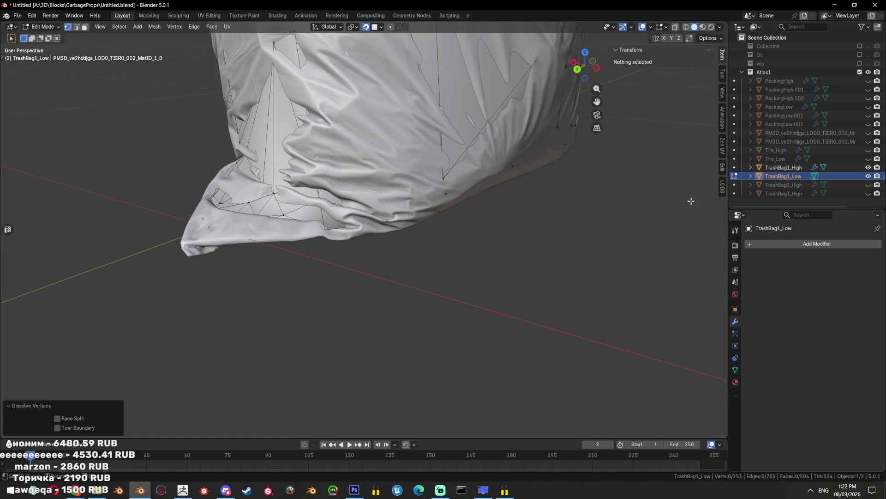
pyautogui.moveTo(693, 206); pyautogui.dragTo(484, 261)
pyautogui.hotkey('alt', 'z')
pyautogui.press('a')
pyautogui.scroll(-3)
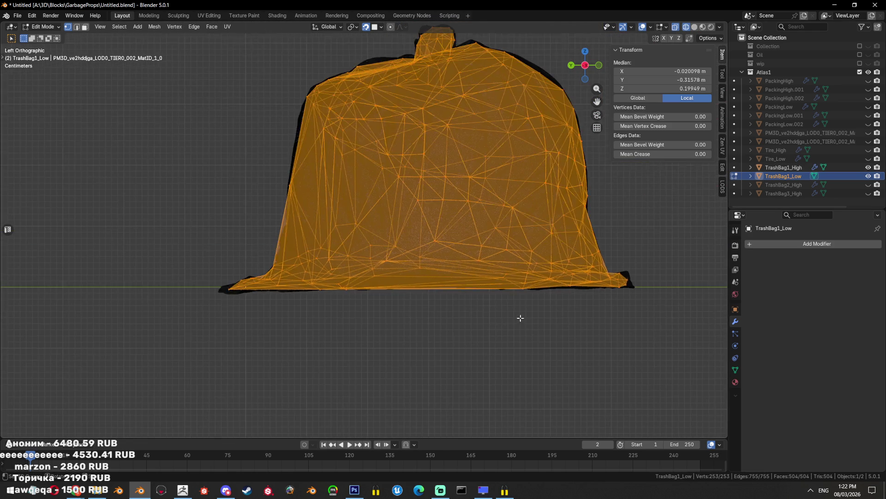
# Hide the high-poly bag, turn off see-through, and switch to edge selection on the mesh
pyautogui.scroll(-3)
pyautogui.click(868, 167)
pyautogui.hotkey('alt', 'z')
pyautogui.moveTo(323, 240); pyautogui.dragTo(375, 277)
pyautogui.hotkey('alt', 'a')
pyautogui.press('2')
pyautogui.click(317, 359)
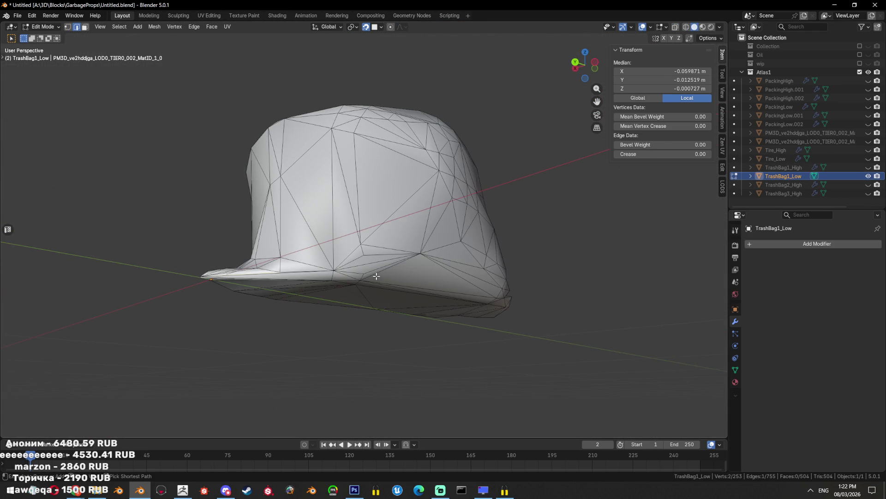
pyautogui.click(379, 281)
pyautogui.moveTo(501, 295); pyautogui.dragTo(471, 291)
pyautogui.hotkey('alt', 'a')
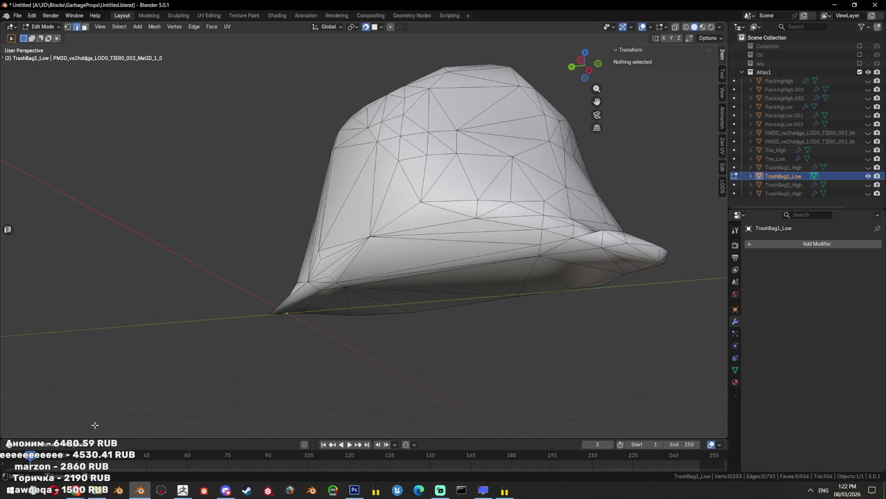
# Show both PM3D bags alongside TrashBag1_Low in the viewport
pyautogui.click(212, 26)
pyautogui.moveTo(195, 27)
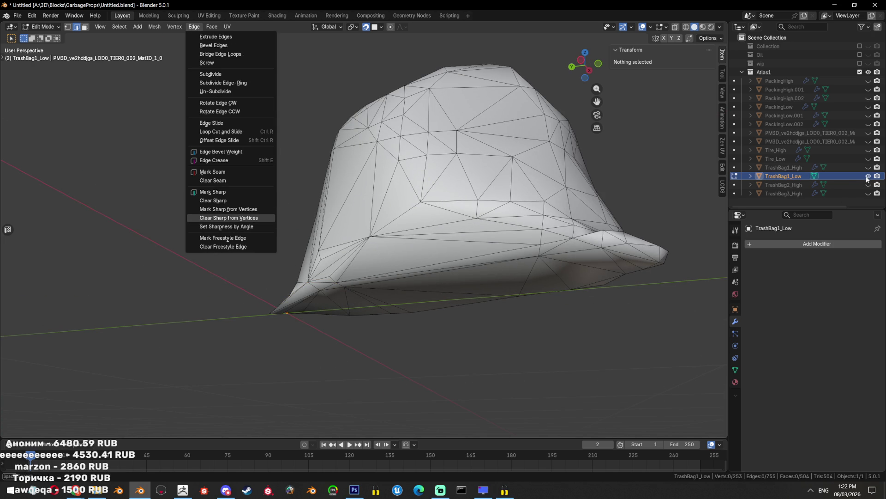
pyautogui.click(868, 176)
pyautogui.click(867, 176)
pyautogui.click(868, 176)
pyautogui.click(868, 141)
pyautogui.click(868, 133)
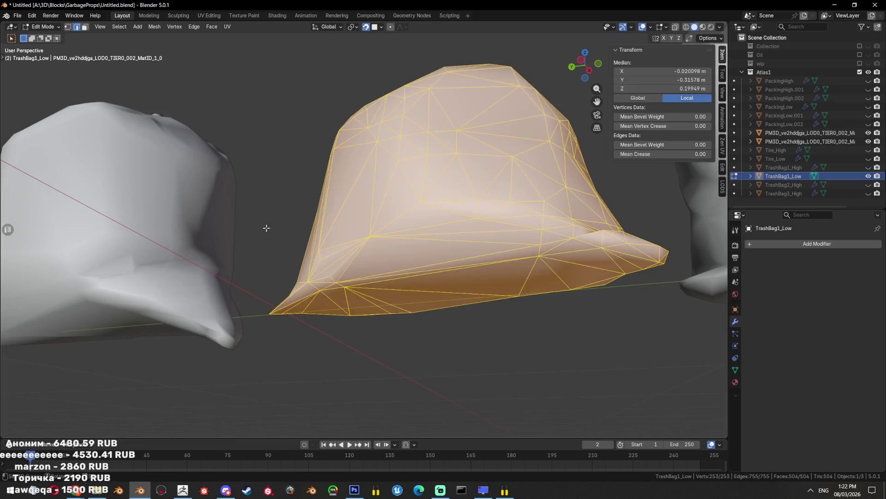
# Compare the three bags, then return to Object Mode with nothing selected
pyautogui.press('a')
pyautogui.scroll(-3)
pyautogui.moveTo(389, 317); pyautogui.dragTo(457, 306)
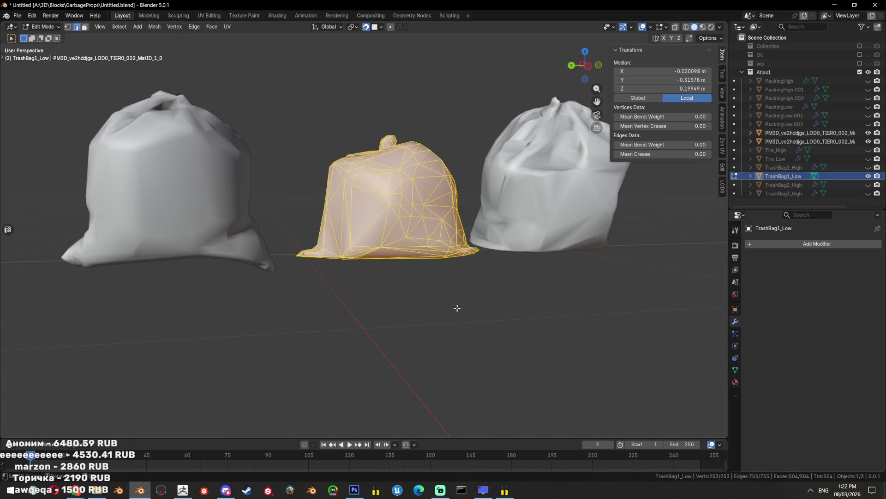
pyautogui.hotkey('alt', 'a')
pyautogui.press('Tab')
pyautogui.hotkey('alt', 'a')
# Isolate TrashBag1_Low by hiding the other bags and enter Edit Mode on it
pyautogui.click(422, 226)
pyautogui.press('h')
pyautogui.hotkey('alt', 'h')
pyautogui.moveTo(420, 245); pyautogui.dragTo(400, 210)
pyautogui.hotkey('shift', 'h')
pyautogui.press('Tab')
pyautogui.scroll(3)
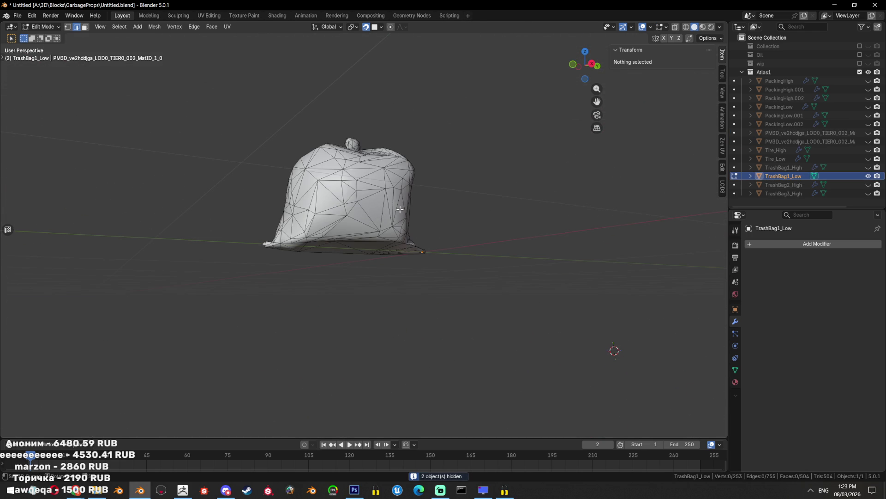
# Show the high-poly bag for reference and re-enter Edit Mode viewing the bag's base
pyautogui.click(868, 166)
pyautogui.scroll(3)
pyautogui.press('Tab')
pyautogui.moveTo(378, 194); pyautogui.dragTo(404, 208)
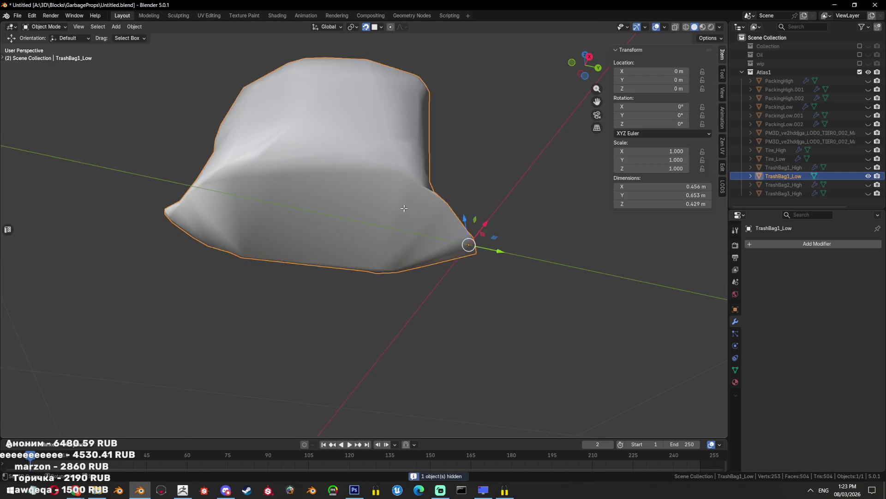
pyautogui.press('Tab')
pyautogui.scroll(3)
pyautogui.moveTo(215, 152); pyautogui.dragTo(244, 170)
# Start an edge path along TrashBag1_Low's bottom rim
pyautogui.click(199, 158)
pyautogui.click(445, 205)
pyautogui.moveTo(445, 206); pyautogui.dragTo(223, 329)
pyautogui.click(223, 329)
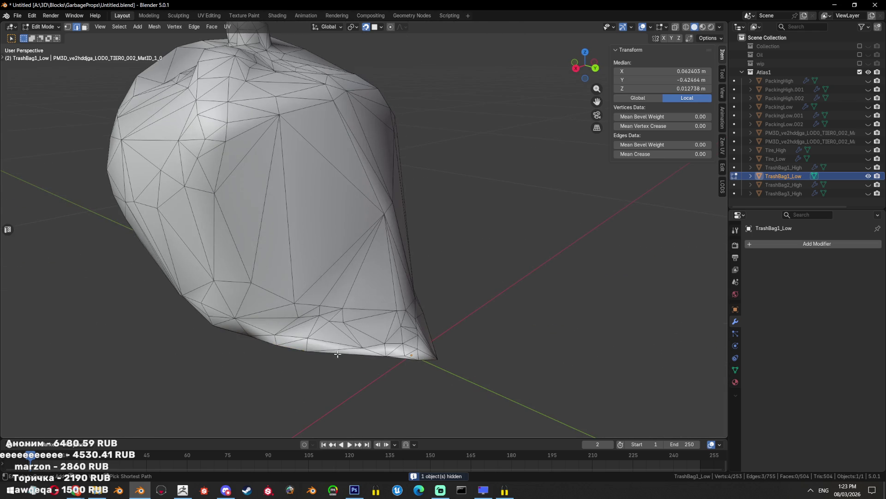
pyautogui.click(386, 356)
pyautogui.moveTo(385, 356); pyautogui.dragTo(361, 385)
pyautogui.moveTo(419, 357); pyautogui.dragTo(567, 244)
# Extend the edge path to close the full loop around the bottom rim
pyautogui.click(375, 307)
pyautogui.click(304, 241)
pyautogui.click(352, 252)
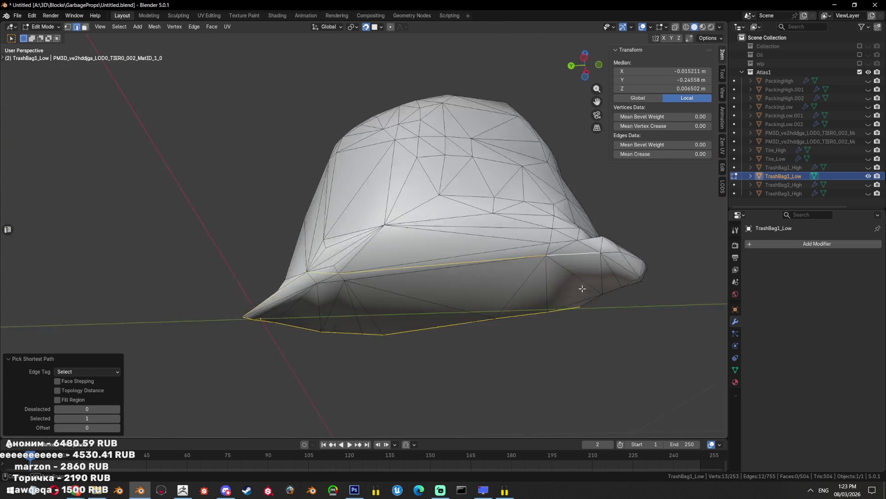
pyautogui.click(568, 205)
pyautogui.moveTo(568, 205); pyautogui.dragTo(391, 177)
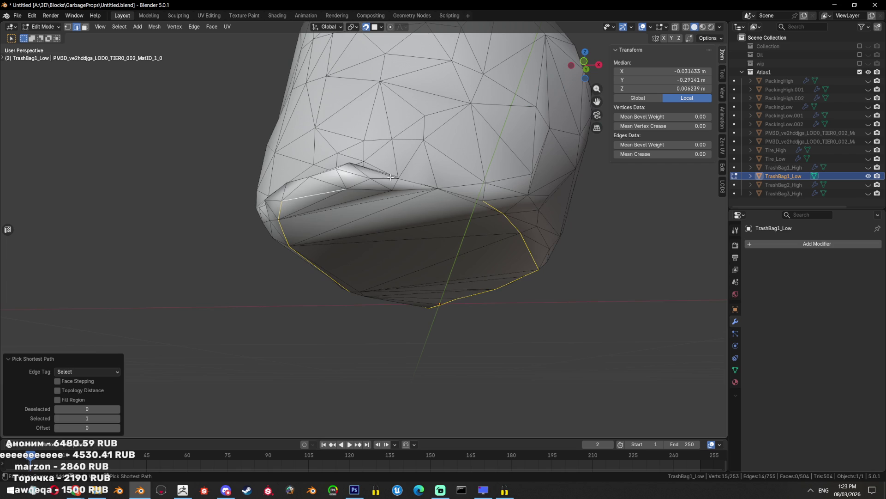
pyautogui.click(436, 189)
# Mark the bottom rim loop as Sharp and as a Seam, then exit Edit Mode
pyautogui.hotkey('ctrl', 'e')
pyautogui.click(531, 206)
pyautogui.hotkey('ctrl', 'e')
pyautogui.click(516, 165)
pyautogui.moveTo(517, 164); pyautogui.dragTo(504, 266)
pyautogui.scroll(-3)
pyautogui.press('Tab')
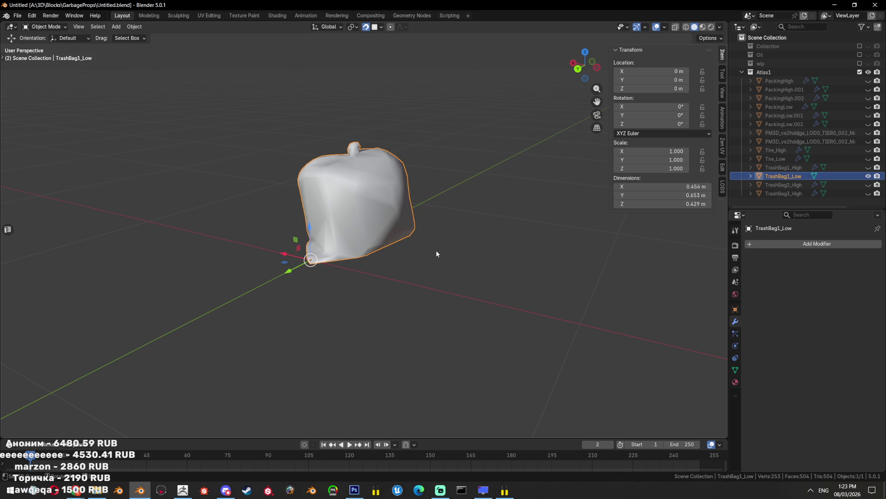
# Delete the stray triangle face near TrashBag1_Low's knot
pyautogui.moveTo(437, 253); pyautogui.dragTo(392, 233)
pyautogui.press('Tab')
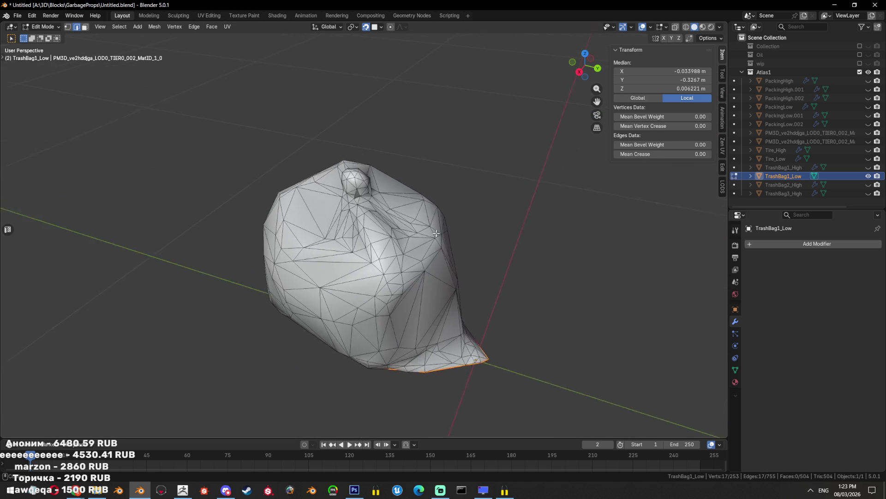
pyautogui.scroll(3)
pyautogui.press('3')
pyautogui.click(371, 211)
pyautogui.press('KP_Decimal')
pyautogui.hotkey('ctrl', 't')
pyautogui.scroll(-3)
pyautogui.press('x')
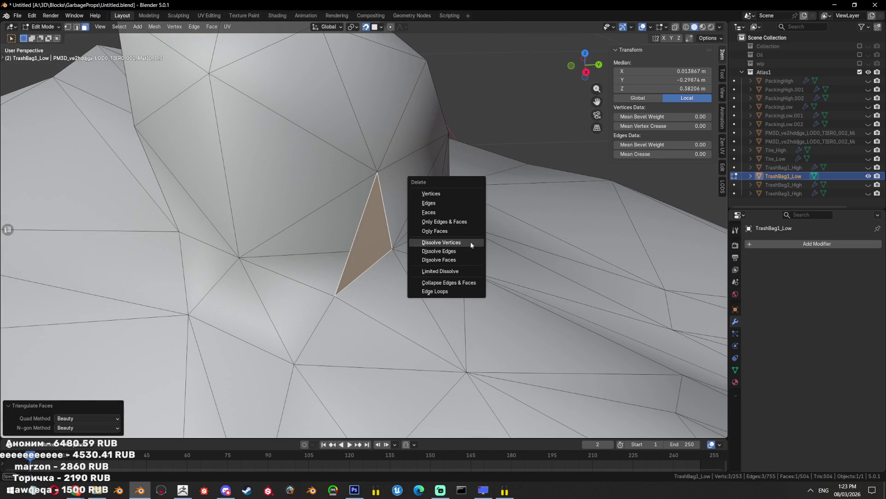
pyautogui.click(458, 212)
# Select the closed edge loop around the knot's base
pyautogui.click(374, 254)
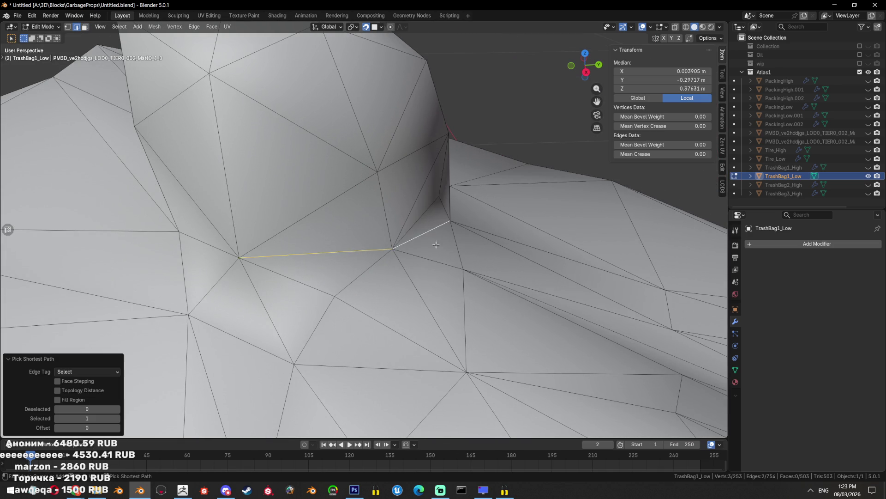
pyautogui.moveTo(375, 255); pyautogui.dragTo(374, 267)
pyautogui.click(475, 306)
pyautogui.moveTo(474, 307); pyautogui.dragTo(337, 272)
pyautogui.click(408, 268)
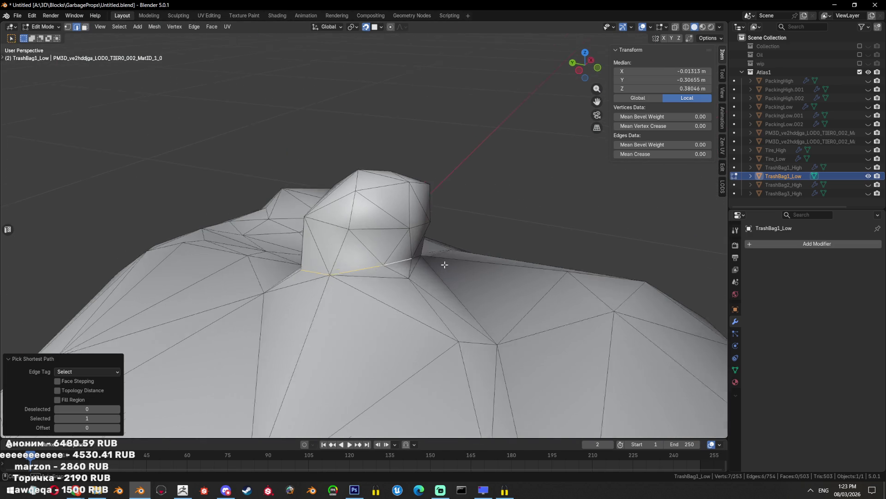
pyautogui.moveTo(396, 255); pyautogui.dragTo(332, 260)
pyautogui.click(332, 259)
# Mark the knot base loop as Sharp and as a Seam, then exit Edit Mode
pyautogui.hotkey('ctrl', 'e')
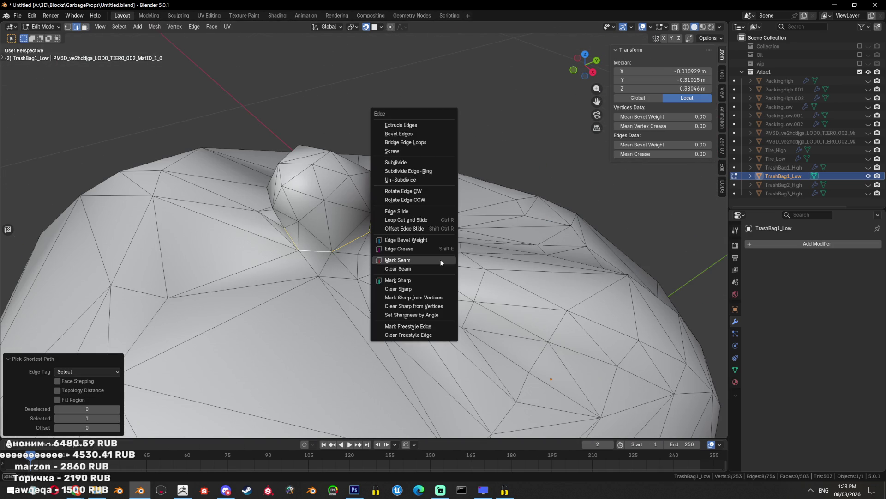
pyautogui.click(423, 279)
pyautogui.hotkey('ctrl', 'e')
pyautogui.click(424, 279)
pyautogui.scroll(-3)
pyautogui.moveTo(423, 279); pyautogui.dragTo(508, 227)
pyautogui.press('Tab')
pyautogui.scroll(-3)
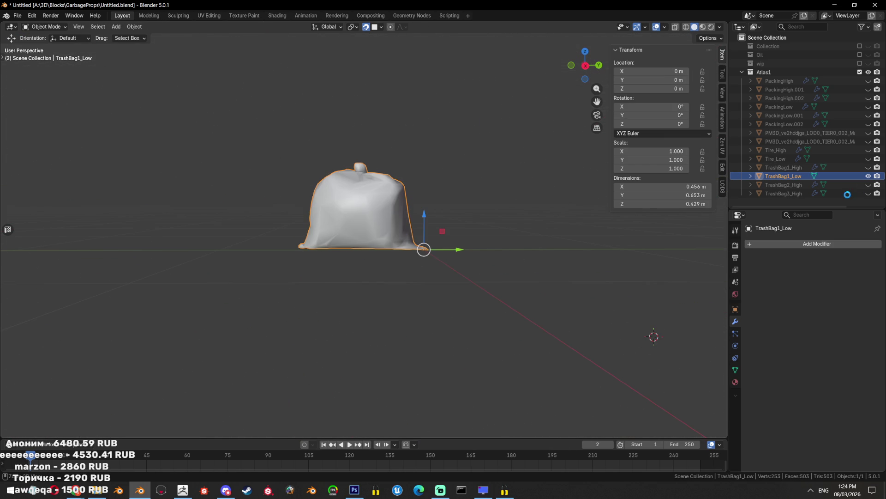
# Rename the leftover PM3D bag to TrashBag3_Low, isolate it, and save the file
pyautogui.hotkey('ctrl', 's')
pyautogui.hotkey('alt', 'h')
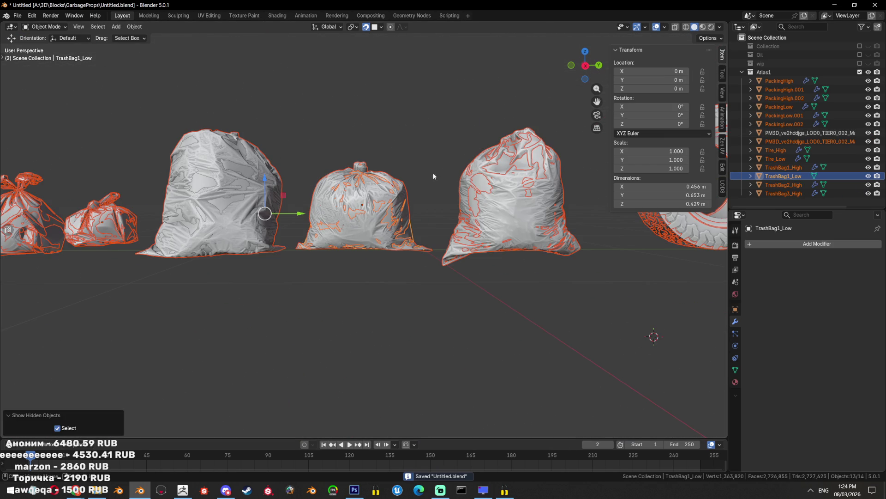
pyautogui.click(237, 197)
pyautogui.click(220, 179)
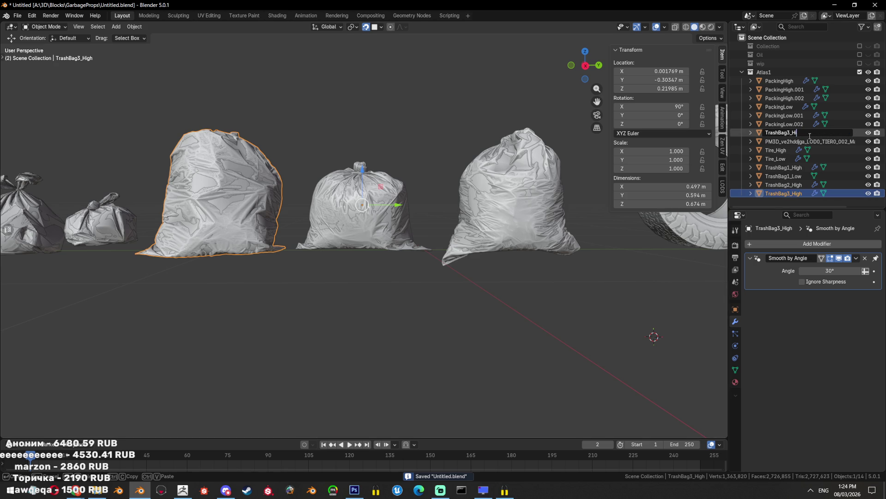
pyautogui.write('ow')
pyautogui.press('Return')
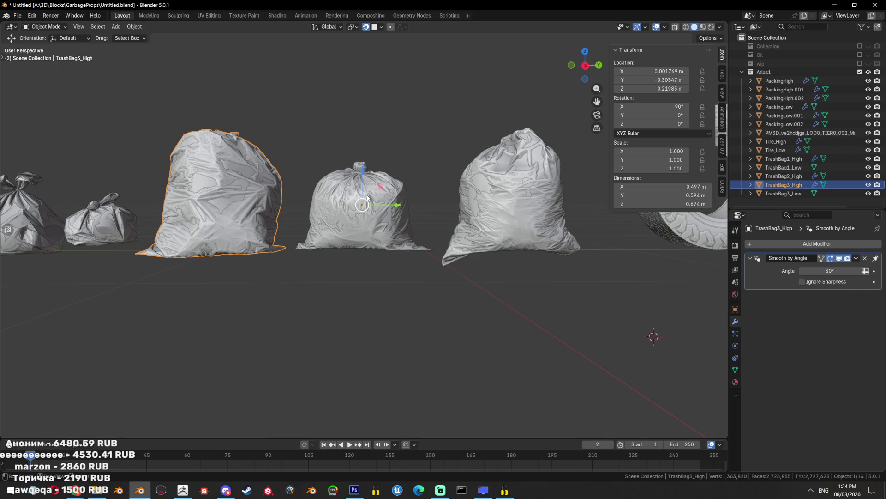
pyautogui.hotkey('shift', 'h')
pyautogui.hotkey('ctrl', 's')
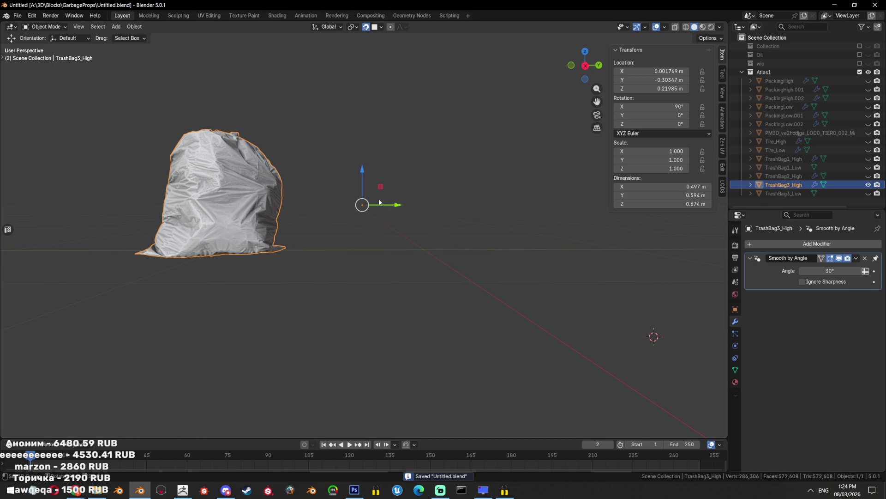
# Show TrashBag3_Low instead of TrashBag3_High and enter Edit Mode on it
pyautogui.click(869, 193)
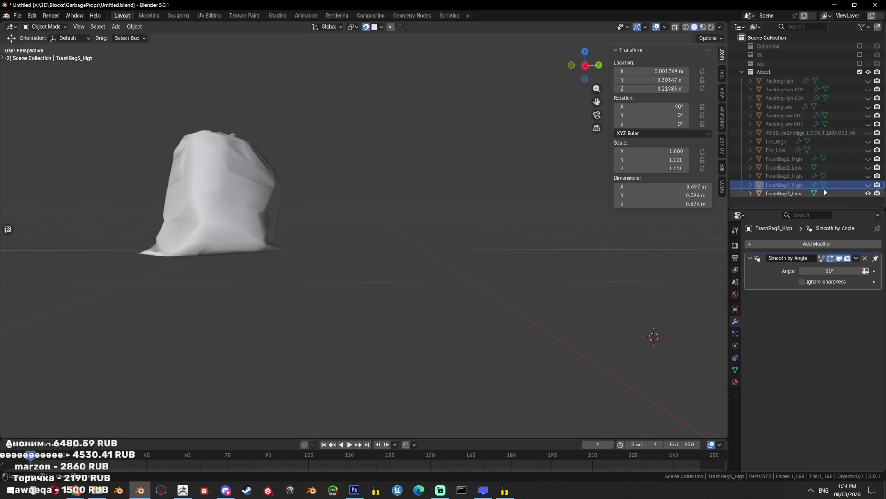
pyautogui.click(837, 193)
pyautogui.moveTo(323, 213); pyautogui.dragTo(375, 212)
pyautogui.press('Tab')
pyautogui.scroll(3)
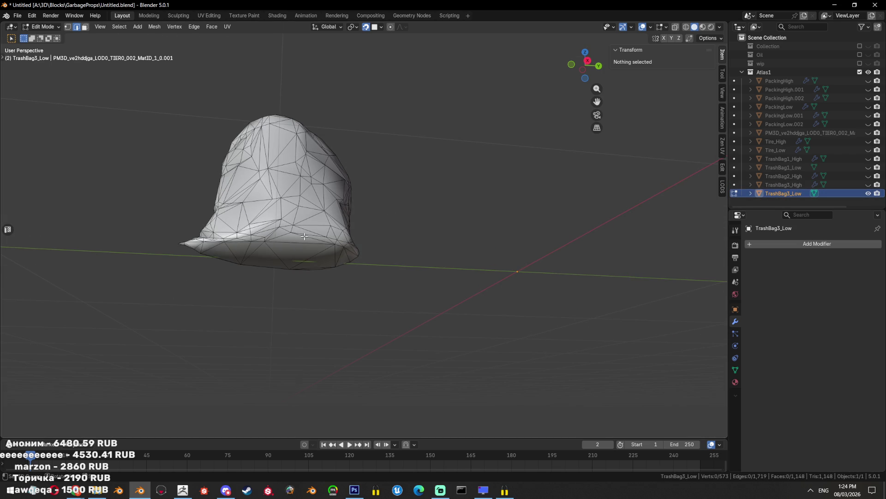
# Select a strip of faces along the base of TrashBag3_Low
pyautogui.click(304, 236)
pyautogui.scroll(3)
pyautogui.scroll(-3)
pyautogui.moveTo(311, 262); pyautogui.dragTo(363, 280)
pyautogui.press('3')
pyautogui.click(336, 229)
pyautogui.click(309, 234)
pyautogui.press('2')
# Select an edge path running around the bag's bottom rim
pyautogui.click(354, 230)
pyautogui.click(382, 237)
pyautogui.click(436, 231)
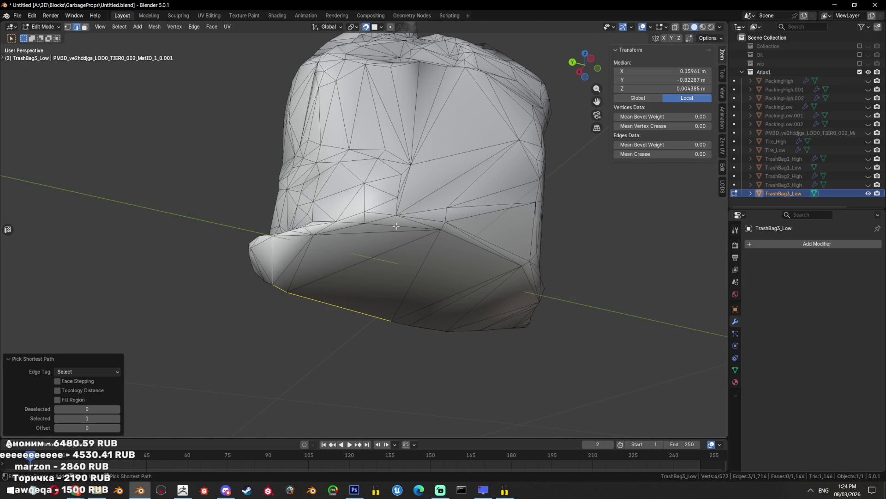
pyautogui.click(463, 240)
pyautogui.moveTo(464, 240); pyautogui.dragTo(478, 248)
pyautogui.click(451, 222)
pyautogui.click(462, 157)
pyautogui.moveTo(461, 157); pyautogui.dragTo(450, 276)
pyautogui.click(443, 233)
# Mark the selected bottom rim edges as sharp and as seams
pyautogui.hotkey('ctrl', 'e')
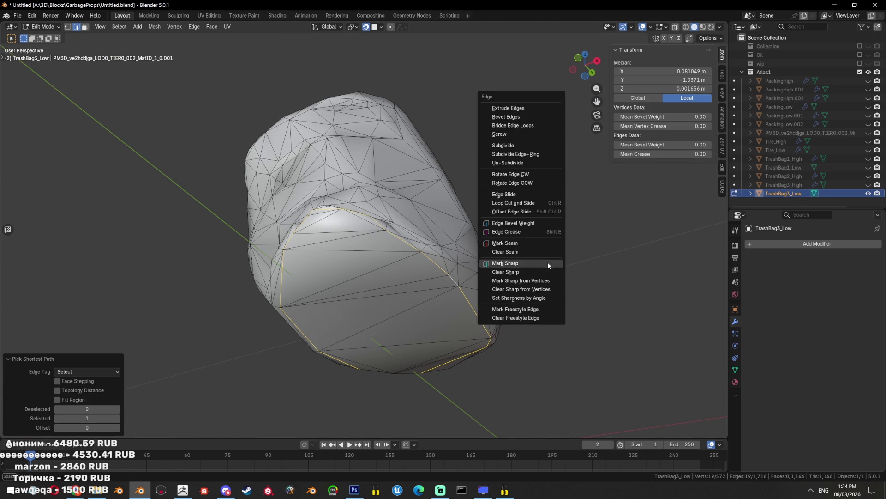
pyautogui.click(547, 262)
pyautogui.hotkey('ctrl', 'e')
pyautogui.click(525, 223)
# Select further rim edges on the other side and mark them sharp
pyautogui.moveTo(525, 223); pyautogui.dragTo(389, 257)
pyautogui.scroll(3)
pyautogui.click(389, 257)
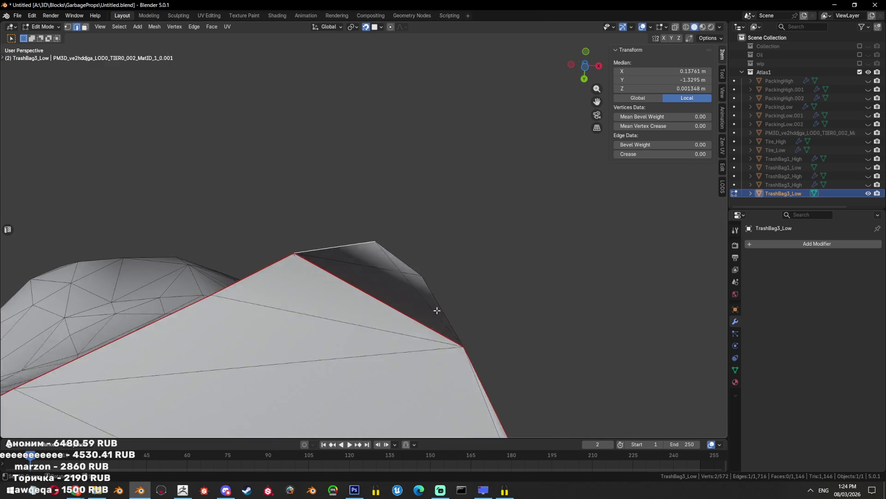
pyautogui.moveTo(390, 256); pyautogui.dragTo(527, 276)
pyautogui.click(449, 205)
pyautogui.hotkey('ctrl', 'e')
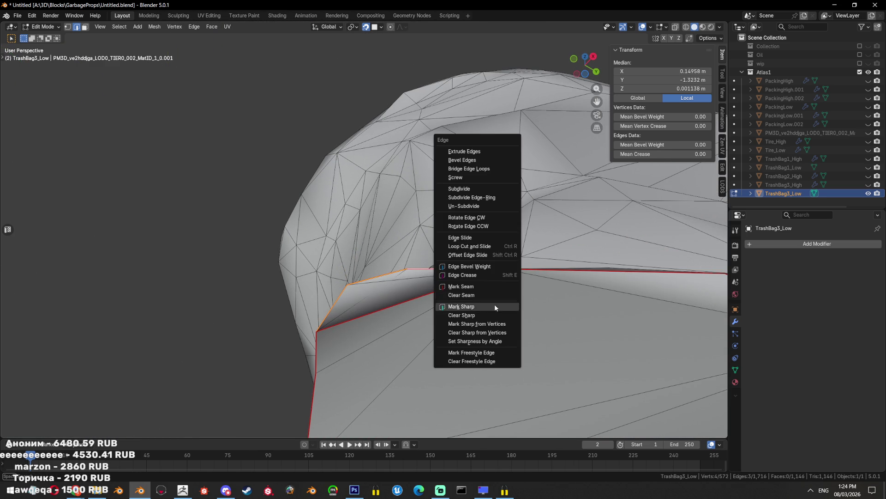
pyautogui.click(495, 303)
# Select the whole mesh and fatten it slightly along its normals with Alt+S
pyautogui.press('3')
pyautogui.moveTo(464, 291); pyautogui.dragTo(579, 386)
pyautogui.click(571, 362)
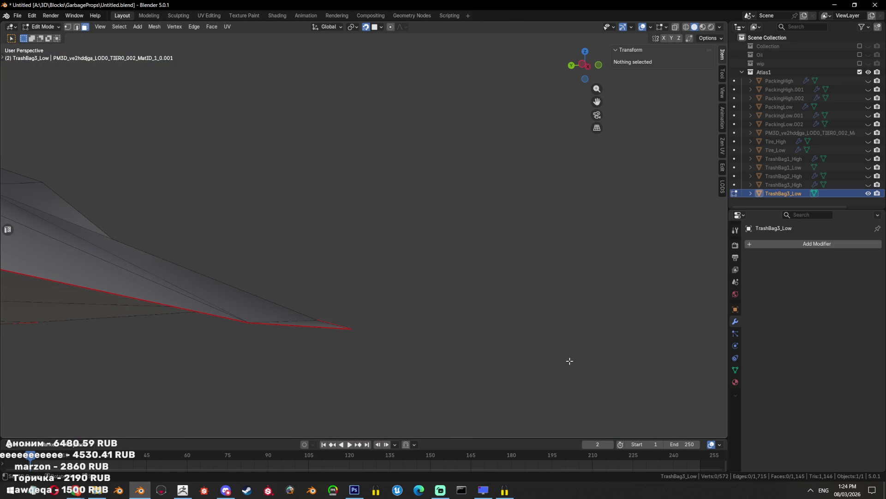
pyautogui.press('a')
pyautogui.hotkey('alt', 's')
pyautogui.click(567, 264)
# Apply an edge operation to the diagonal edge near the rim and check viewport shading
pyautogui.moveTo(568, 263); pyautogui.dragTo(340, 246)
pyautogui.click(431, 250)
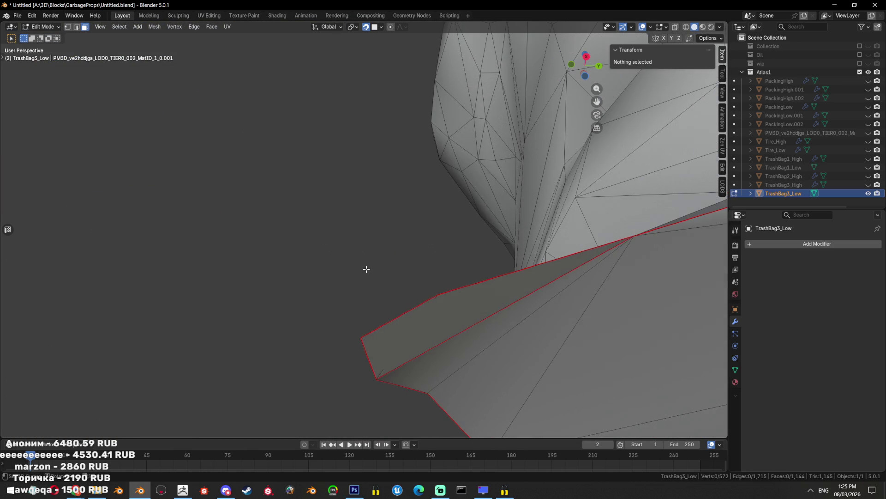
pyautogui.press('2')
pyautogui.click(456, 333)
pyautogui.hotkey('ctrl', 'e')
pyautogui.click(487, 300)
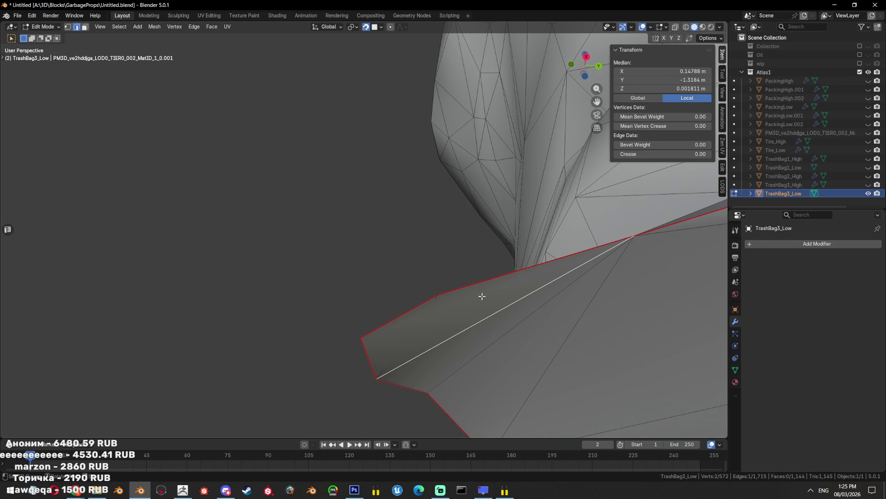
pyautogui.press('a')
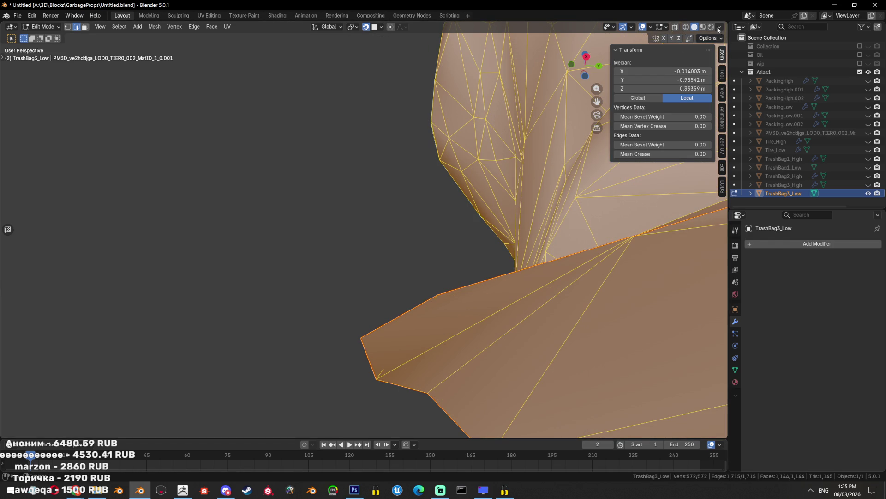
pyautogui.click(718, 29)
# Fatten the whole mesh again by a small normal offset, then select a stray rim vertex
pyautogui.moveTo(481, 263); pyautogui.dragTo(387, 291)
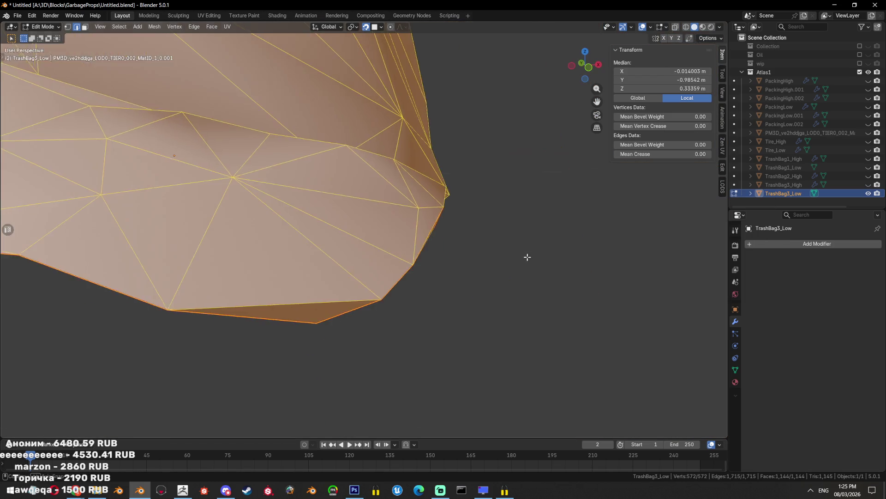
pyautogui.click(328, 280)
pyautogui.moveTo(329, 279); pyautogui.dragTo(364, 251)
pyautogui.hotkey('alt', 'a')
pyautogui.press('a')
pyautogui.moveTo(352, 281); pyautogui.dragTo(421, 290)
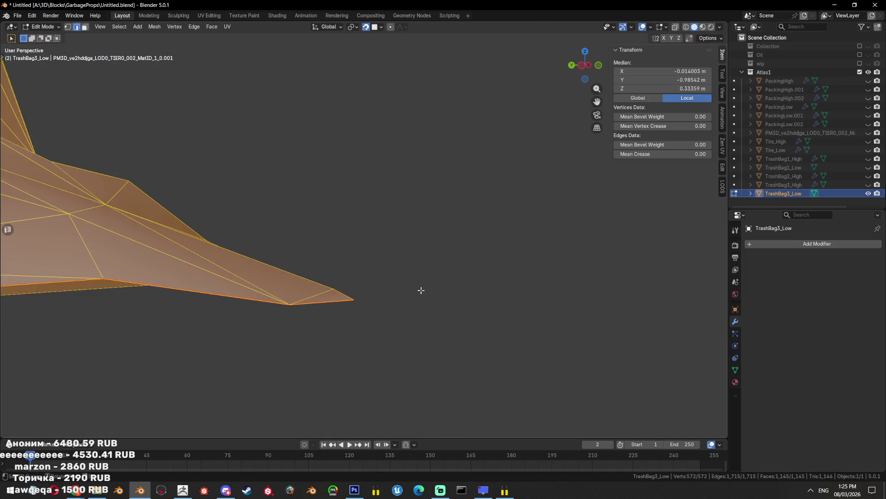
pyautogui.hotkey('alt', 's')
pyautogui.click(433, 227)
pyautogui.moveTo(434, 228); pyautogui.dragTo(386, 269)
pyautogui.press('1')
pyautogui.click(343, 294)
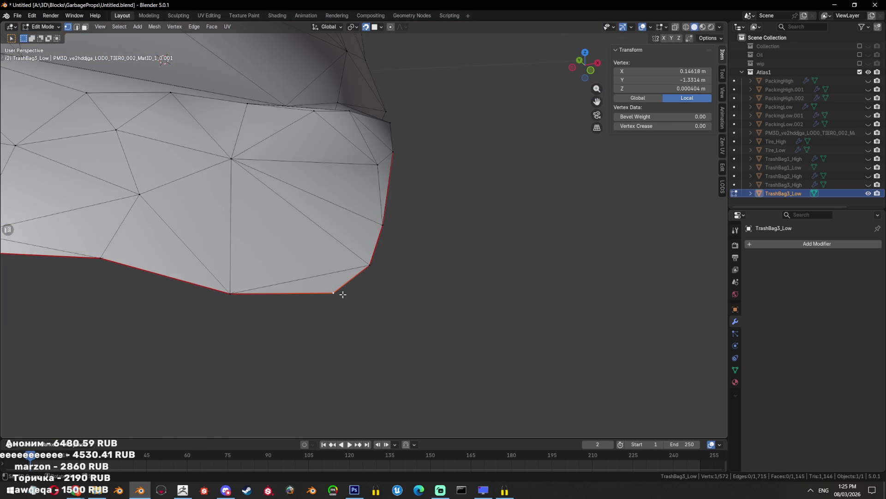
# Dissolve the stray rim vertex, then try and undo a large Shrink/Fatten
pyautogui.press('x')
pyautogui.click(479, 341)
pyautogui.moveTo(480, 341); pyautogui.dragTo(528, 306)
pyautogui.press('a')
pyautogui.hotkey('alt', 's')
pyautogui.click(469, 331)
pyautogui.scroll(-3)
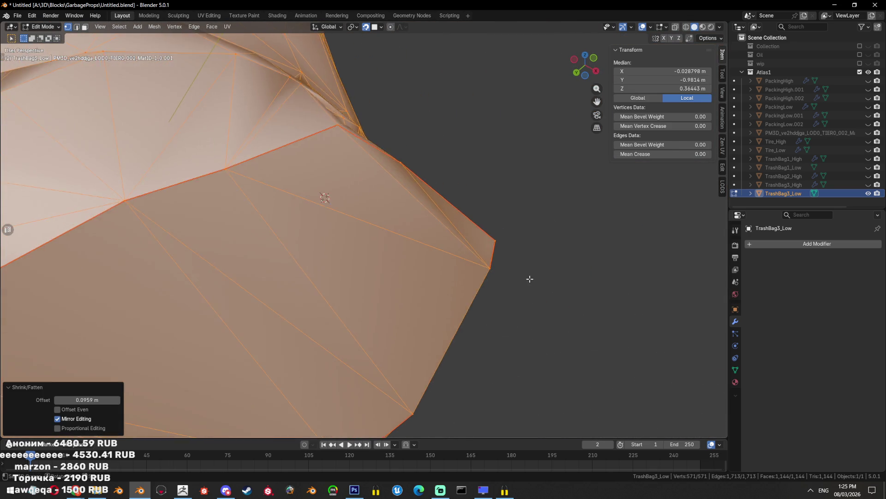
pyautogui.hotkey('ctrl', 'z')
pyautogui.moveTo(415, 243); pyautogui.dragTo(437, 318)
# Re-enter Edit Mode and frame the view on a single vertex near the sliver
pyautogui.press('Tab')
pyautogui.press('Tab')
pyautogui.scroll(3)
pyautogui.click(437, 333)
pyautogui.press('KP_Decimal')
pyautogui.scroll(-3)
pyautogui.moveTo(459, 320); pyautogui.dragTo(280, 243)
# Select the thin sliver face with its neighbours and triangulate them
pyautogui.press('3')
pyautogui.click(280, 243)
pyautogui.press('g')
pyautogui.click(280, 243)
pyautogui.press('ctrl+KP_Add')
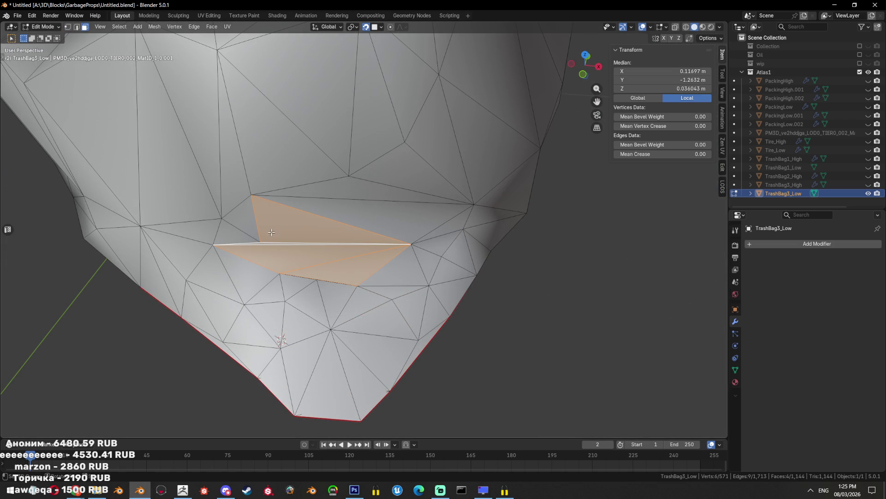
pyautogui.click(385, 272)
pyautogui.hotkey('ctrl', 't')
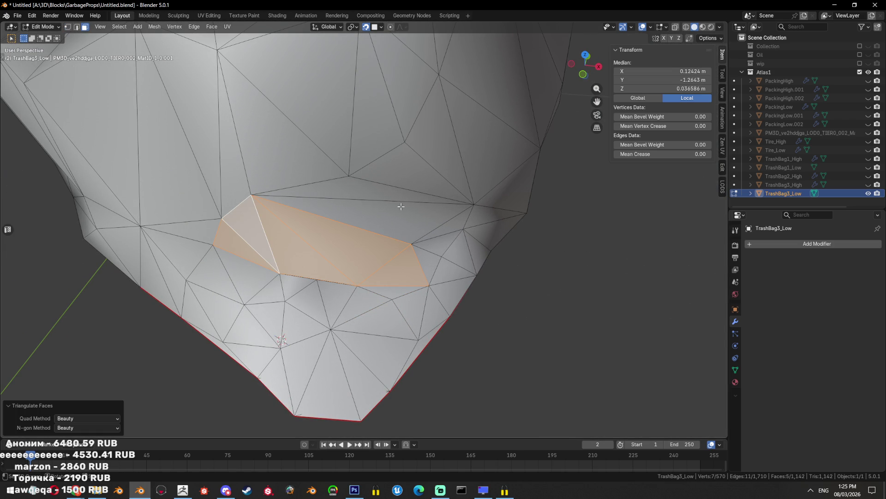
# View the bag from underneath and select a single bottom rim edge
pyautogui.scroll(-3)
pyautogui.moveTo(398, 233); pyautogui.dragTo(471, 233)
pyautogui.hotkey('alt', 'a')
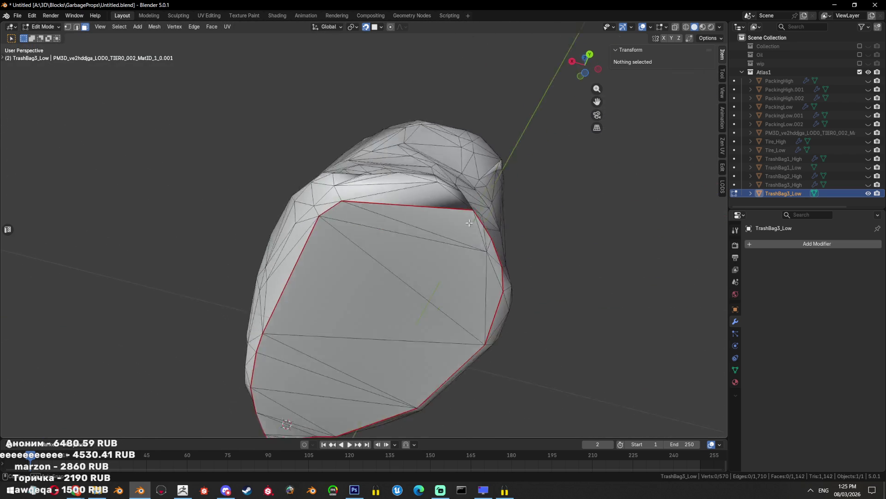
pyautogui.moveTo(471, 232); pyautogui.dragTo(546, 302)
pyautogui.press('2')
pyautogui.click(352, 260)
pyautogui.click(546, 303)
pyautogui.hotkey('ctrl', 'e')
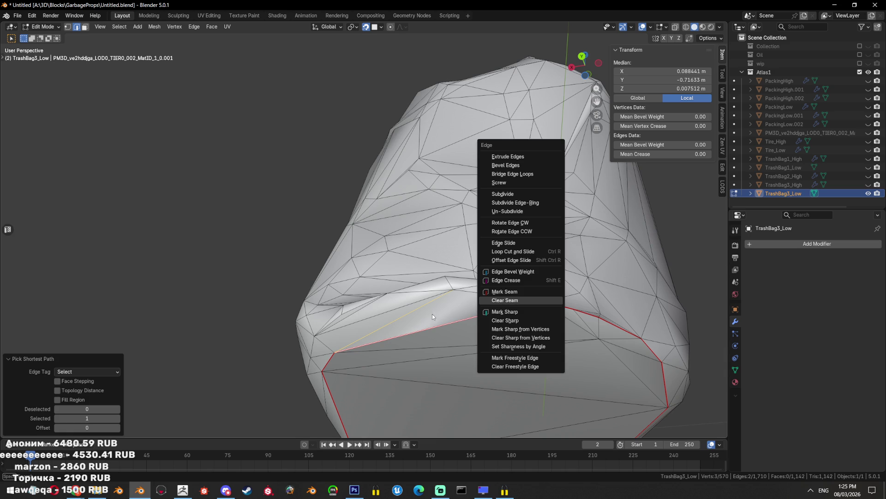
pyautogui.click(434, 310)
# Mark that rim edge as seam and sharp, and another rim edge as sharp
pyautogui.hotkey('ctrl', 'e')
pyautogui.click(577, 293)
pyautogui.hotkey('ctrl', 'e')
pyautogui.click(561, 312)
pyautogui.click(526, 303)
pyautogui.hotkey('ctrl', 'e')
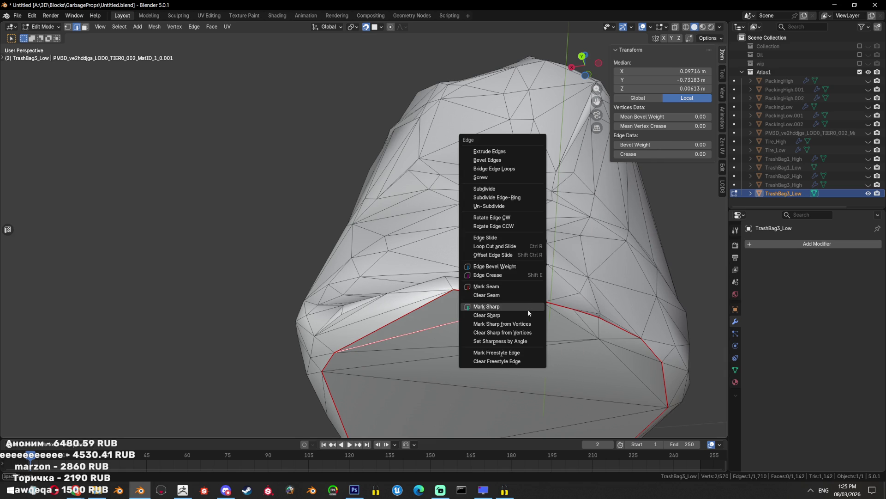
pyautogui.click(524, 305)
# Leave Edit Mode and make TrashBag1_Low visible
pyautogui.hotkey('alt', 'a')
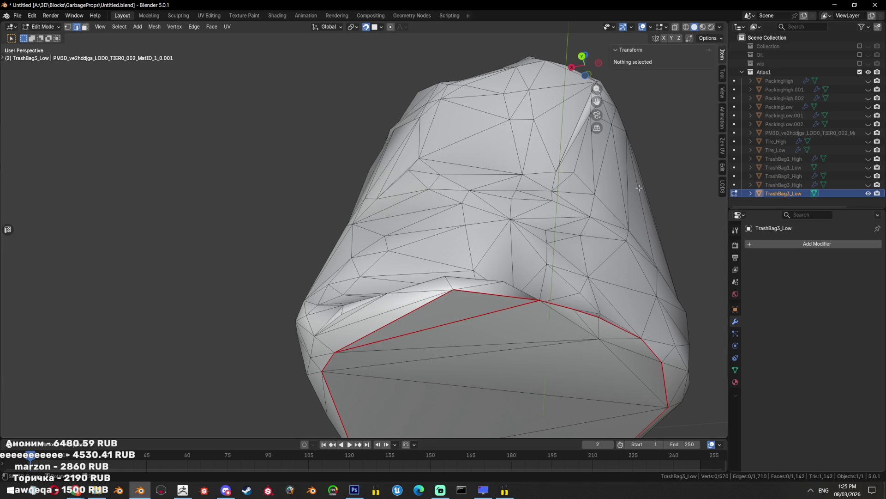
pyautogui.press('Tab')
pyautogui.click(869, 167)
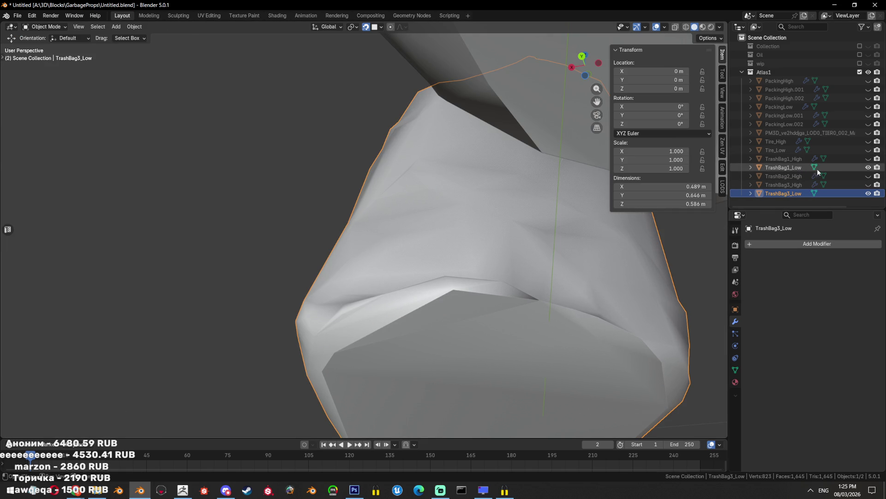
# Isolate TrashBag1_Low and enter Edit Mode on it
pyautogui.click(802, 168)
pyautogui.press('KP_Decimal')
pyautogui.hotkey('shift', 'h')
pyautogui.press('Tab')
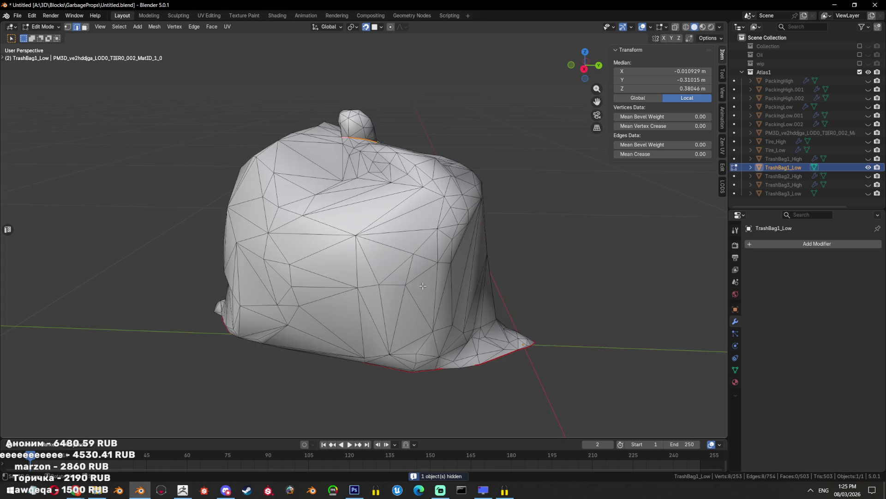
pyautogui.moveTo(330, 290); pyautogui.dragTo(400, 217)
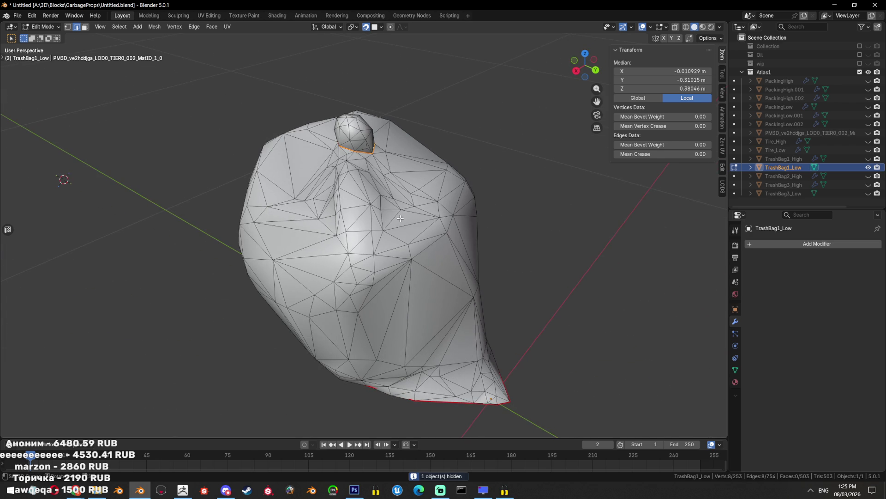
pyautogui.moveTo(346, 152); pyautogui.dragTo(427, 237)
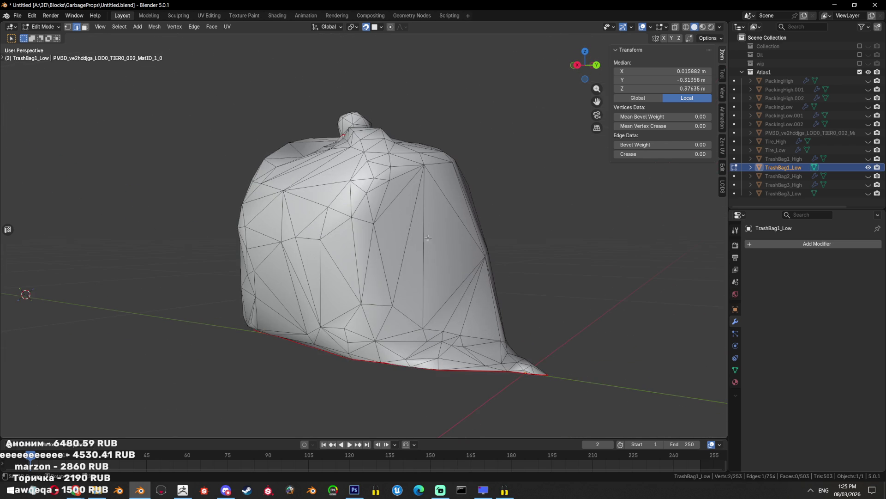
# Mark TrashBag1_Low's bottom edge path as seam and sharp, then exit Edit Mode
pyautogui.click(415, 359)
pyautogui.moveTo(416, 359); pyautogui.dragTo(478, 284)
pyautogui.hotkey('ctrl', 'e')
pyautogui.click(575, 254)
pyautogui.scroll(3)
pyautogui.hotkey('ctrl', 'e')
pyautogui.click(566, 259)
pyautogui.hotkey('ctrl', 'e')
pyautogui.press('Escape')
pyautogui.press('Tab')
# Unhide TrashBag3_Low, isolate it and enter Edit Mode on it
pyautogui.scroll(-3)
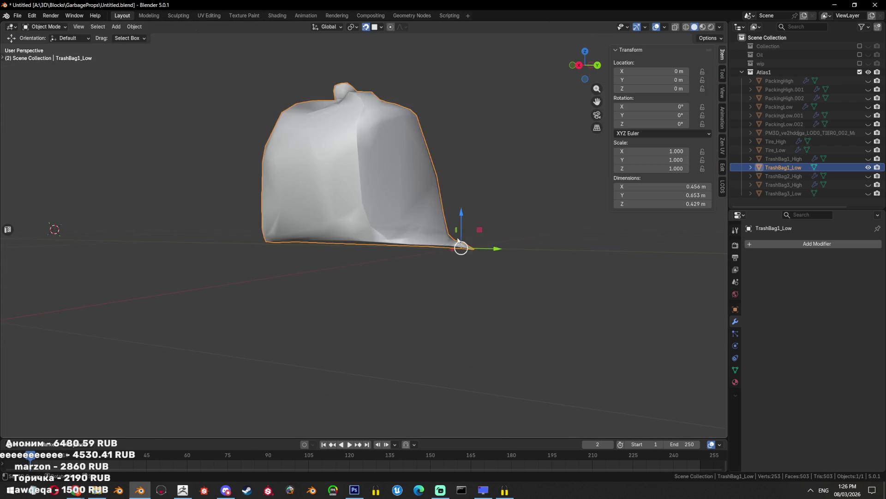
pyautogui.moveTo(507, 250); pyautogui.dragTo(435, 277)
pyautogui.scroll(-3)
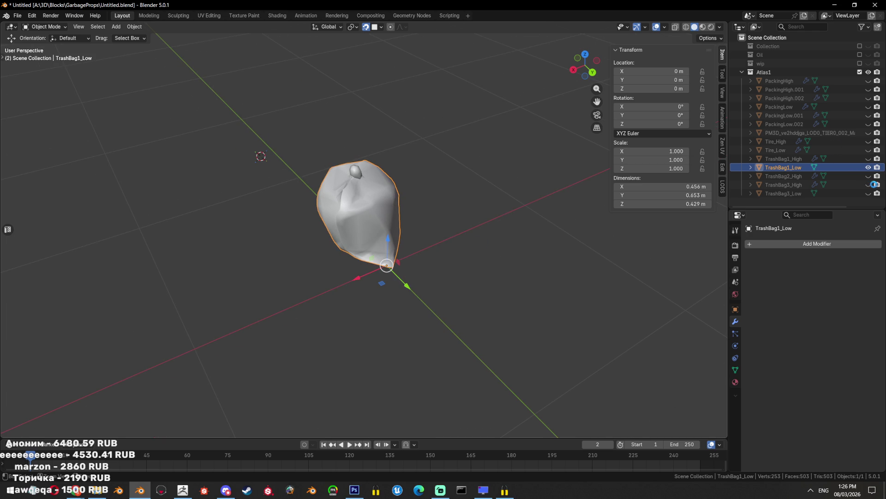
pyautogui.click(868, 193)
pyautogui.click(784, 193)
pyautogui.hotkey('shift', 'h')
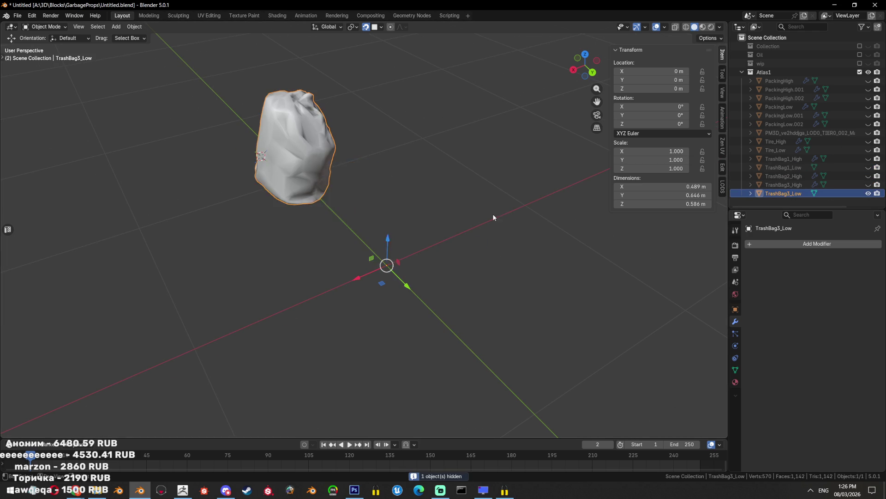
pyautogui.press('Tab')
pyautogui.scroll(3)
pyautogui.scroll(3)
pyautogui.moveTo(367, 181); pyautogui.dragTo(527, 190)
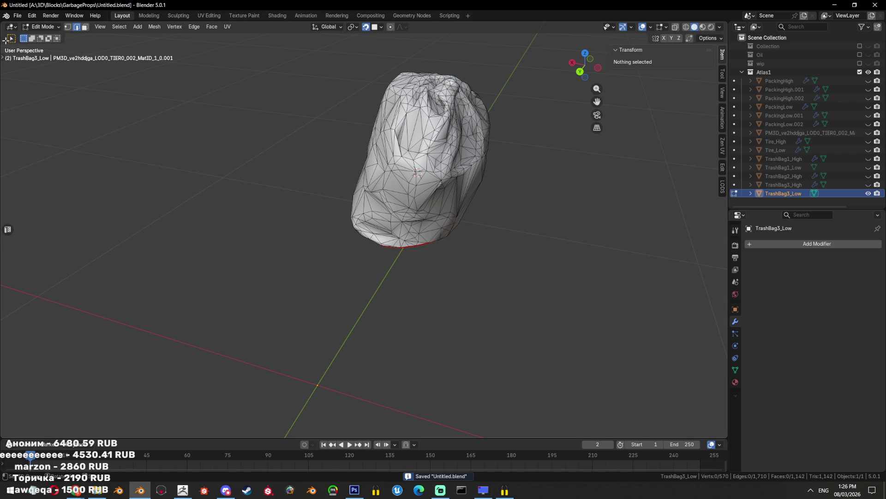
# Delete two faces on the side of the bag
pyautogui.scroll(3)
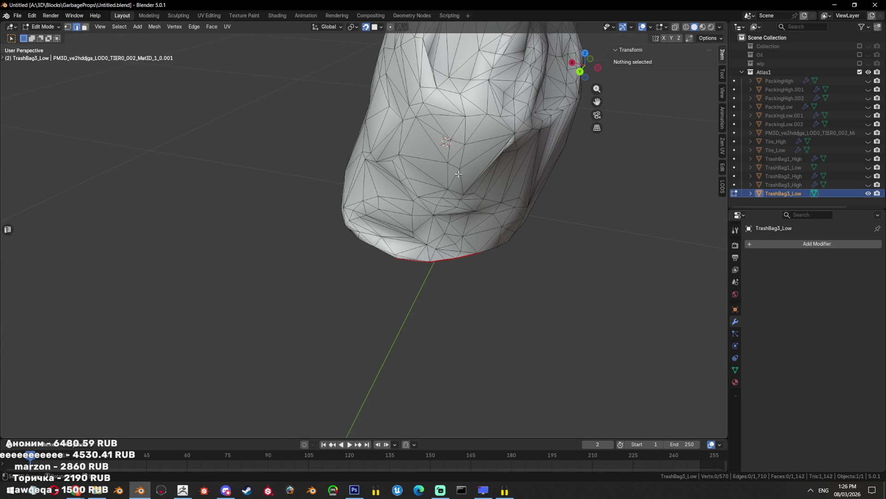
pyautogui.moveTo(449, 174); pyautogui.dragTo(457, 194)
pyautogui.scroll(3)
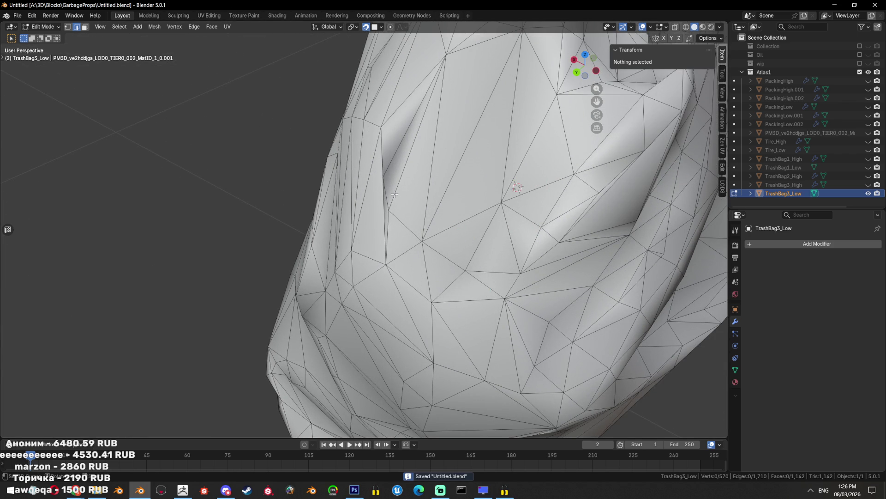
pyautogui.press('l')
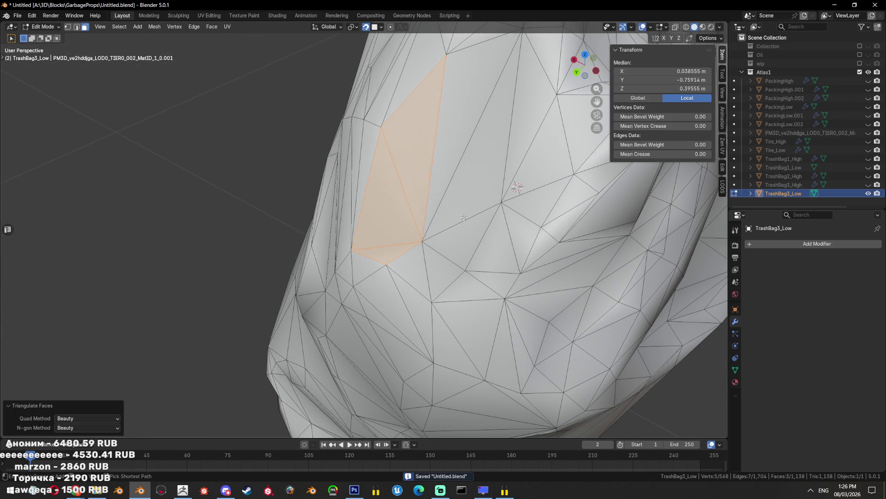
pyautogui.moveTo(457, 223); pyautogui.dragTo(418, 261)
pyautogui.hotkey('alt', 'a')
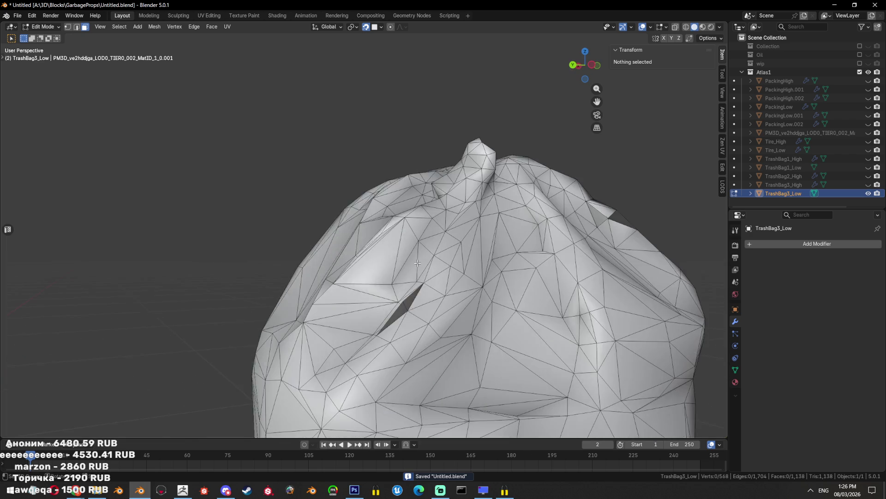
pyautogui.scroll(3)
pyautogui.click(364, 213)
pyautogui.click(351, 228)
pyautogui.press('x')
pyautogui.press('Escape')
pyautogui.moveTo(406, 222); pyautogui.dragTo(545, 185)
pyautogui.press('x')
pyautogui.click(438, 190)
# Mark a shortest edge path from the top fold down the side as sharp
pyautogui.scroll(-3)
pyautogui.click(411, 182)
pyautogui.click(379, 230)
pyautogui.click(378, 185)
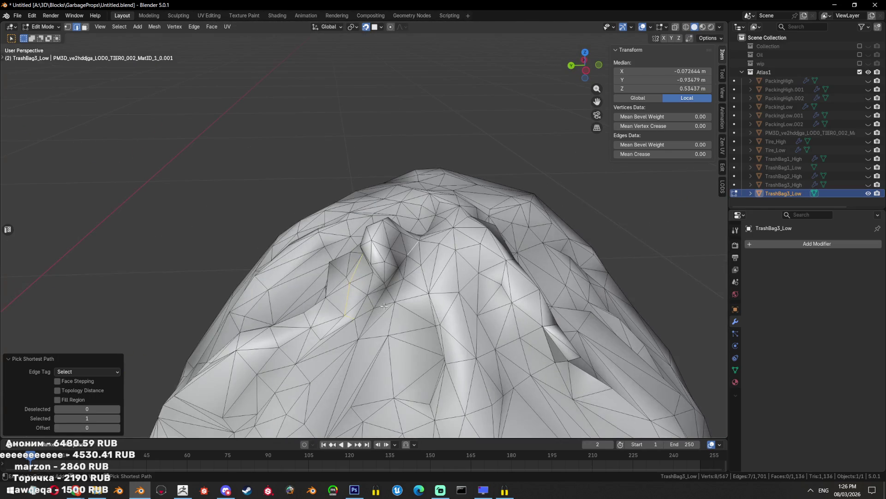
pyautogui.hotkey('ctrl', 'e')
pyautogui.click(438, 318)
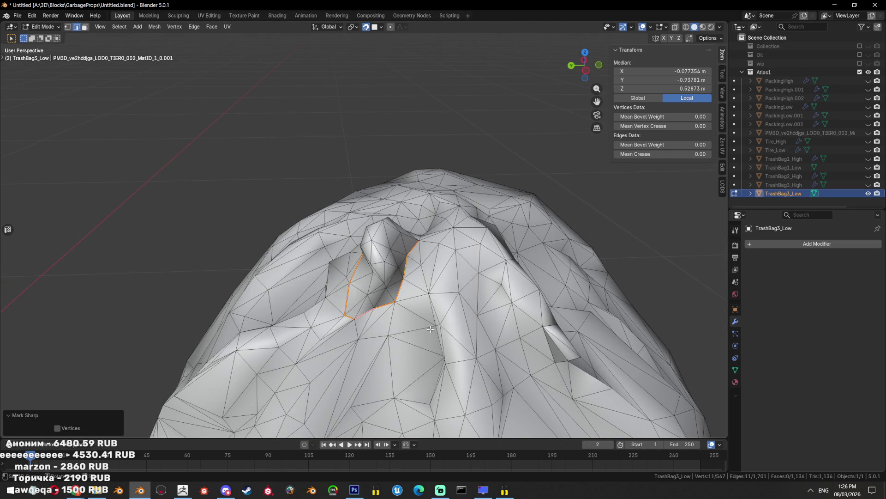
# Join a patch of faces on the bag's front and re-triangulate it
pyautogui.moveTo(439, 317); pyautogui.dragTo(416, 280)
pyautogui.press('3')
pyautogui.moveTo(367, 257); pyautogui.dragTo(375, 338)
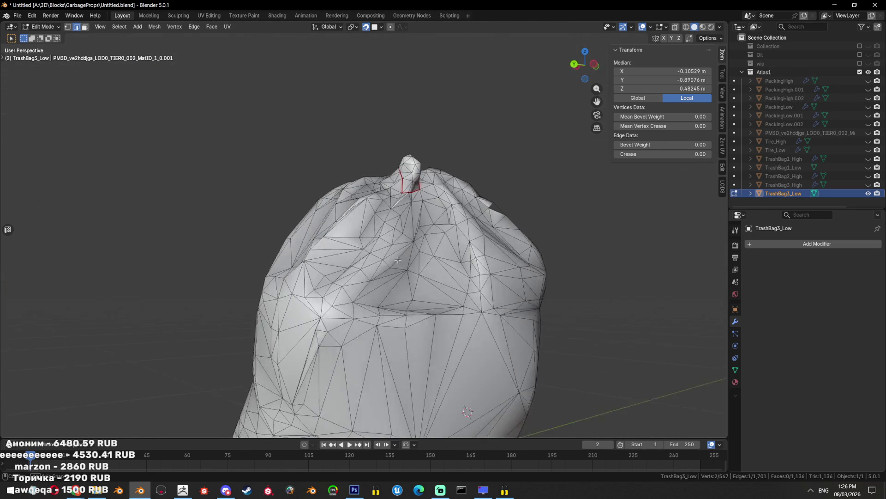
pyautogui.press('l')
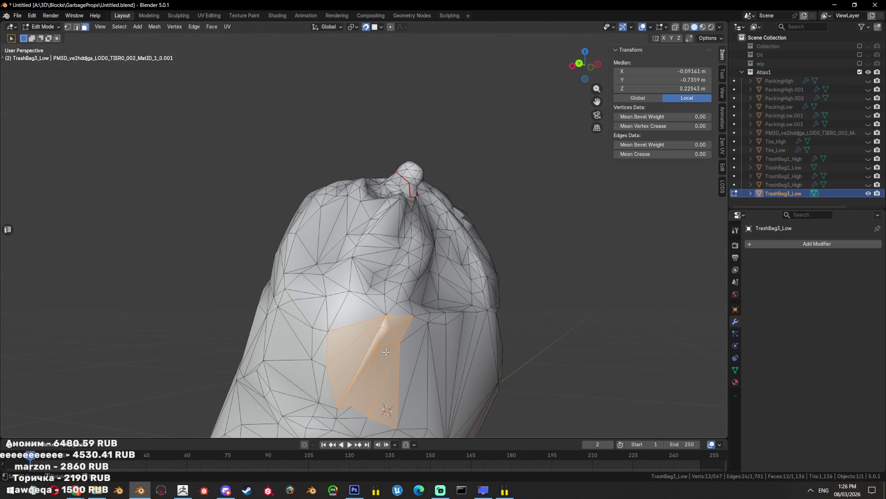
pyautogui.moveTo(398, 350); pyautogui.dragTo(452, 347)
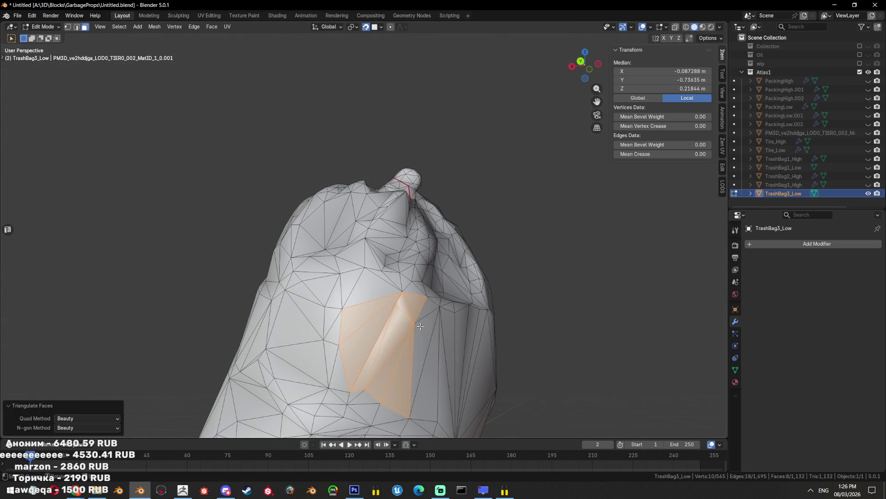
pyautogui.hotkey('alt', 'j')
pyautogui.hotkey('ctrl', 't')
pyautogui.hotkey('alt', 'a')
# Dissolve a stray vertex without leaving a hole
pyautogui.scroll(3)
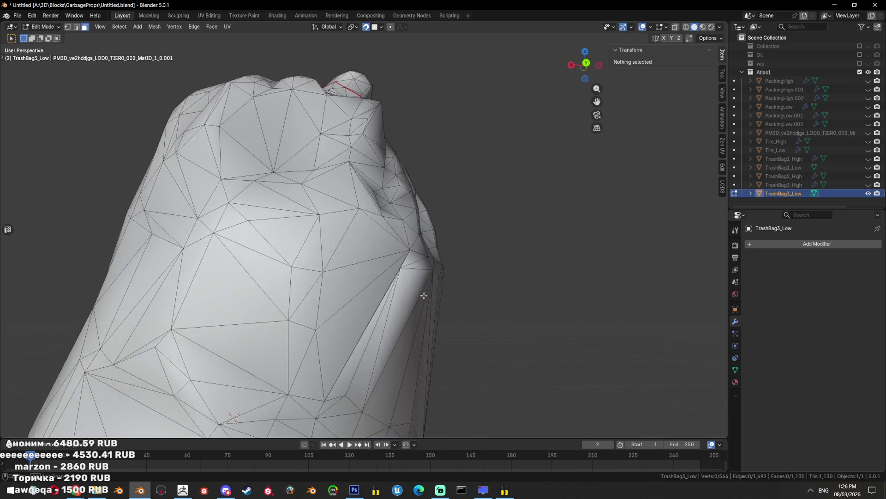
pyautogui.scroll(3)
pyautogui.click(275, 202)
pyautogui.press('x')
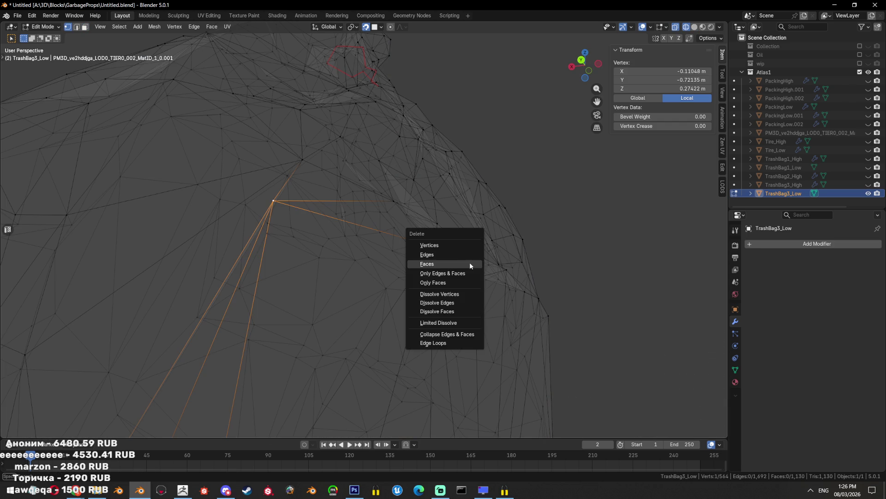
pyautogui.click(469, 262)
# Triangulate the long face on the bag's left side, comparing against the high-poly bag
pyautogui.scroll(-3)
pyautogui.press('3')
pyautogui.click(399, 269)
pyautogui.hotkey('ctrl', 't')
pyautogui.scroll(-3)
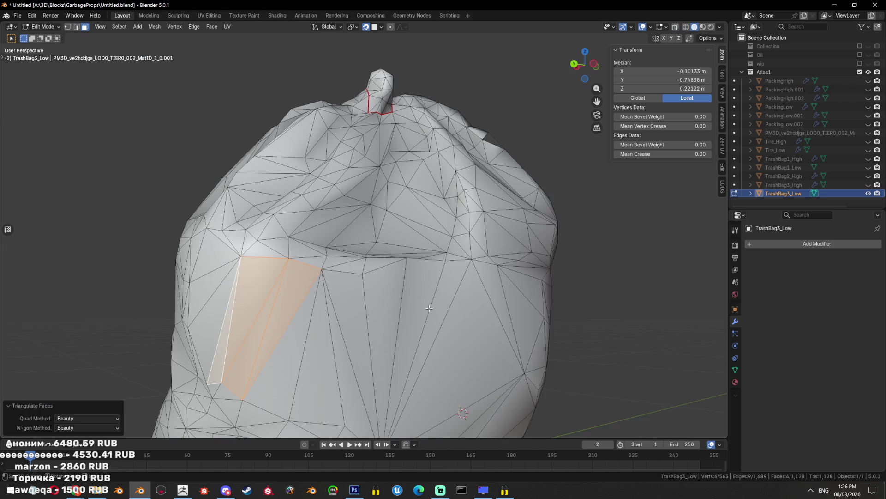
pyautogui.scroll(-3)
pyautogui.click(868, 185)
pyautogui.click(868, 184)
pyautogui.hotkey('alt', 'a')
# Mark an edge path up the bag's side as both sharp and a UV seam
pyautogui.moveTo(351, 240); pyautogui.dragTo(395, 229)
pyautogui.scroll(3)
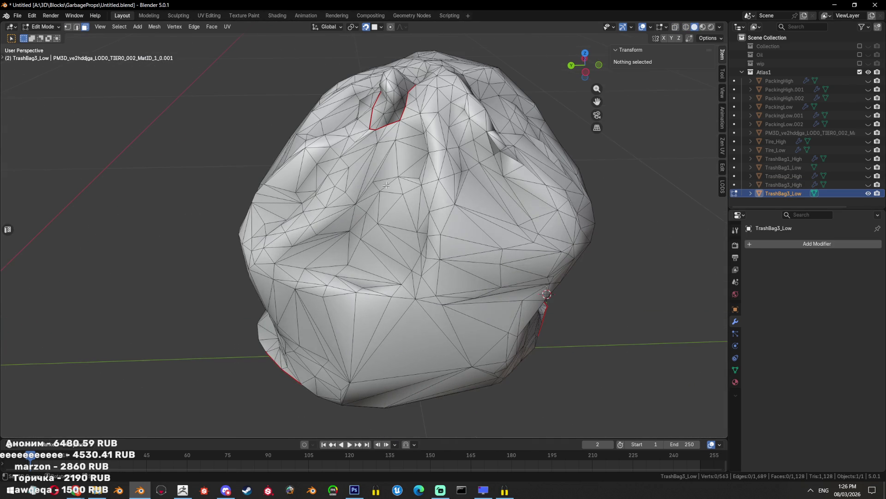
pyautogui.click(366, 133)
pyautogui.moveTo(365, 133); pyautogui.dragTo(374, 214)
pyautogui.scroll(3)
pyautogui.click(346, 170)
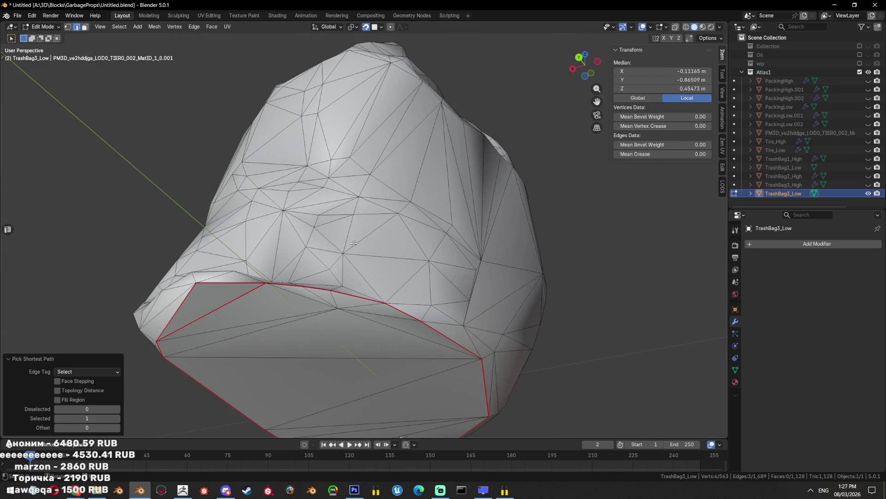
pyautogui.rightClick(473, 256)
pyautogui.click(473, 255)
pyautogui.rightClick(473, 255)
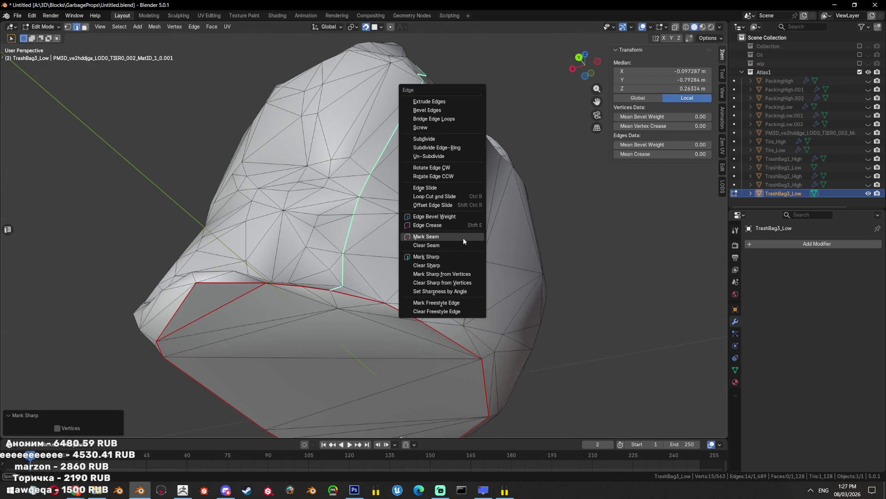
pyautogui.click(462, 236)
# Merge the seam-bounded face island on the bag's bottom and re-triangulate it
pyautogui.moveTo(331, 250); pyautogui.dragTo(396, 366)
pyautogui.press('3')
pyautogui.click(370, 332)
pyautogui.scroll(3)
pyautogui.scroll(-3)
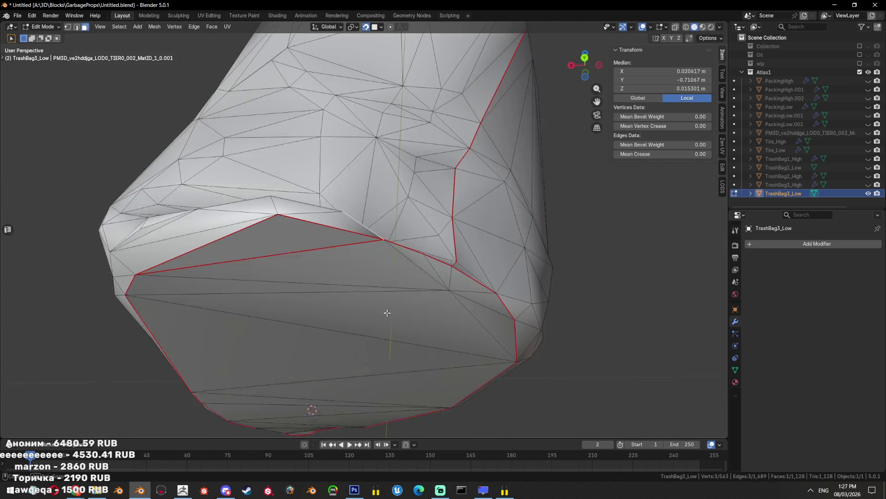
pyautogui.moveTo(401, 325); pyautogui.dragTo(419, 338)
pyautogui.moveTo(462, 240); pyautogui.dragTo(296, 296)
pyautogui.press('l')
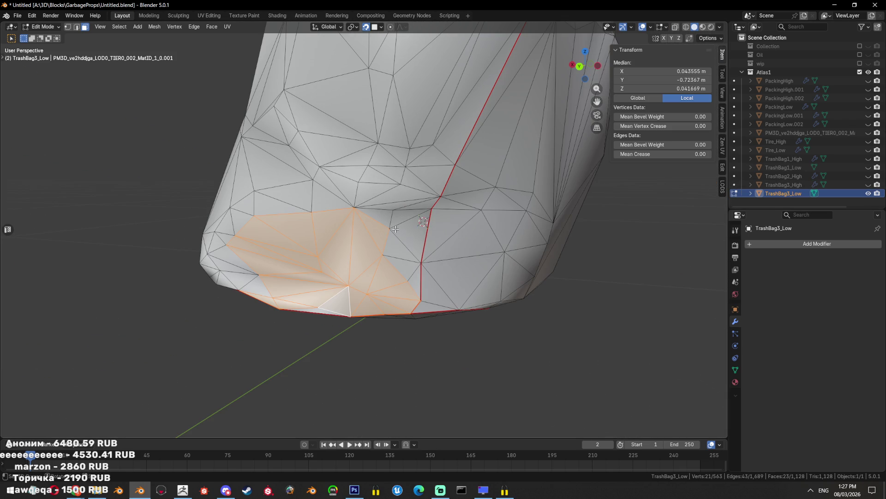
pyautogui.hotkey('ctrl', 'x')
pyautogui.hotkey('ctrl', 't')
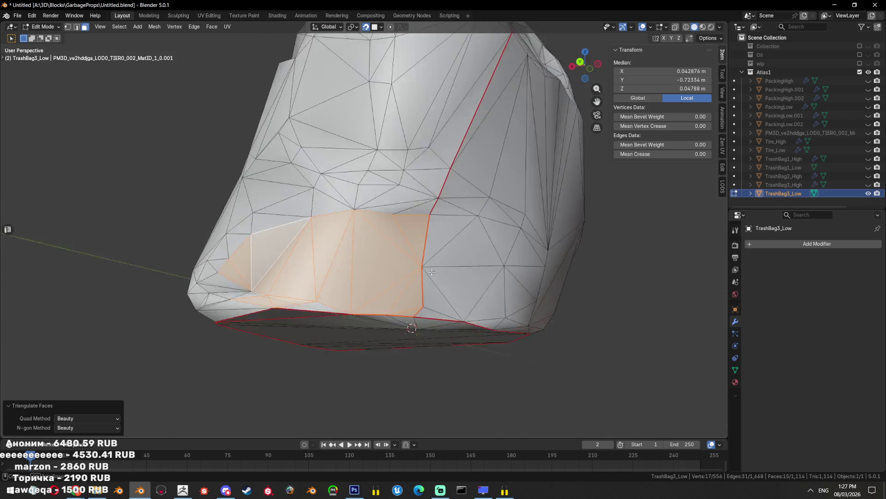
pyautogui.moveTo(411, 280); pyautogui.dragTo(434, 266)
pyautogui.click(322, 281)
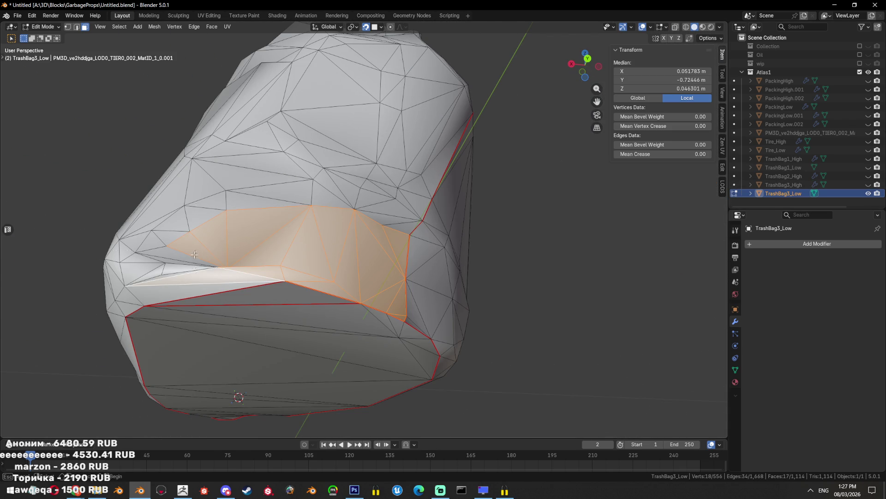
pyautogui.hotkey('ctrl', 'z')
pyautogui.hotkey('ctrl', 'shift', 'z')
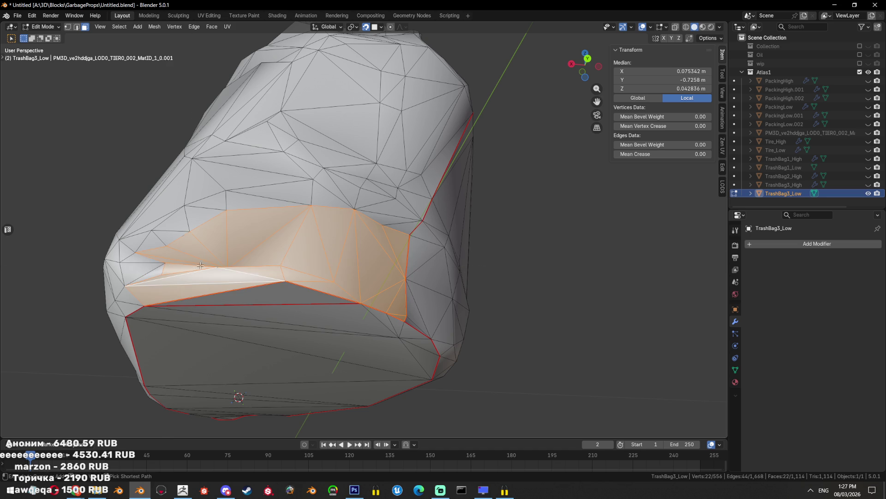
# Shade TrashBag3_Low smooth and add Shade Auto Smooth (Smooth by Angle)
pyautogui.moveTo(294, 209); pyautogui.dragTo(413, 278)
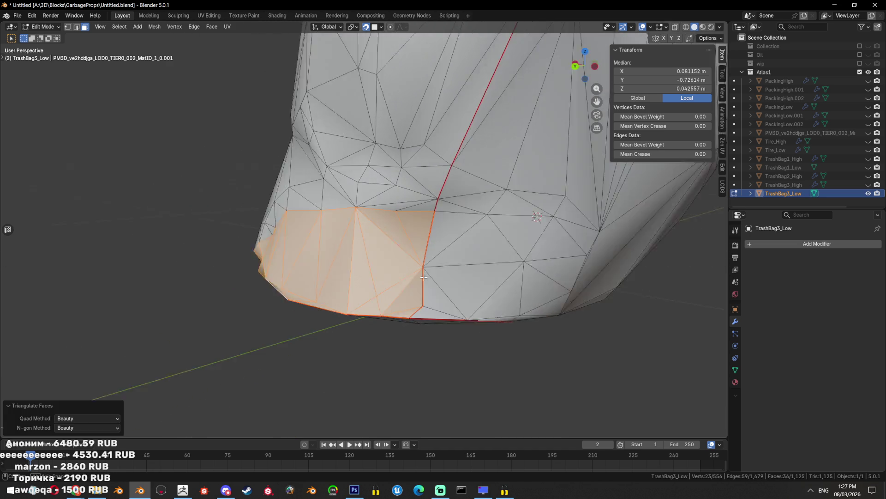
pyautogui.press('Tab')
pyautogui.rightClick(386, 258)
pyautogui.click(386, 257)
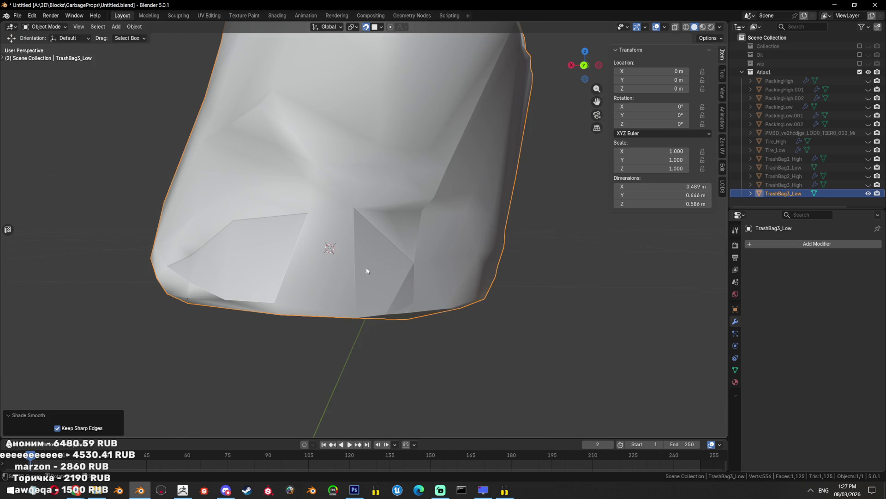
pyautogui.moveTo(387, 263); pyautogui.dragTo(400, 276)
pyautogui.rightClick(400, 276)
pyautogui.click(403, 287)
# Delete the selected bottom faces, leaving a hole
pyautogui.press('Tab')
pyautogui.scroll(3)
pyautogui.press('Tab')
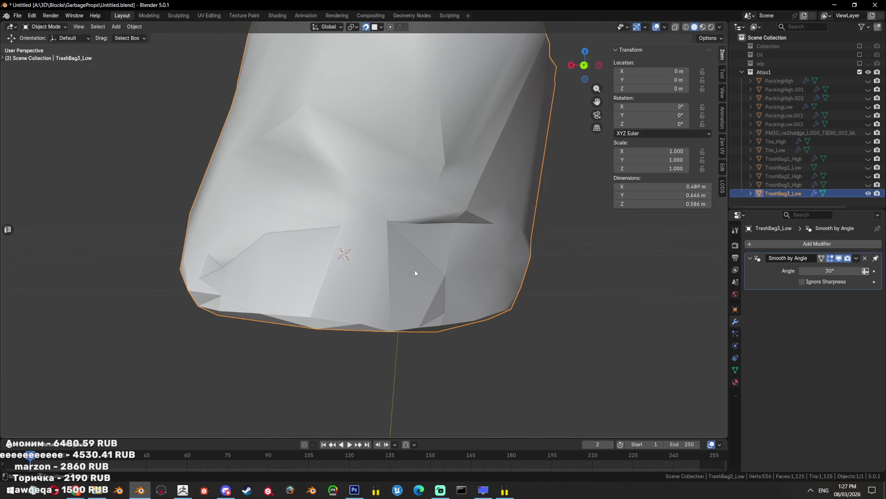
pyautogui.press('Tab')
pyautogui.moveTo(468, 311); pyautogui.dragTo(480, 283)
pyautogui.press('x')
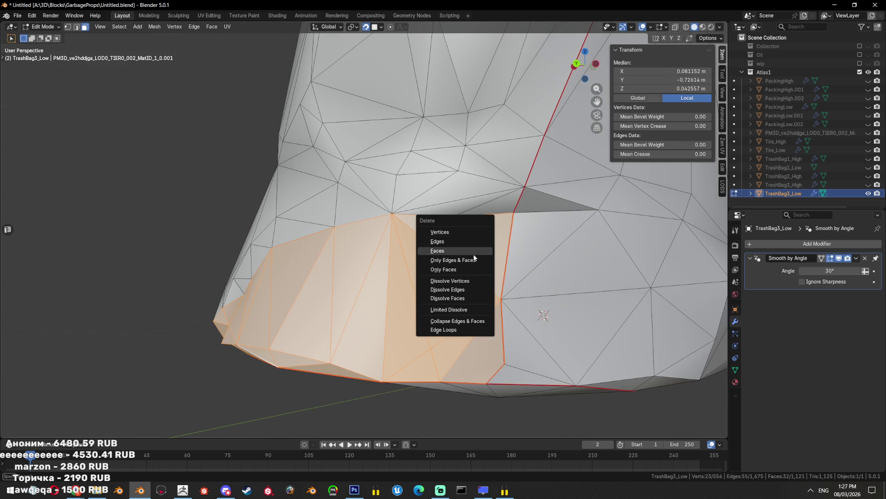
pyautogui.click(474, 254)
# Remove a stray vertex inside the hole and fill the hole with triangles
pyautogui.press('1')
pyautogui.moveTo(486, 248); pyautogui.dragTo(220, 330)
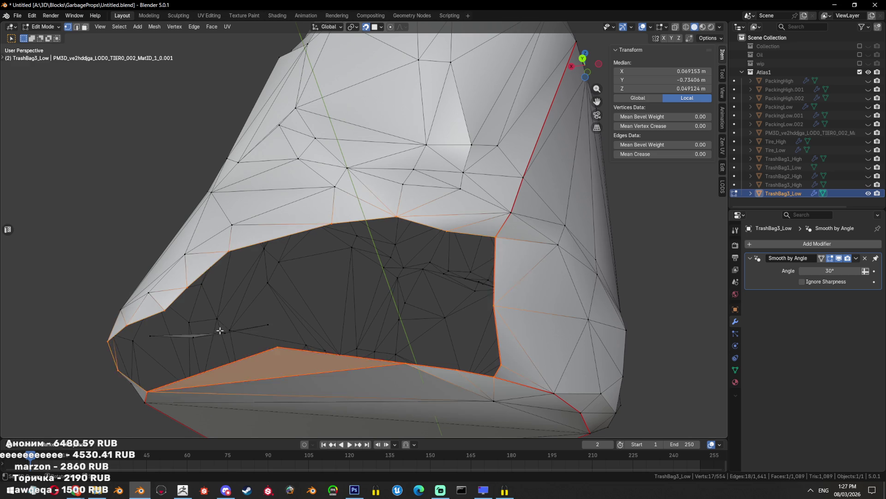
pyautogui.click(220, 331)
pyautogui.press('x')
pyautogui.click(362, 329)
pyautogui.click(486, 372)
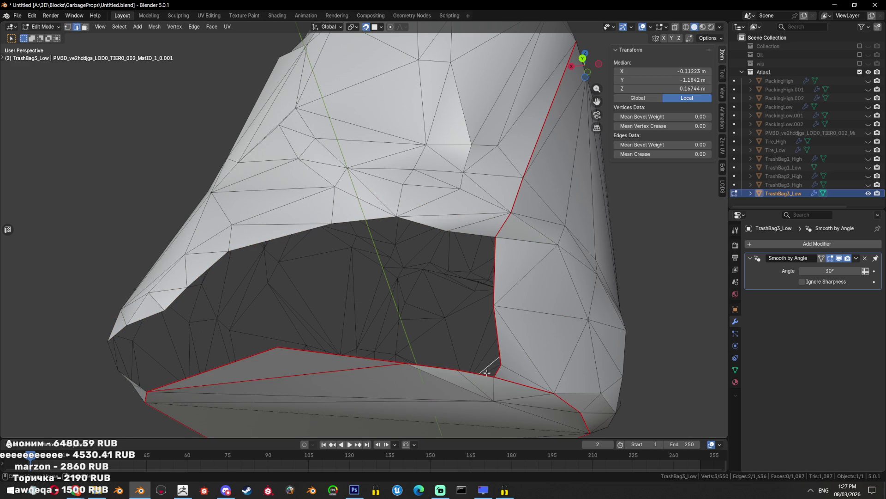
pyautogui.hotkey('alt', 'f')
pyautogui.moveTo(482, 377); pyautogui.dragTo(415, 311)
pyautogui.hotkey('alt', 'a')
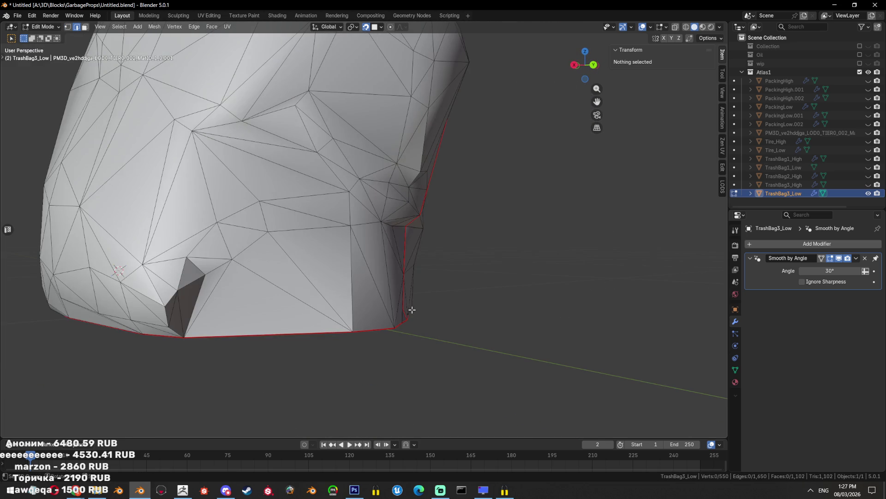
# Set the Smooth by Angle modifier's angle to 89°
pyautogui.press('Tab')
pyautogui.write('89')
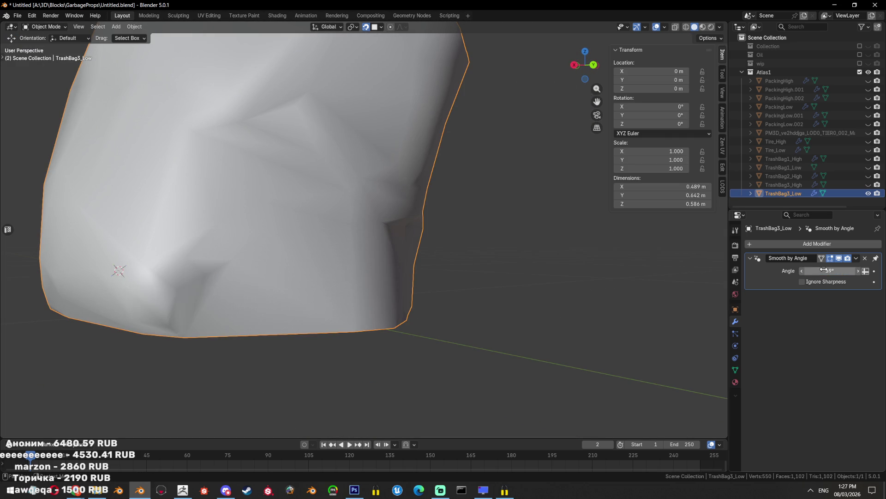
pyautogui.press('Return')
pyautogui.moveTo(427, 238); pyautogui.dragTo(530, 240)
# Dissolve a vertex with too many edges on the bottom into one face
pyautogui.press('Tab')
pyautogui.press('a')
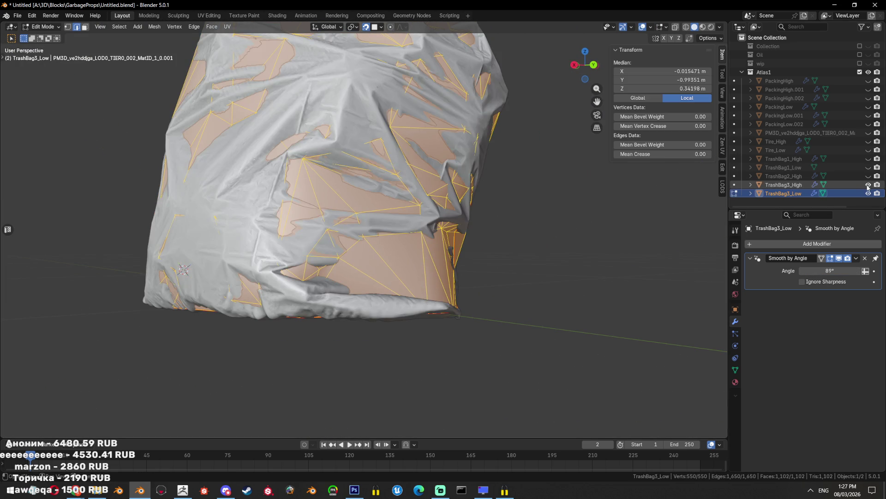
pyautogui.scroll(3)
pyautogui.scroll(-3)
pyautogui.moveTo(436, 293); pyautogui.dragTo(439, 293)
pyautogui.scroll(3)
pyautogui.hotkey('alt', 'a')
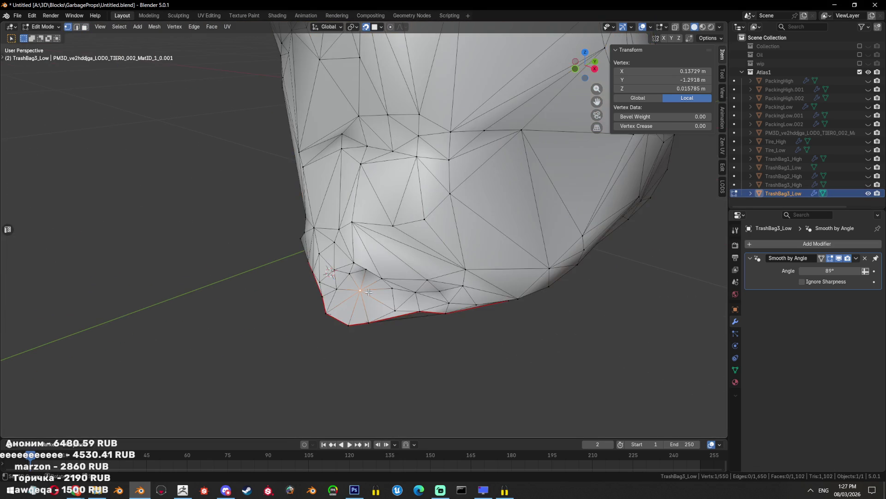
pyautogui.scroll(3)
pyautogui.scroll(-3)
pyautogui.scroll(-3)
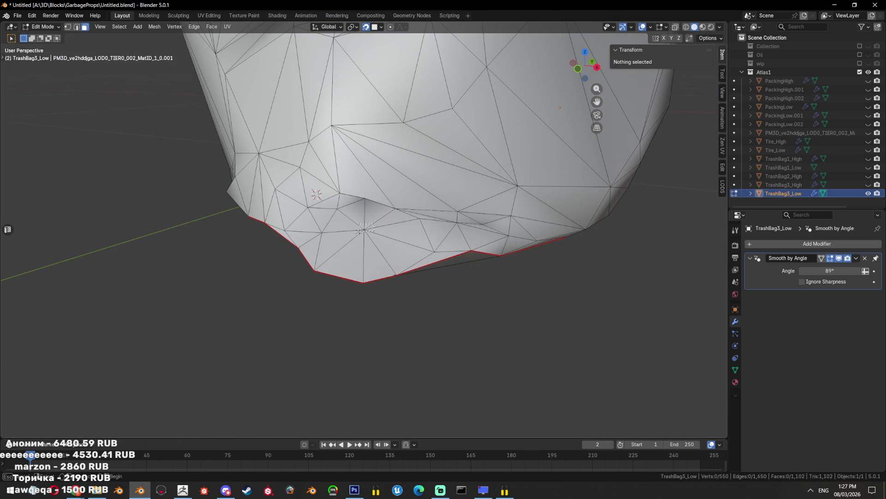
pyautogui.click(373, 225)
pyautogui.hotkey('ctrl', 'x')
pyautogui.moveTo(372, 225); pyautogui.dragTo(438, 239)
pyautogui.hotkey('alt', 'a')
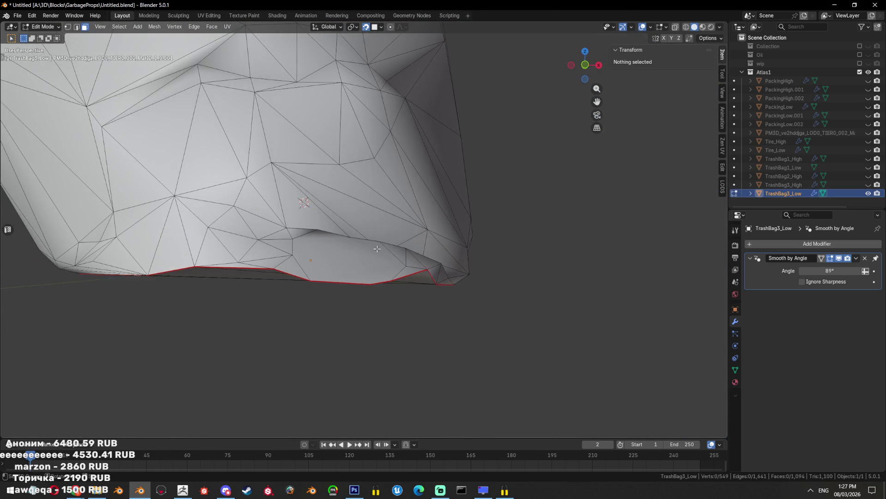
# Dissolve two stray vertices on the bag's bottom, checking them in X-ray
pyautogui.hotkey('alt', 'z')
pyautogui.moveTo(312, 281); pyautogui.dragTo(322, 274)
pyautogui.hotkey('alt', 'z')
pyautogui.press('x')
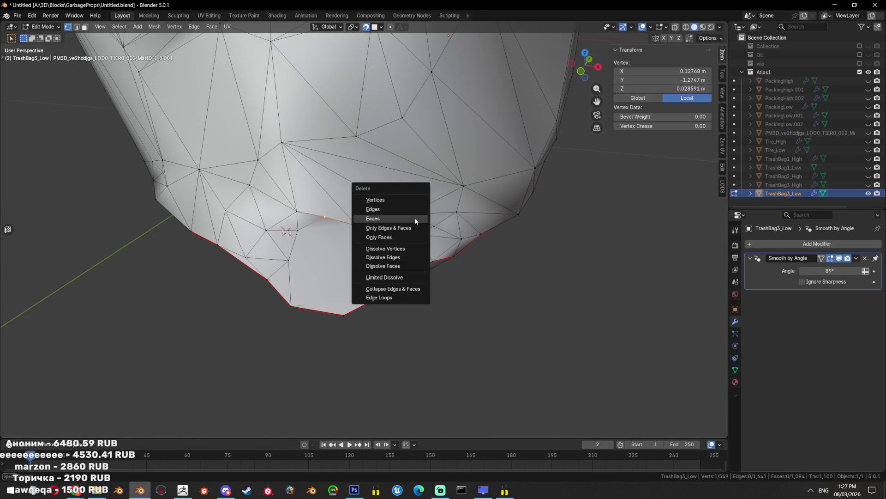
pyautogui.click(406, 248)
pyautogui.press('3')
pyautogui.hotkey('alt', 'a')
pyautogui.moveTo(351, 249); pyautogui.dragTo(512, 322)
pyautogui.press('1')
pyautogui.click(438, 301)
pyautogui.press('x')
pyautogui.click(437, 299)
# Dissolve a vertex near the bag's bottom edge
pyautogui.scroll(3)
pyautogui.click(428, 254)
pyautogui.press('x')
pyautogui.click(428, 255)
pyautogui.press('3')
pyautogui.hotkey('alt', 'a')
pyautogui.moveTo(428, 254); pyautogui.dragTo(351, 277)
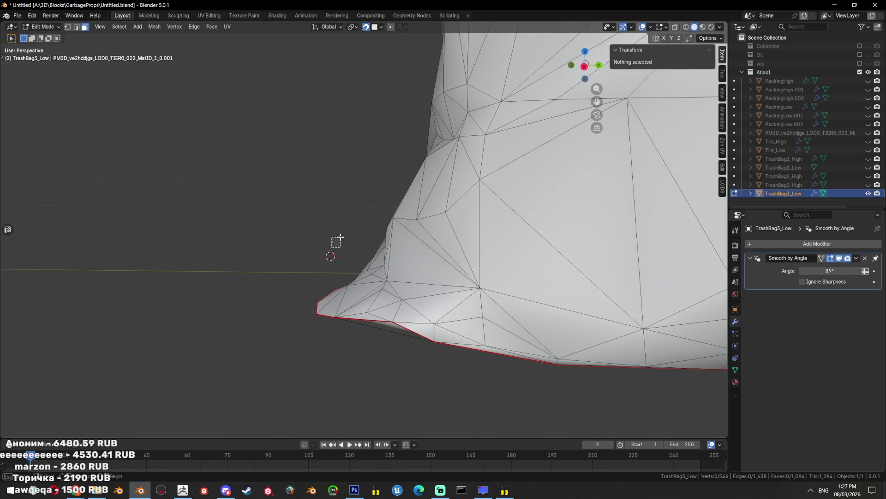
pyautogui.moveTo(484, 306); pyautogui.dragTo(373, 302)
# Dissolve the remaining stray vertices across the bottom of the bag
pyautogui.press('1')
pyautogui.click(485, 286)
pyautogui.press('x')
pyautogui.click(410, 268)
pyautogui.press('x')
pyautogui.click(378, 281)
pyautogui.click(449, 310)
pyautogui.press('x')
pyautogui.click(519, 295)
# Limited-dissolve the whole mesh at a reduced angle, then triangulate and convert back to quads
pyautogui.press('a')
pyautogui.press('x')
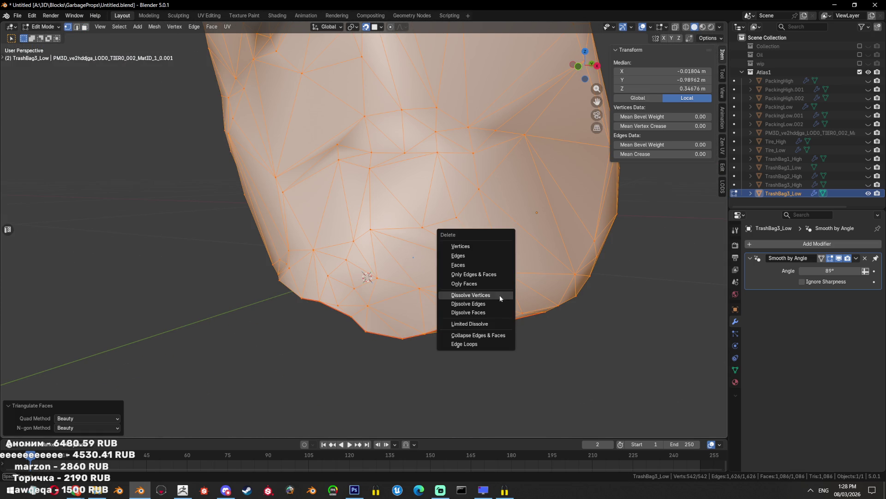
pyautogui.click(483, 326)
pyautogui.moveTo(93, 374); pyautogui.dragTo(60, 374)
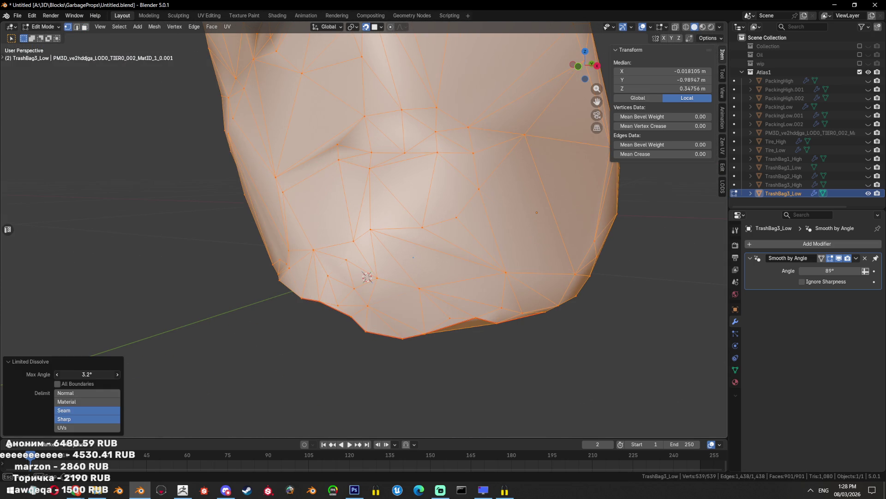
pyautogui.moveTo(415, 259); pyautogui.dragTo(319, 200)
pyautogui.hotkey('ctrl', 't')
pyautogui.hotkey('alt', 'j')
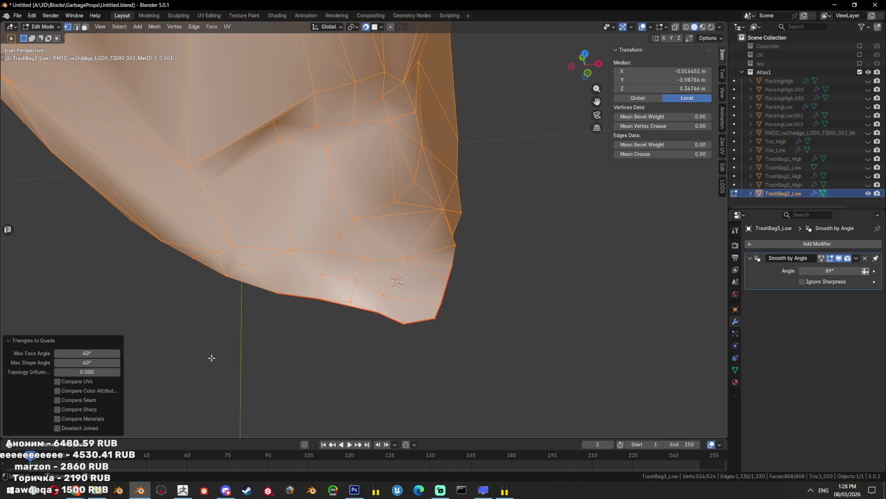
# Select faces along the bag's bottom edge to inspect the rim triangles
pyautogui.moveTo(276, 328); pyautogui.dragTo(265, 287)
pyautogui.click(325, 131)
pyautogui.press('x')
pyautogui.click(323, 129)
pyautogui.press('x')
pyautogui.press('Escape')
pyautogui.press('3')
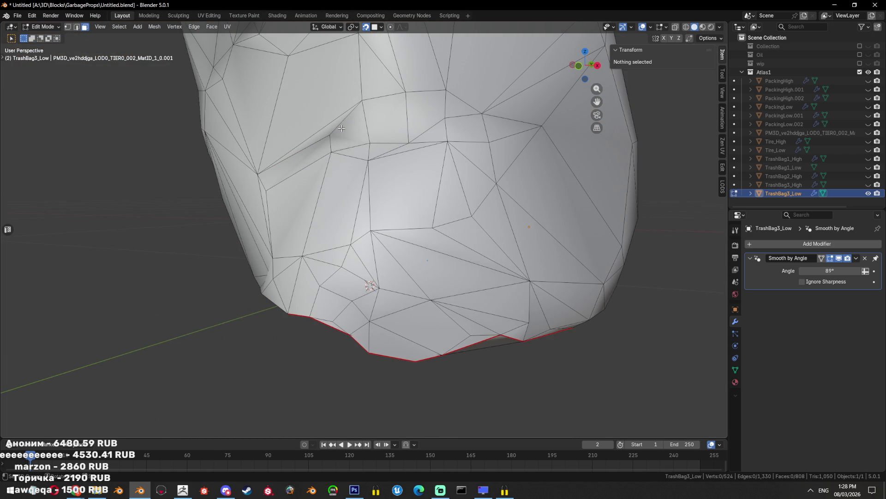
pyautogui.press('x')
pyautogui.click(339, 141)
pyautogui.moveTo(338, 142); pyautogui.dragTo(521, 315)
pyautogui.click(411, 243)
# Dissolve a stray vertex on the bag's bottom rim
pyautogui.press('1')
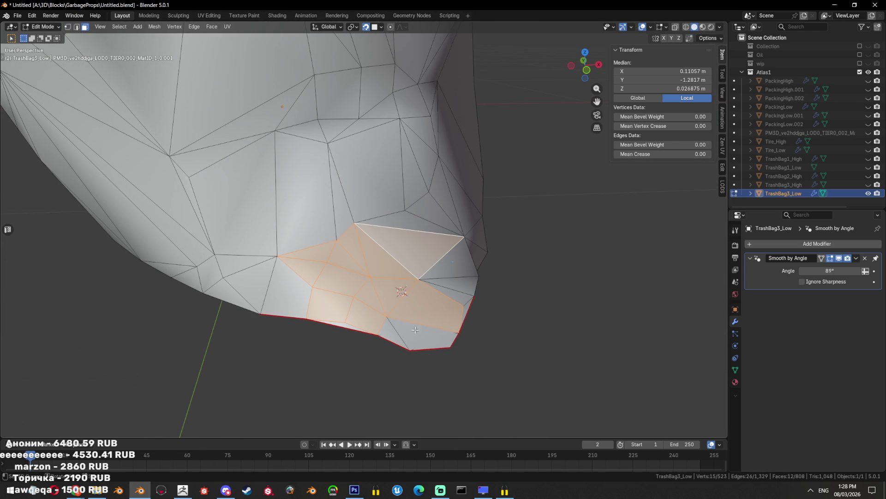
pyautogui.moveTo(436, 318); pyautogui.dragTo(390, 295)
pyautogui.click(516, 328)
pyautogui.click(455, 286)
pyautogui.moveTo(455, 287); pyautogui.dragTo(427, 292)
pyautogui.press('1')
pyautogui.click(428, 292)
pyautogui.press('x')
pyautogui.click(511, 295)
# Triangulate a leftover bottom face and dissolve another stray vertex
pyautogui.moveTo(511, 296); pyautogui.dragTo(322, 294)
pyautogui.press('3')
pyautogui.click(381, 309)
pyautogui.hotkey('ctrl', 't')
pyautogui.hotkey('alt', 'a')
pyautogui.click(358, 287)
pyautogui.press('x')
pyautogui.click(358, 287)
pyautogui.press('3')
# Dissolve one more stray bottom vertex, leaving 518 vertices and 1,038 triangles
pyautogui.moveTo(359, 287); pyautogui.dragTo(469, 331)
pyautogui.press('1')
pyautogui.click(267, 261)
pyautogui.press('x')
pyautogui.click(265, 261)
pyautogui.moveTo(265, 261); pyautogui.dragTo(318, 305)
pyautogui.press('a')
pyautogui.hotkey('alt', 'a')
pyautogui.scroll(3)
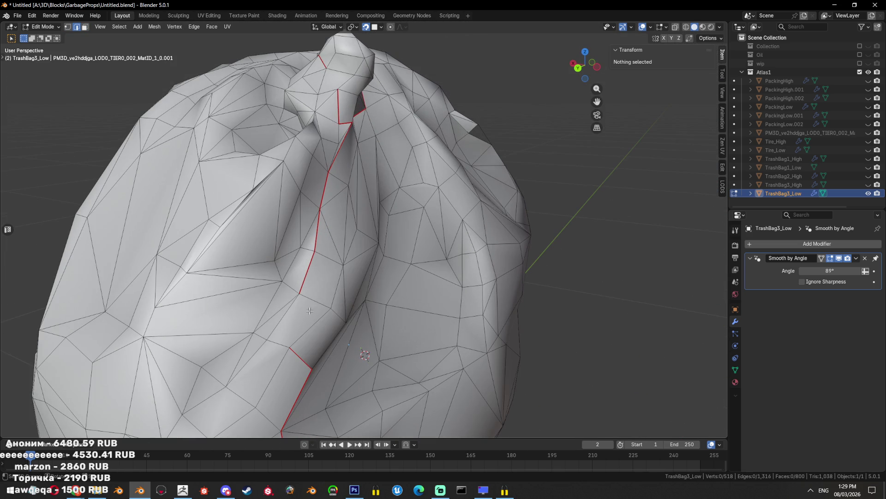
# Triangulate a quad near the fold and mark the fold edges as seam
pyautogui.press('3')
pyautogui.click(299, 327)
pyautogui.hotkey('ctrl', 't')
pyautogui.press('2')
pyautogui.hotkey('ctrl', 'e')
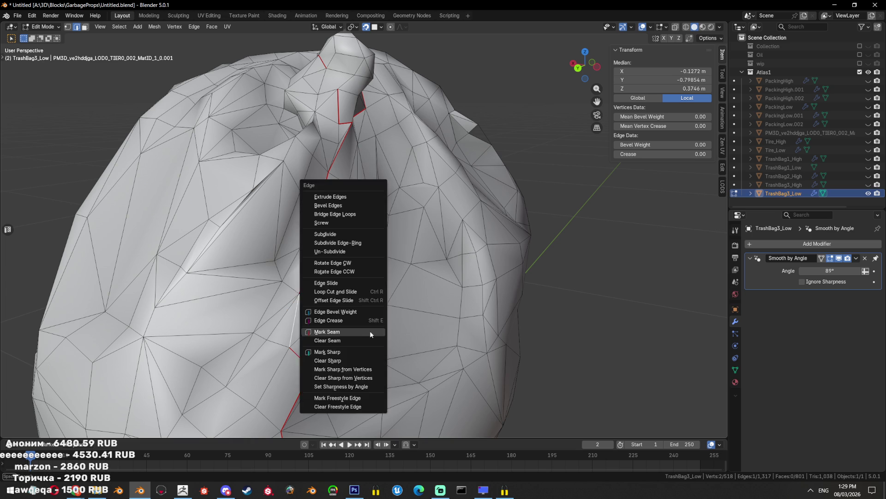
pyautogui.click(353, 351)
pyautogui.hotkey('alt', 'a')
pyautogui.scroll(-3)
pyautogui.scroll(3)
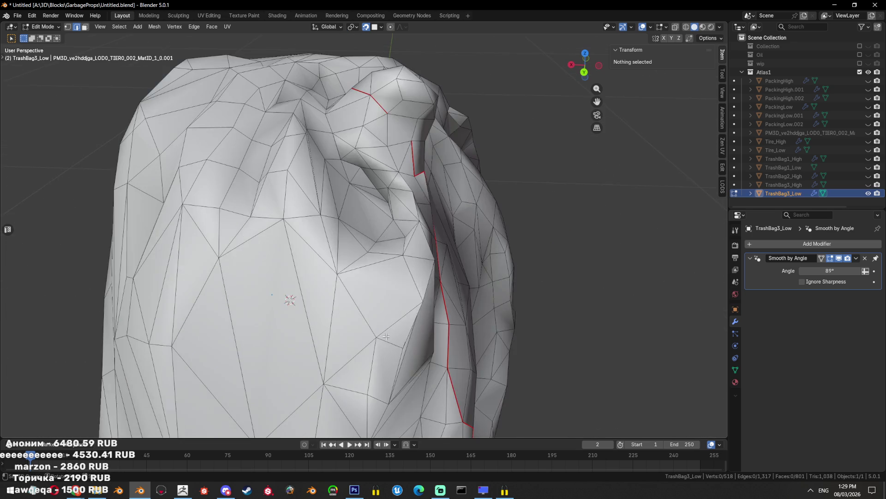
# Replace the rough faces beside the seam with a filled, triangulated patch
pyautogui.moveTo(375, 323); pyautogui.dragTo(374, 303)
pyautogui.click(351, 291)
pyautogui.hotkey('ctrl', 't')
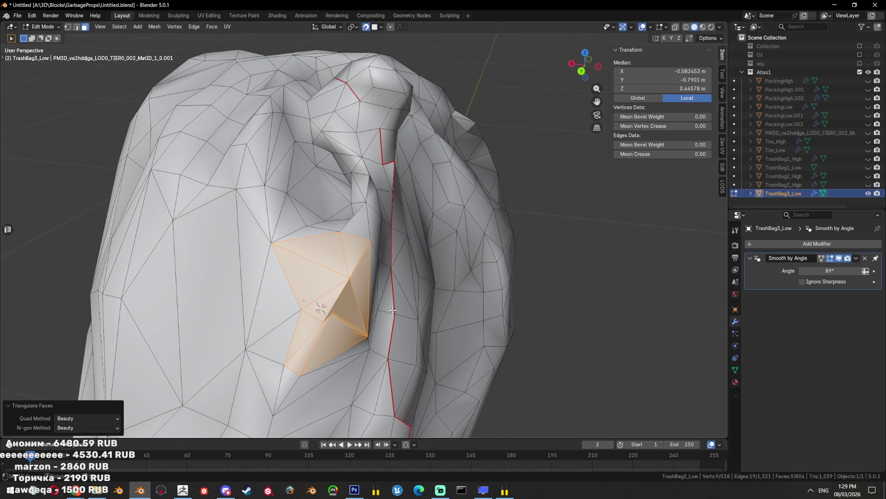
pyautogui.press('x')
pyautogui.click(486, 286)
pyautogui.press('2')
pyautogui.click(387, 323)
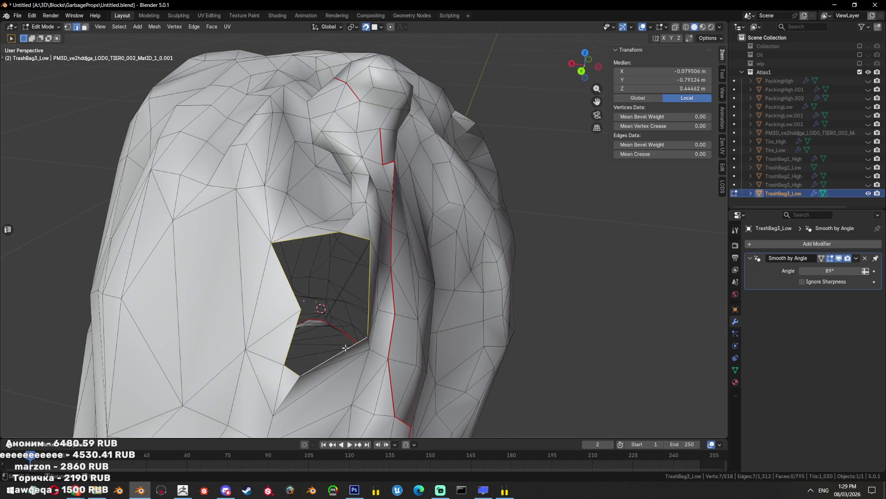
pyautogui.press('f')
pyautogui.hotkey('ctrl', 't')
# Delete a hidden stray vertex using X-ray view
pyautogui.moveTo(400, 339); pyautogui.dragTo(415, 340)
pyautogui.press('a')
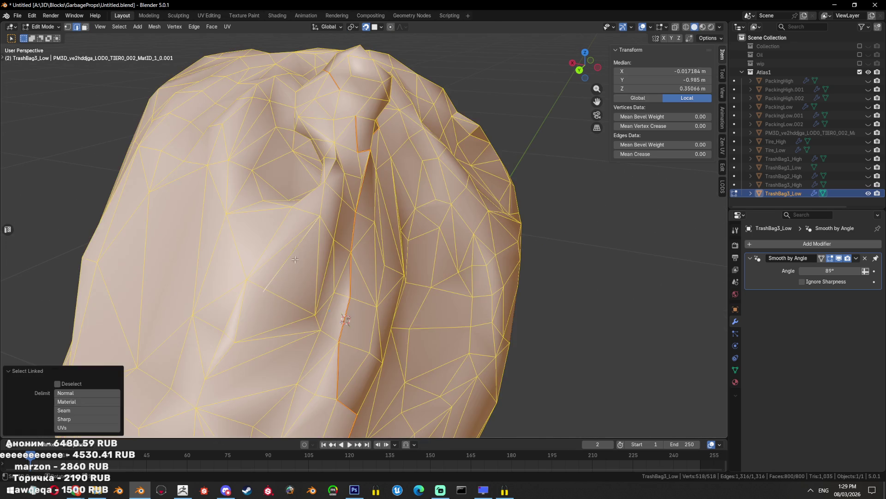
pyautogui.hotkey('alt', 'a')
pyautogui.press('1')
pyautogui.hotkey('alt', 'z')
pyautogui.click(293, 257)
pyautogui.press('x')
pyautogui.click(255, 240)
pyautogui.press('a')
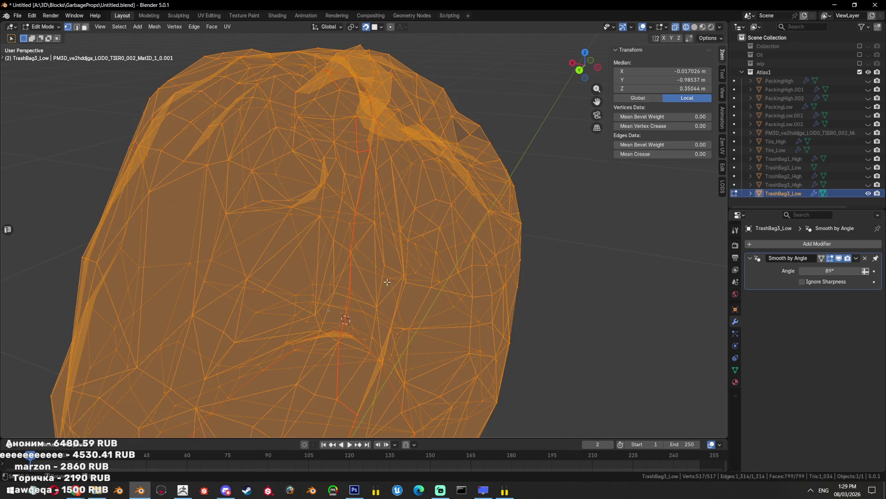
pyautogui.hotkey('alt', 'a')
pyautogui.hotkey('alt', 'z')
# Check the bag in Object Mode, then return to Edit Mode
pyautogui.press('a')
pyautogui.scroll(-3)
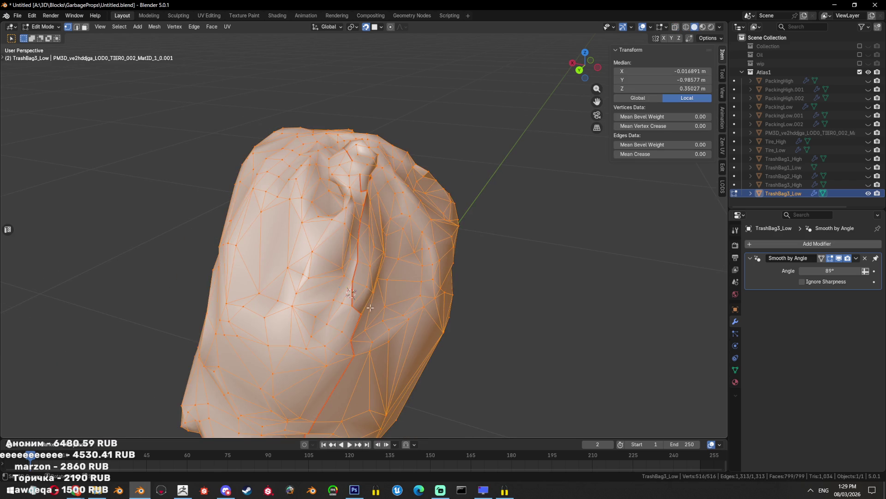
pyautogui.press('Tab')
pyautogui.scroll(-3)
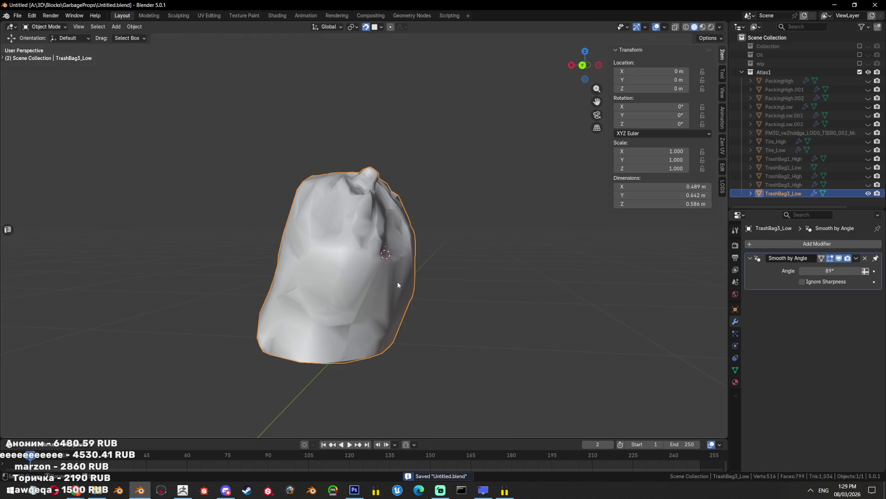
pyautogui.press('Tab')
pyautogui.scroll(3)
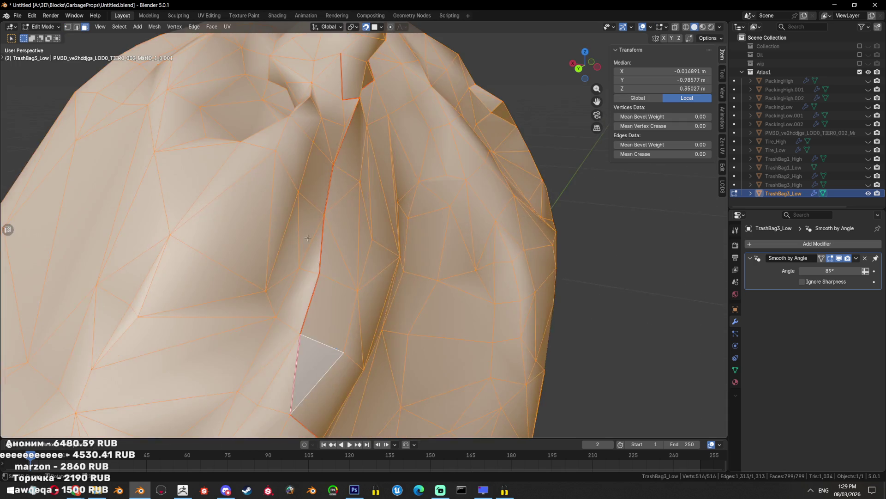
pyautogui.scroll(-3)
pyautogui.scroll(3)
# Select and frame a vertex near the bag's top knot
pyautogui.moveTo(338, 231); pyautogui.dragTo(438, 253)
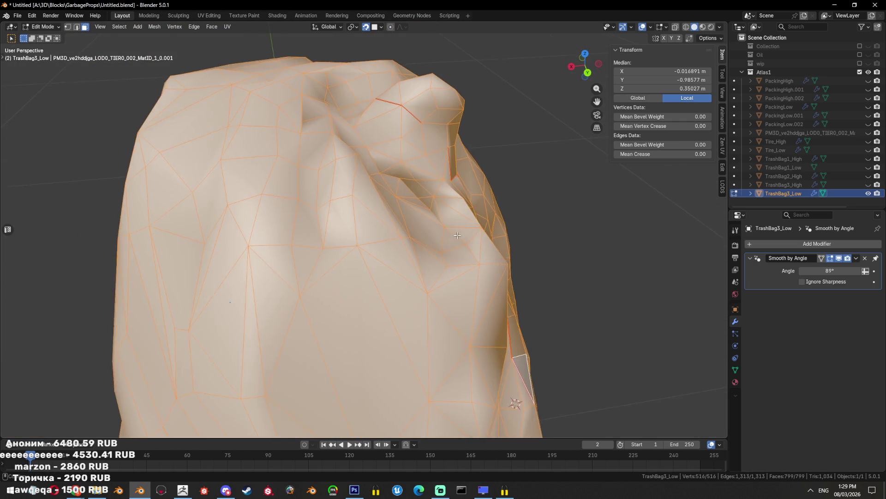
pyautogui.hotkey('alt', 'a')
pyautogui.press('1')
pyautogui.hotkey('alt', 'z')
pyautogui.click(386, 210)
pyautogui.hotkey('alt', 'z')
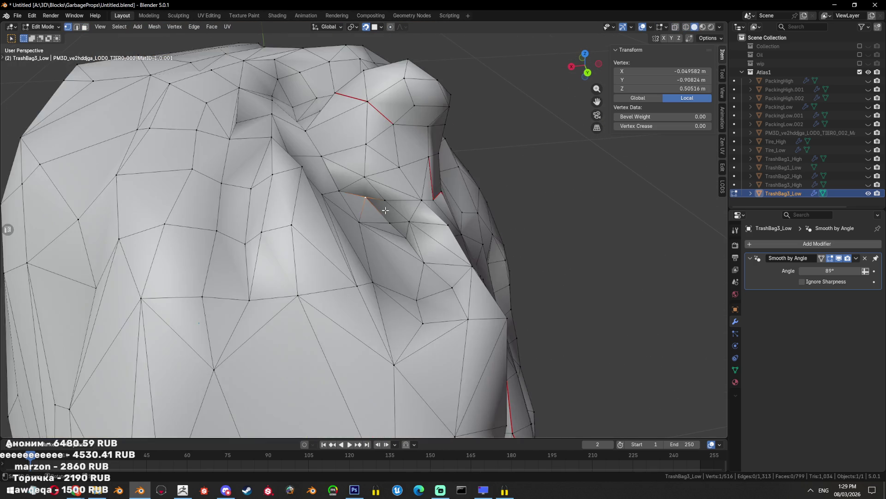
pyautogui.press('KP_Decimal')
pyautogui.scroll(-3)
pyautogui.scroll(-3)
pyautogui.moveTo(450, 253); pyautogui.dragTo(409, 281)
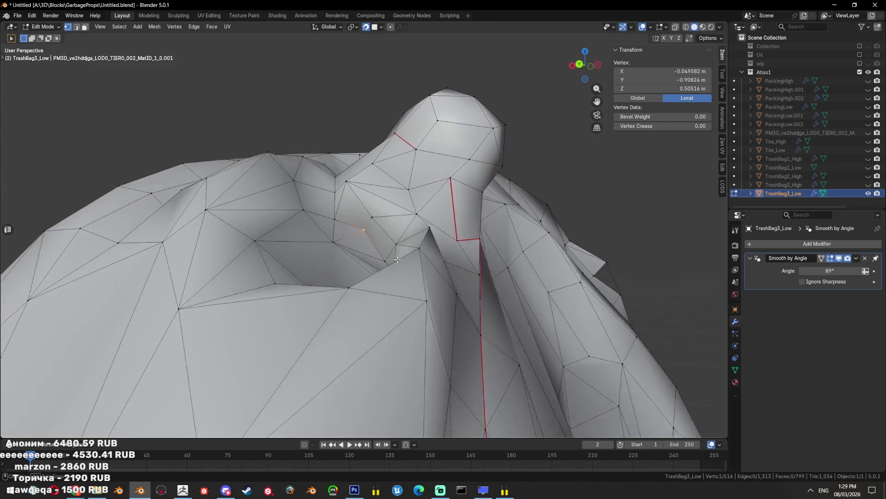
# Dissolve two vertices near the top knot and triangulate the affected faces
pyautogui.click(395, 269)
pyautogui.press('x')
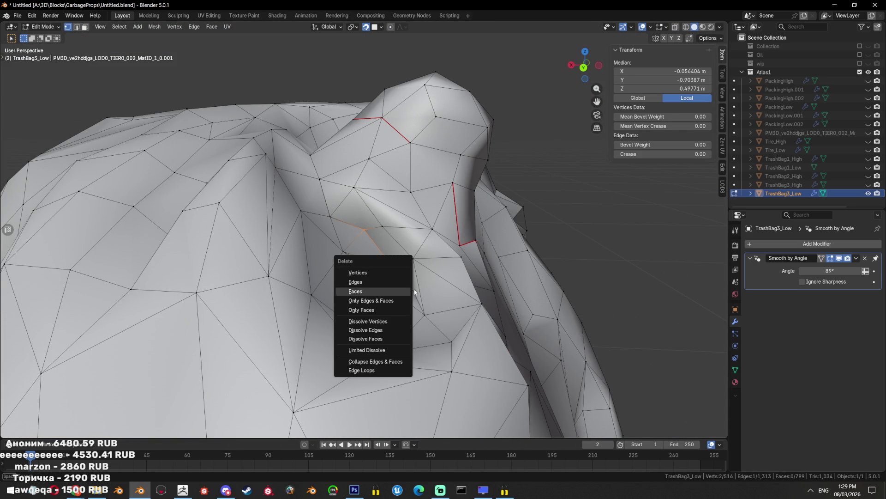
pyautogui.press('Escape')
pyautogui.press('x')
pyautogui.click(385, 354)
pyautogui.scroll(3)
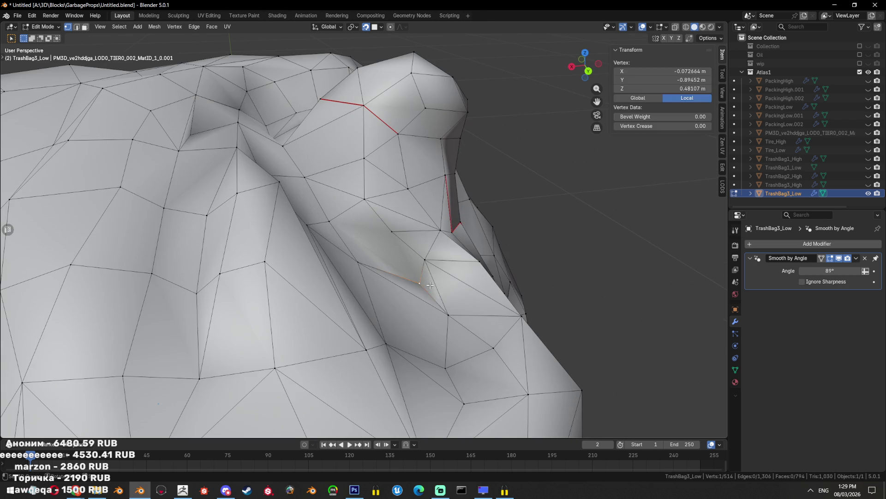
pyautogui.press('3')
pyautogui.hotkey('ctrl', 't')
pyautogui.hotkey('alt', 'a')
# Knife-cut a new edge toward the top knot and mark it as seam
pyautogui.scroll(-3)
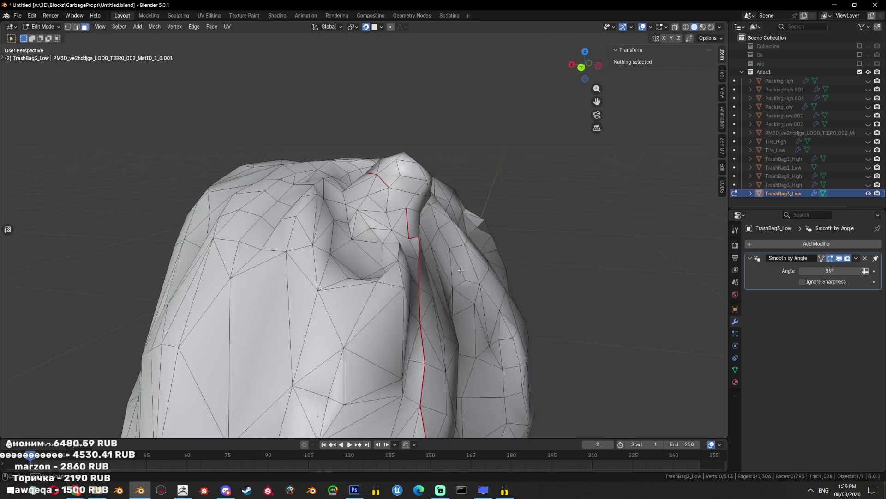
pyautogui.moveTo(492, 303); pyautogui.dragTo(404, 226)
pyautogui.press('2')
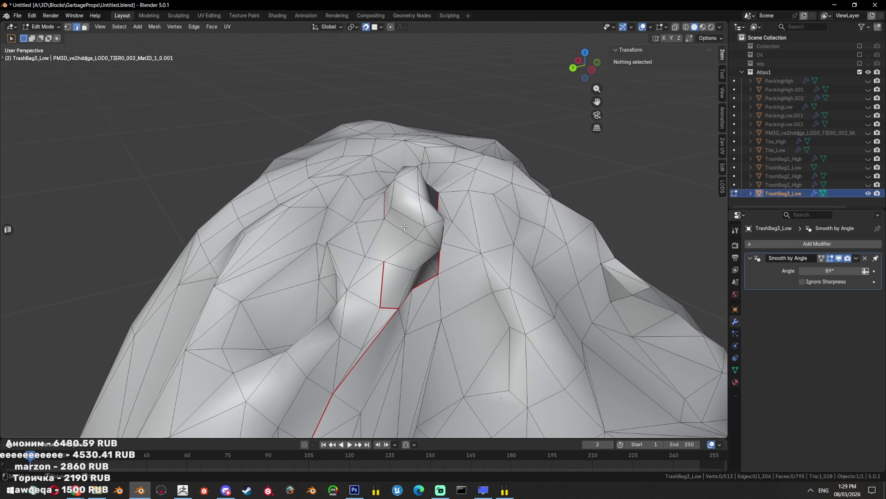
pyautogui.click(385, 260)
pyautogui.press('Return')
pyautogui.moveTo(386, 258); pyautogui.dragTo(387, 240)
pyautogui.hotkey('ctrl', 'e')
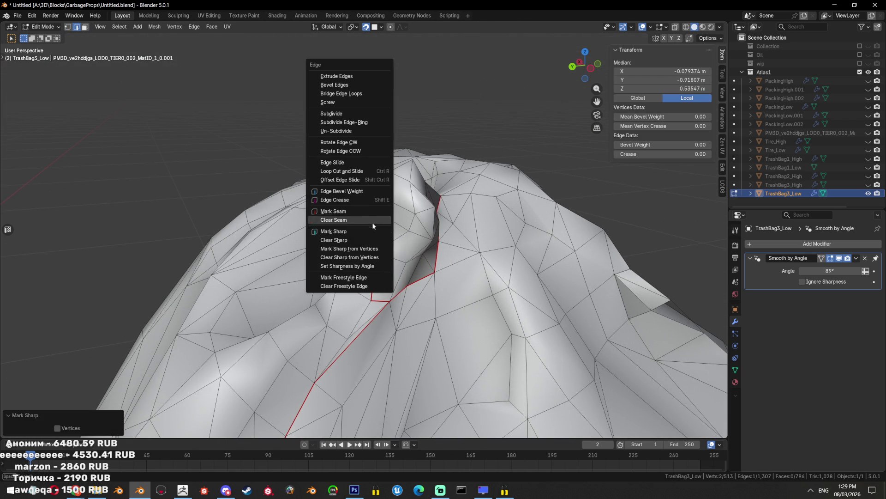
pyautogui.click(374, 226)
pyautogui.moveTo(374, 226); pyautogui.dragTo(423, 282)
pyautogui.hotkey('alt', 'a')
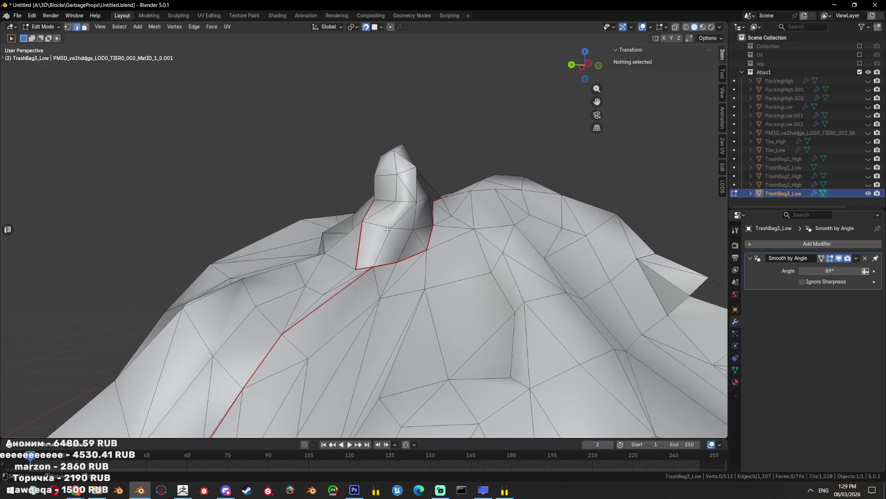
# Slide and nudge a vertex beside the seam into place
pyautogui.press('1')
pyautogui.click(391, 290)
pyautogui.press('g')
pyautogui.press('Escape')
pyautogui.press('g')
pyautogui.click(549, 149)
pyautogui.press('g')
pyautogui.click(548, 150)
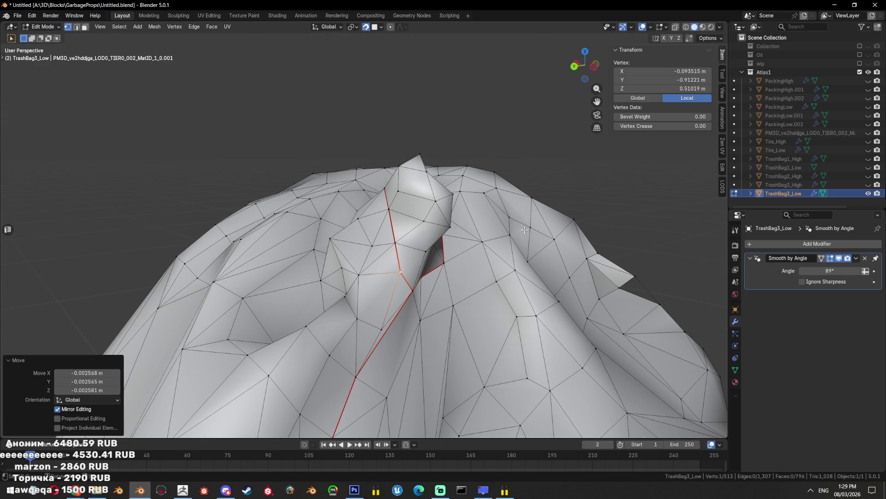
pyautogui.moveTo(548, 150); pyautogui.dragTo(612, 240)
# Delete the small face patch beside the fold
pyautogui.press('Tab')
pyautogui.moveTo(390, 295); pyautogui.dragTo(375, 251)
pyautogui.press('Tab')
pyautogui.scroll(3)
pyautogui.press('2')
pyautogui.hotkey('alt', 'a')
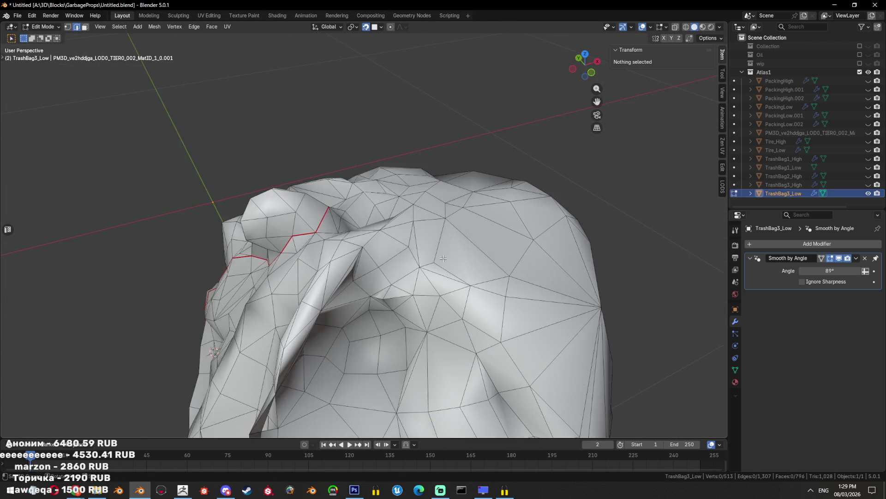
pyautogui.click(293, 287)
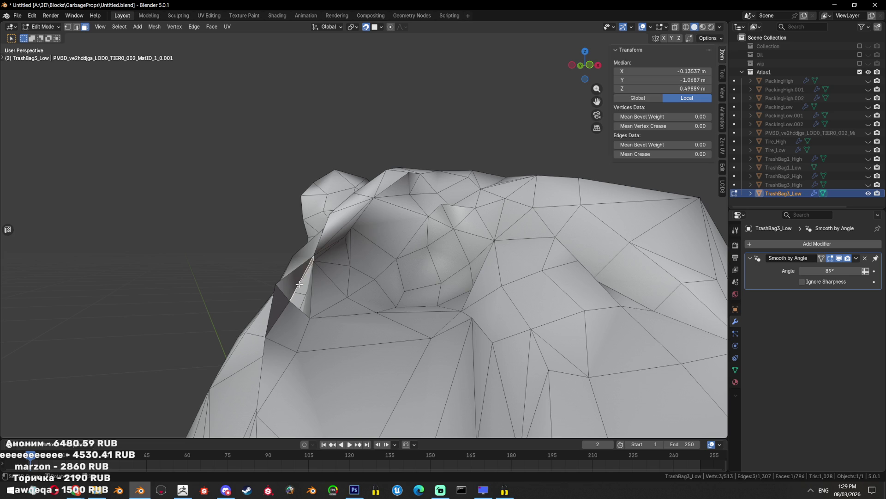
pyautogui.press('x')
pyautogui.click(383, 273)
# Delete a stray vertex at the top opening of TrashBag3_Low
pyautogui.moveTo(383, 272); pyautogui.dragTo(491, 291)
pyautogui.press('2')
pyautogui.click(340, 302)
pyautogui.press('1')
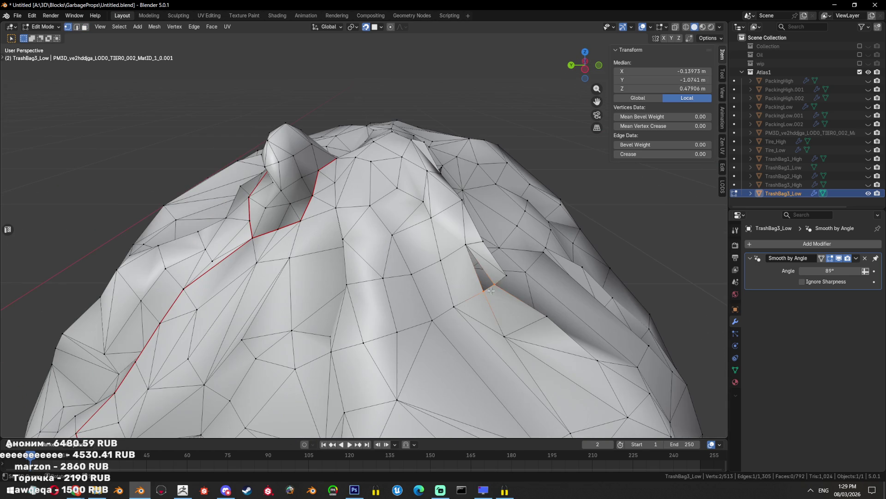
pyautogui.press('x')
pyautogui.click(480, 250)
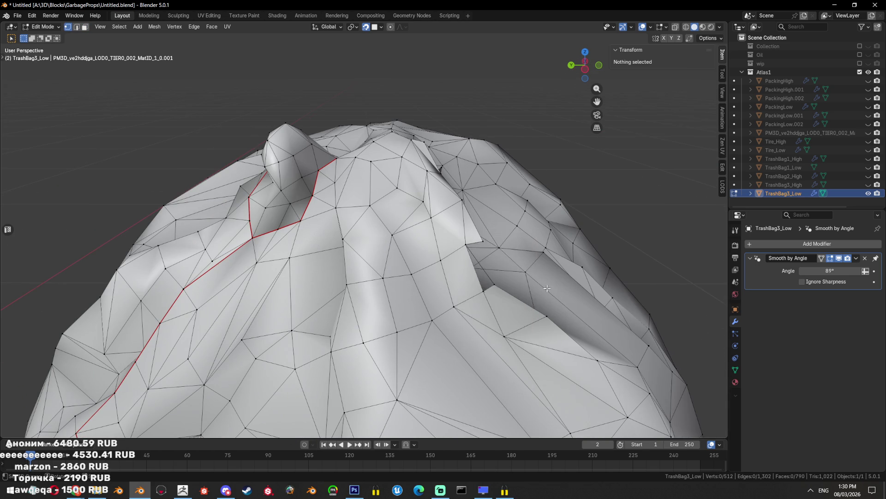
# Select another opening vertex and compare the bag against the TrashBag3_High reference
pyautogui.moveTo(481, 250); pyautogui.dragTo(318, 259)
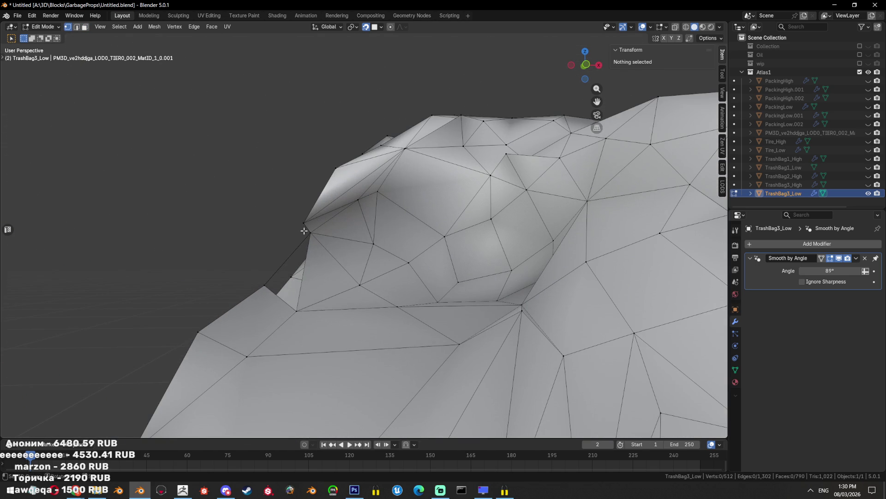
pyautogui.click(304, 230)
pyautogui.press('x')
pyautogui.click(868, 184)
pyautogui.click(869, 185)
pyautogui.click(869, 184)
pyautogui.moveTo(507, 277); pyautogui.dragTo(566, 273)
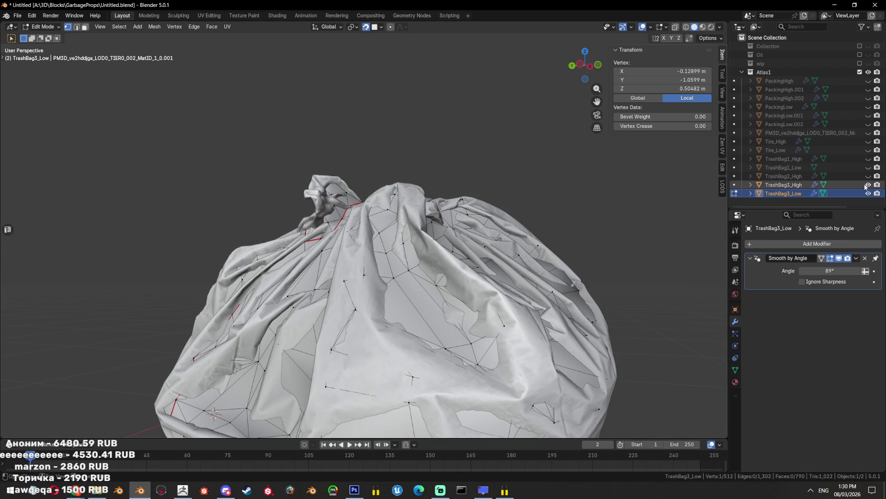
pyautogui.click(868, 185)
# Delete a vertex on the opening's edge and a leftover face beside it
pyautogui.moveTo(439, 277); pyautogui.dragTo(381, 275)
pyautogui.click(483, 251)
pyautogui.press('x')
pyautogui.click(520, 240)
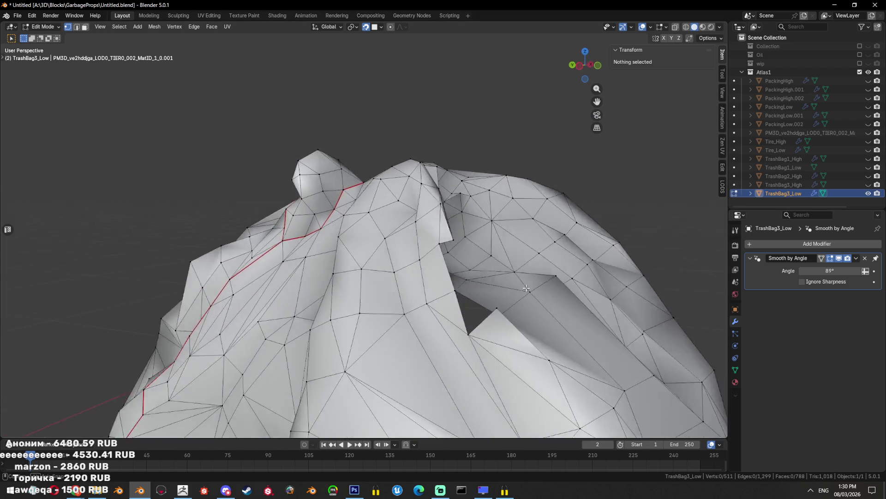
pyautogui.press('3')
pyautogui.click(381, 274)
pyautogui.press('x')
pyautogui.click(401, 286)
# Delete one more vertex on the opening's rim
pyautogui.moveTo(400, 286); pyautogui.dragTo(487, 269)
pyautogui.press('1')
pyautogui.click(442, 278)
pyautogui.press('x')
pyautogui.click(443, 257)
# Try filling the hole from its rim vertices, then undo the fill and trim the selection
pyautogui.click(488, 267)
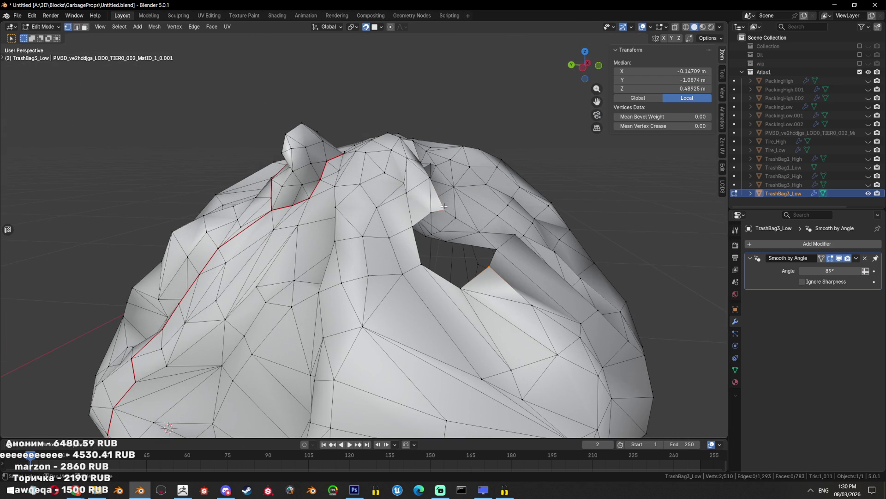
pyautogui.moveTo(440, 277); pyautogui.dragTo(436, 288)
pyautogui.click(436, 289)
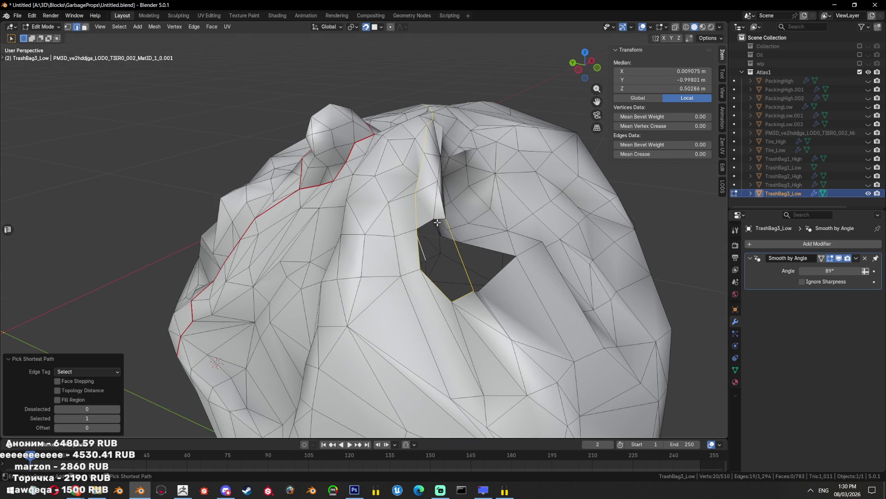
pyautogui.press('f')
pyautogui.moveTo(505, 238); pyautogui.dragTo(397, 263)
pyautogui.hotkey('ctrl', 'z')
pyautogui.click(395, 289)
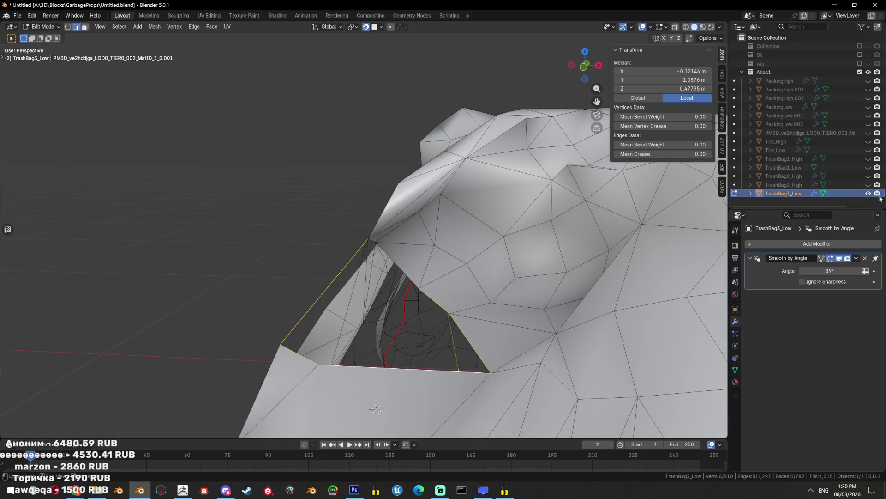
# Clear the selection and delete the faces beside the hole
pyautogui.hotkey('alt', 'a')
pyautogui.moveTo(443, 258); pyautogui.dragTo(412, 248)
pyautogui.click(411, 248)
pyautogui.press('x')
pyautogui.click(484, 287)
pyautogui.moveTo(485, 287); pyautogui.dragTo(403, 254)
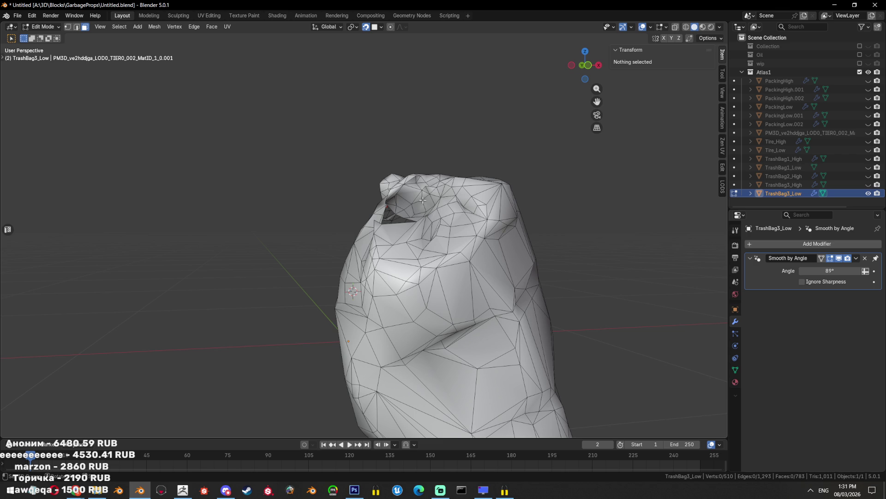
# Fill and triangulate the gap around the hole, then delete the four selected faces
pyautogui.scroll(3)
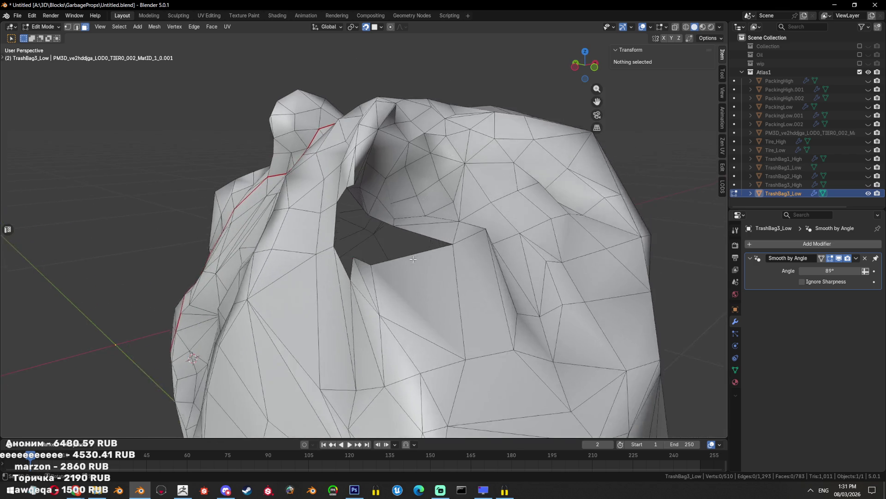
pyautogui.moveTo(443, 231); pyautogui.dragTo(406, 210)
pyautogui.click(394, 271)
pyautogui.hotkey('alt', 'f')
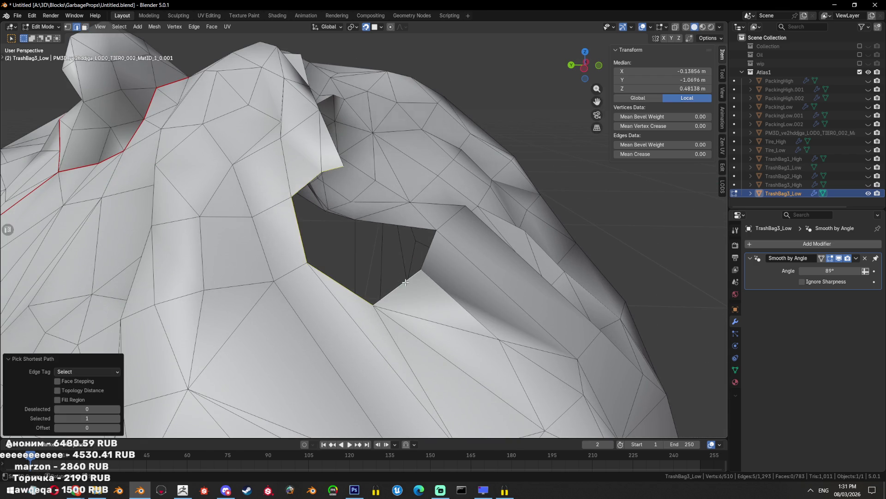
pyautogui.hotkey('ctrl', 't')
pyautogui.moveTo(394, 271); pyautogui.dragTo(432, 242)
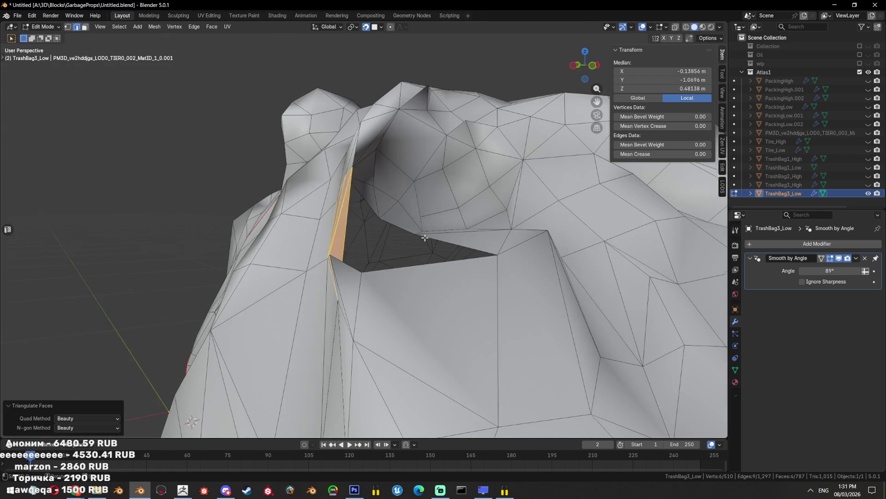
pyautogui.press('x')
# Select a shortest path of five faces and delete them to open the hole
pyautogui.scroll(-3)
pyautogui.press('1')
pyautogui.moveTo(431, 241); pyautogui.dragTo(364, 221)
pyautogui.press('3')
pyautogui.click(363, 219)
pyautogui.click(422, 259)
pyautogui.moveTo(423, 258); pyautogui.dragTo(471, 272)
pyautogui.press('x')
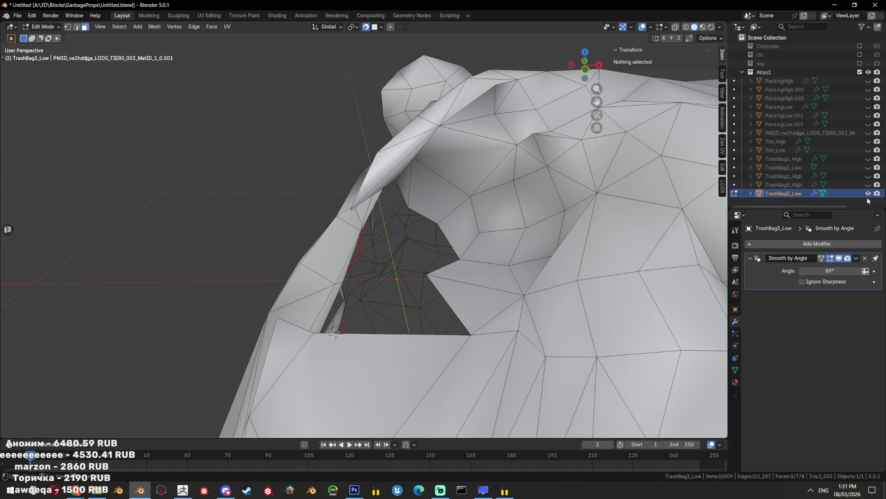
# Reposition vertices on the opening to follow the visible TrashBag3_High mesh
pyautogui.click(868, 184)
pyautogui.scroll(-3)
pyautogui.press('1')
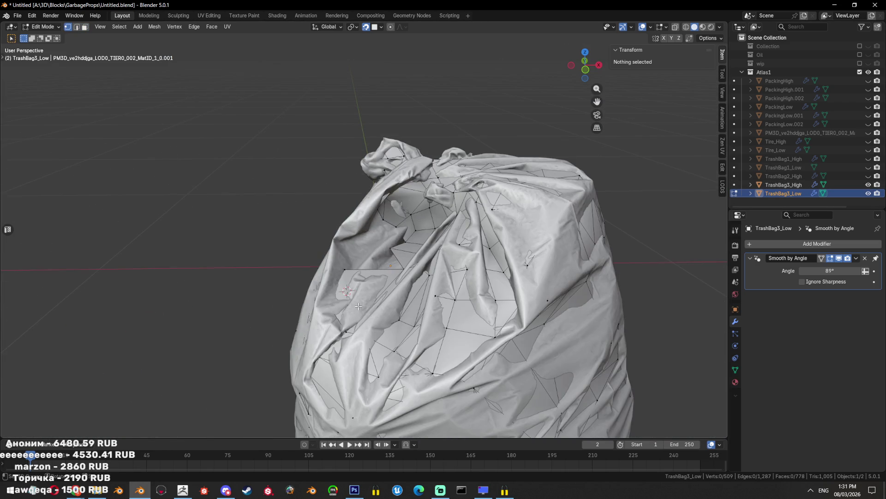
pyautogui.moveTo(358, 307); pyautogui.dragTo(410, 246)
pyautogui.press('a')
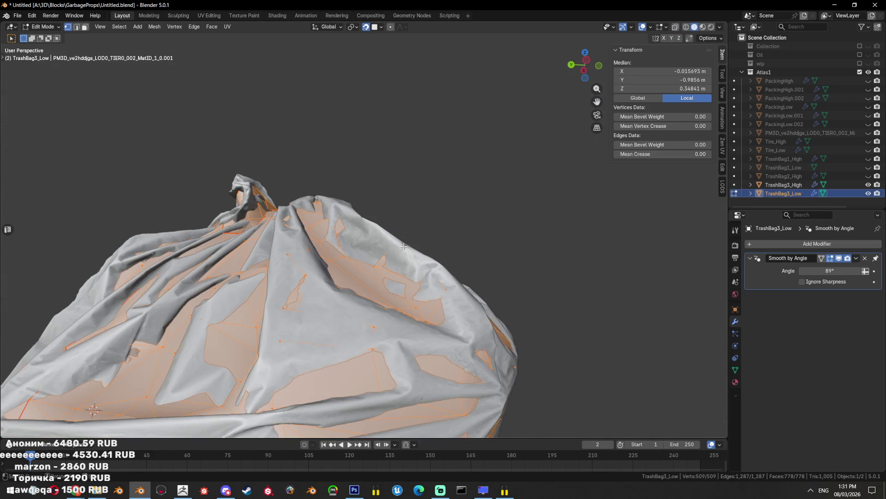
pyautogui.click(410, 246)
pyautogui.scroll(3)
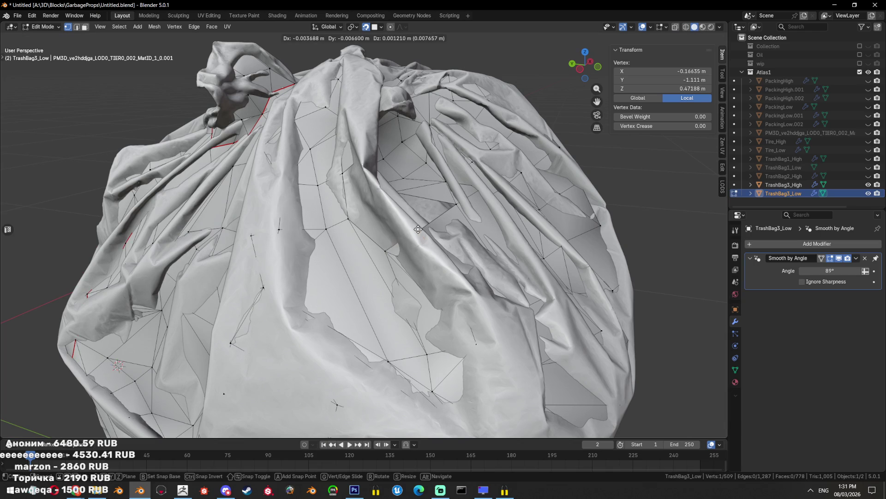
pyautogui.click(417, 228)
pyautogui.moveTo(416, 228); pyautogui.dragTo(365, 249)
pyautogui.click(394, 214)
pyautogui.click(374, 232)
# Hide TrashBag3_High and delete the extra vertex on the low-poly mesh
pyautogui.press('Tab')
pyautogui.hotkey('shift', 'h')
pyautogui.press('Tab')
pyautogui.press('x')
pyautogui.click(495, 228)
# Move a surface vertex and push it 0.0103 m along its normal
pyautogui.click(365, 248)
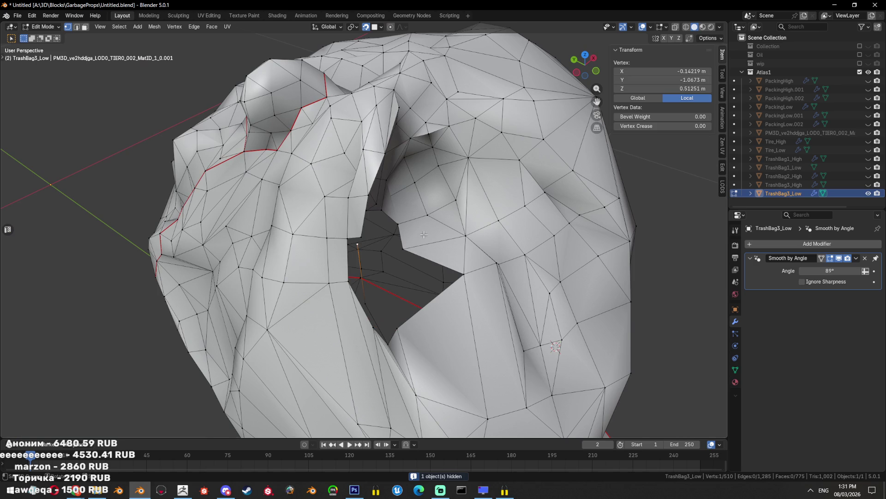
pyautogui.press('g')
pyautogui.click(368, 236)
pyautogui.moveTo(368, 235); pyautogui.dragTo(526, 210)
pyautogui.hotkey('alt', 's')
pyautogui.click(530, 208)
# Adjust another vertex against the high-poly bag, then triangulate the patch at the fold
pyautogui.click(868, 184)
pyautogui.moveTo(397, 240); pyautogui.dragTo(370, 250)
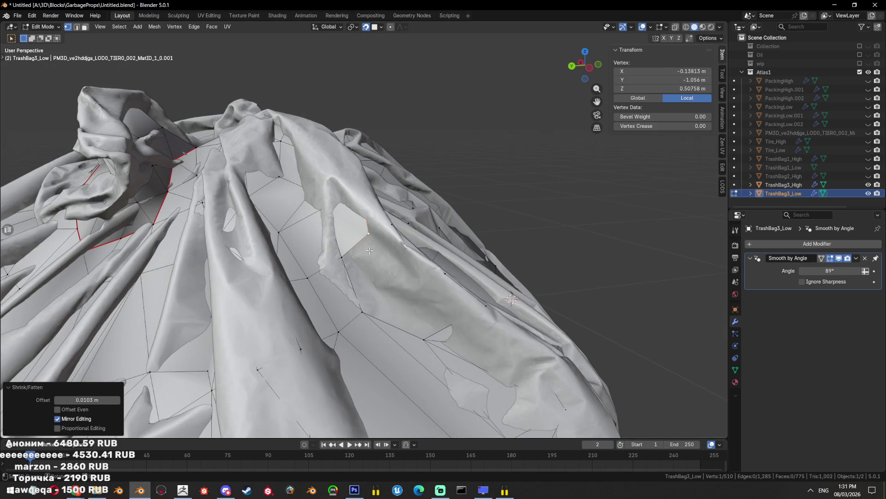
pyautogui.click(383, 215)
pyautogui.click(867, 184)
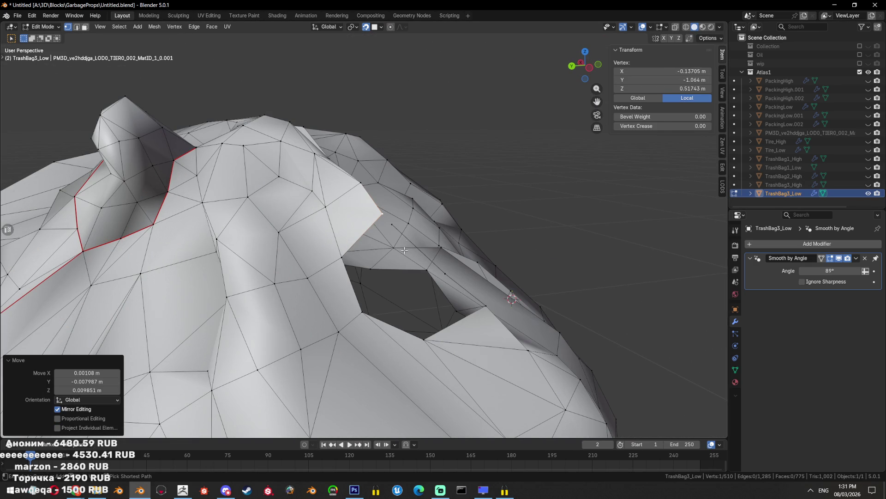
pyautogui.moveTo(319, 217); pyautogui.dragTo(397, 296)
pyautogui.hotkey('ctrl', 't')
pyautogui.moveTo(397, 296); pyautogui.dragTo(385, 213)
# Fill a three-vertex face and the 12-edge hole, then triangulate the fill
pyautogui.click(375, 188)
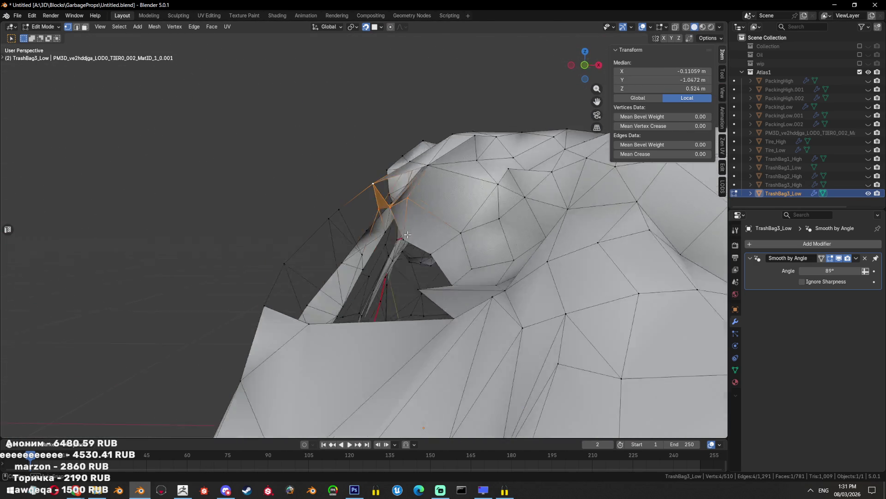
pyautogui.click(386, 214)
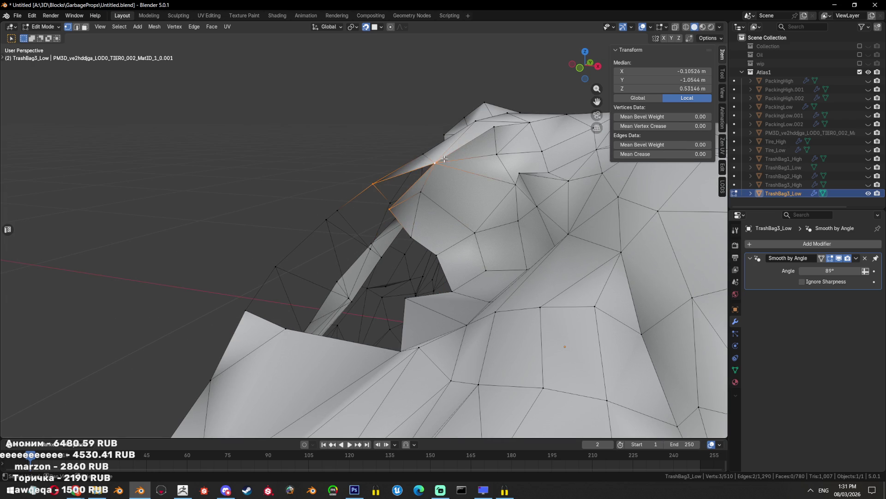
pyautogui.press('f')
pyautogui.press('2')
pyautogui.moveTo(445, 159); pyautogui.dragTo(434, 277)
pyautogui.press('f')
pyautogui.hotkey('ctrl', 't')
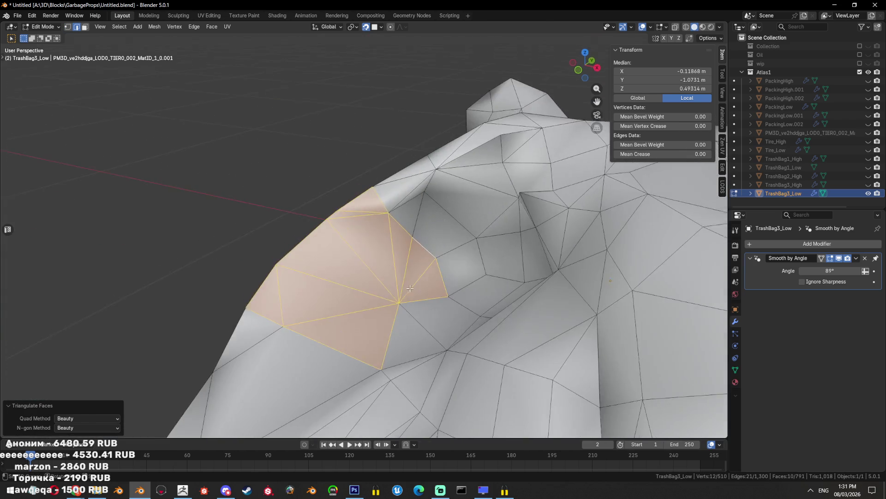
# Return to Object Mode and compare the result with TrashBag3_High
pyautogui.press('Tab')
pyautogui.click(867, 185)
pyautogui.click(868, 184)
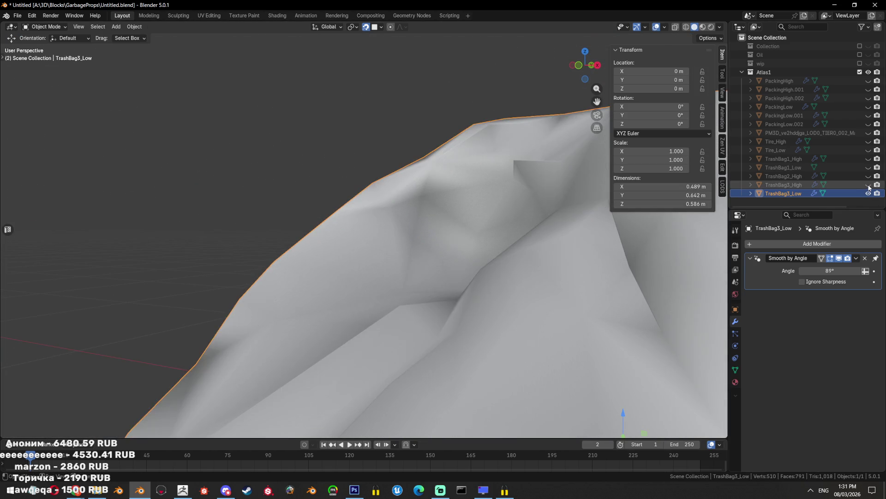
# Show TrashBag3_High and nudge a vertex on the opening of TrashBag3_Low to match it
pyautogui.click(868, 184)
pyautogui.press('Tab')
pyautogui.click(391, 206)
pyautogui.hotkey('shift', 'z')
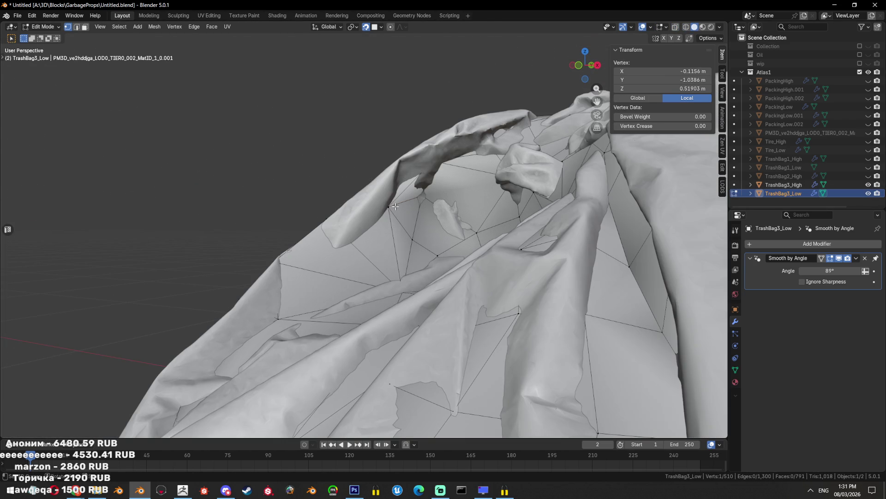
pyautogui.click(378, 195)
pyautogui.press('g')
pyautogui.hotkey('shift', 'z')
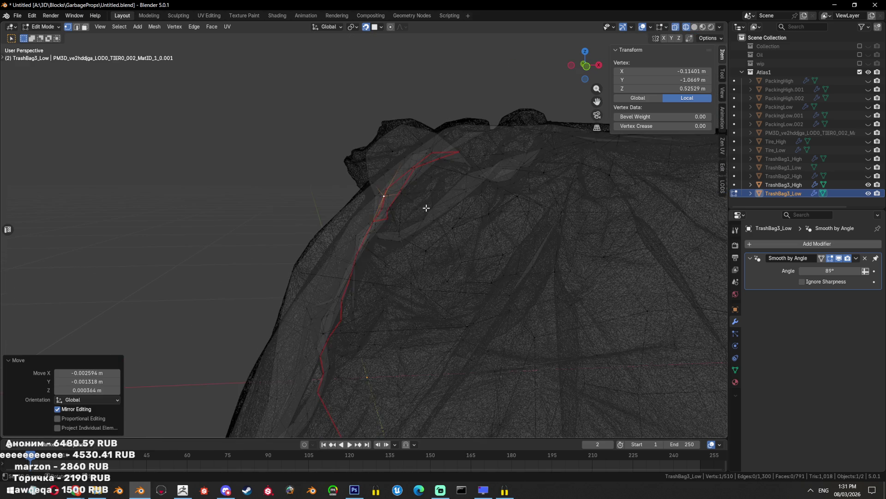
pyautogui.press('a')
# Select a shortest path of faces beside the hole near the fold, then cancel the deletion
pyautogui.moveTo(425, 206); pyautogui.dragTo(392, 208)
pyautogui.hotkey('shift', 'z')
pyautogui.click(393, 207)
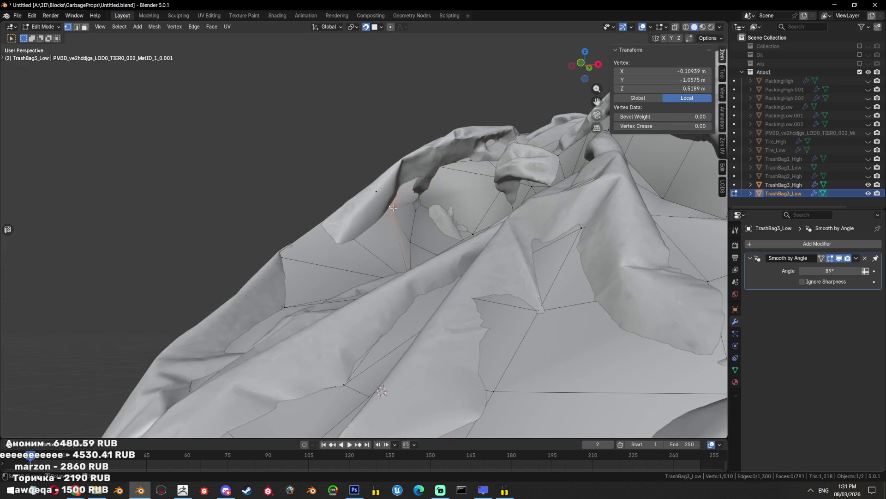
pyautogui.click(387, 211)
pyautogui.press('ctrl+KP_Add')
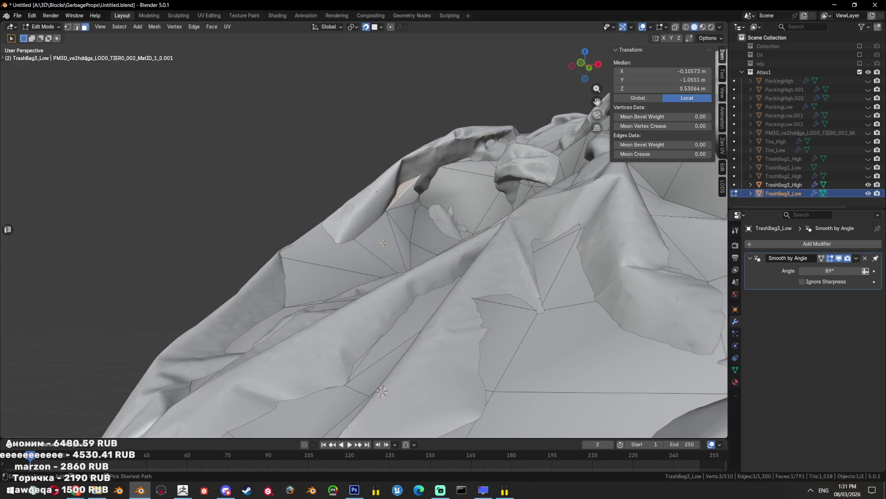
pyautogui.press('3')
pyautogui.click(406, 217)
pyautogui.press('x')
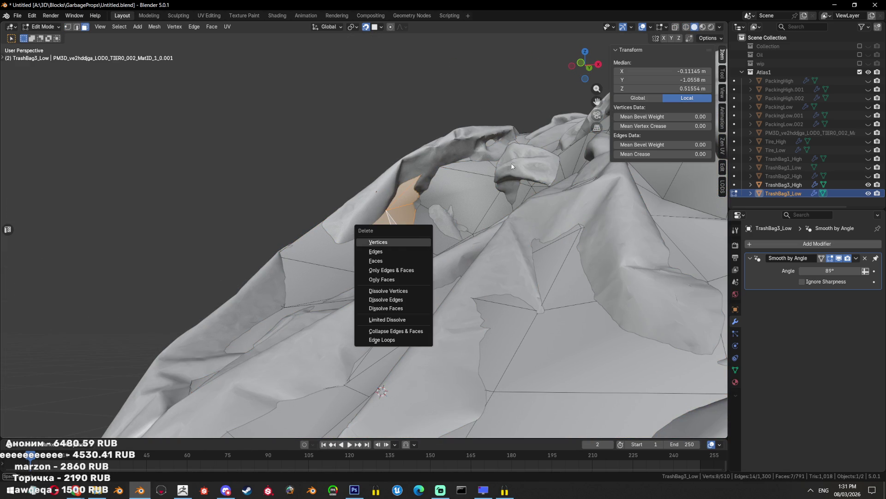
pyautogui.moveTo(511, 166); pyautogui.dragTo(479, 215)
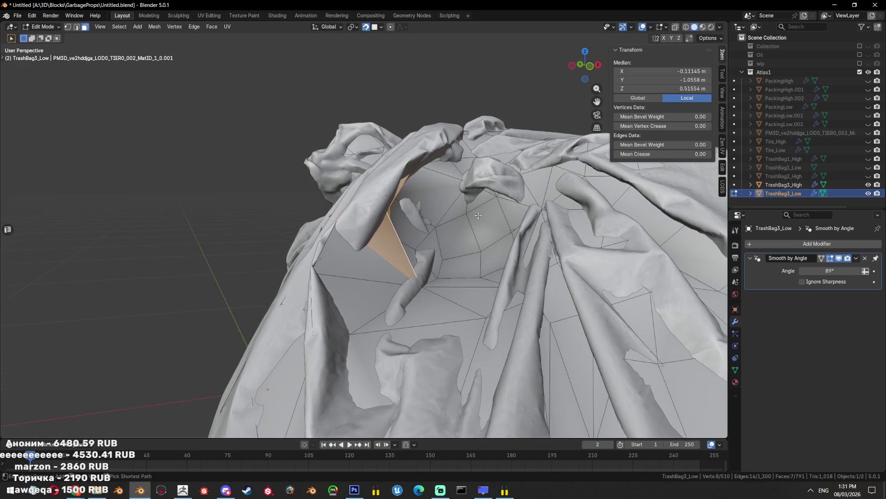
# With TrashBag3_High hidden, move a vertex on the opening edge of the low-poly mesh
pyautogui.press('Tab')
pyautogui.hotkey('shift', 'h')
pyautogui.press('Tab')
pyautogui.moveTo(451, 239); pyautogui.dragTo(398, 200)
pyautogui.press('g')
pyautogui.click(545, 121)
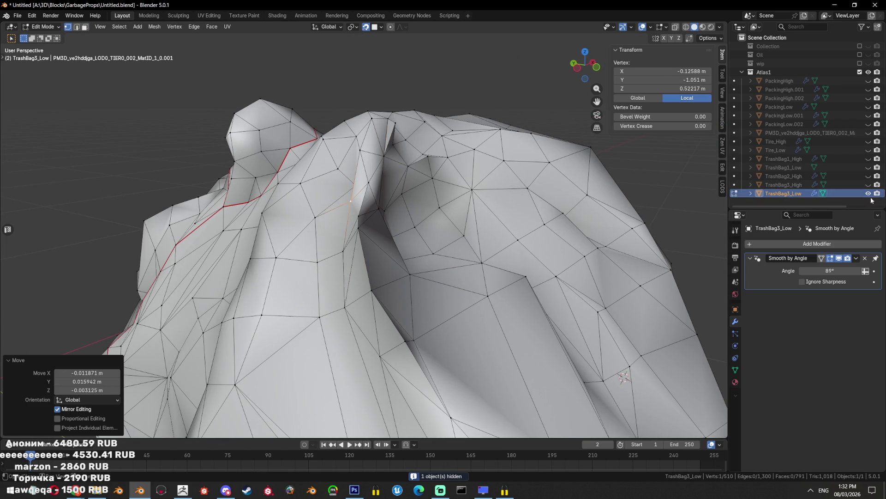
# Check the moved opening vertex against TrashBag3_High, then hide the high-poly bag again
pyautogui.click(868, 185)
pyautogui.moveTo(415, 208); pyautogui.dragTo(335, 211)
pyautogui.click(341, 190)
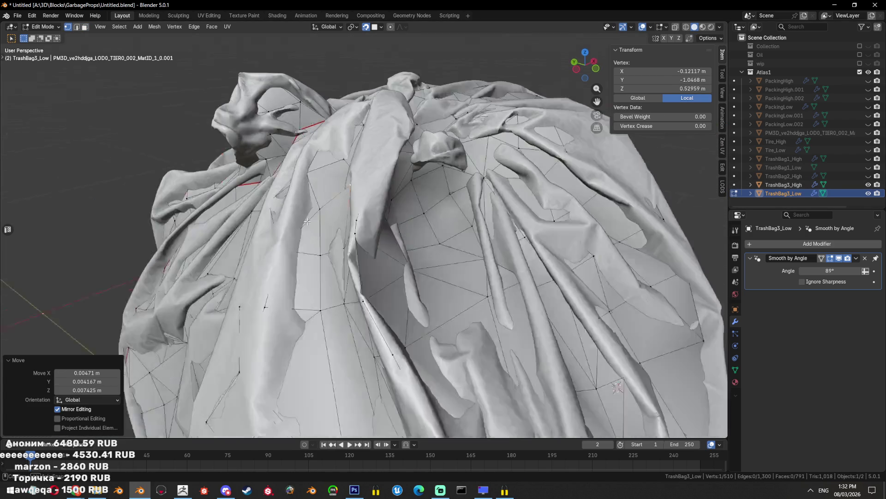
pyautogui.click(868, 185)
pyautogui.scroll(3)
pyautogui.moveTo(447, 210); pyautogui.dragTo(430, 203)
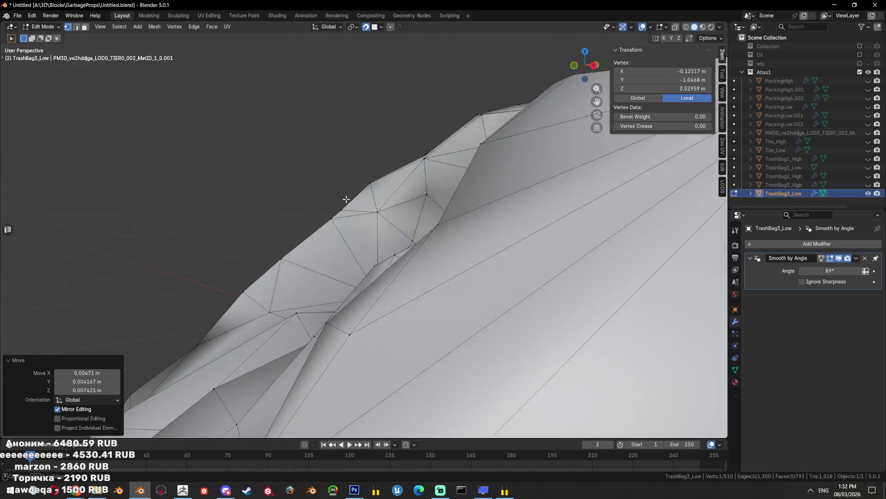
# Shrink/fatten a vertex on the fold by 0.00158 m to match TrashBag3_High
pyautogui.click(414, 191)
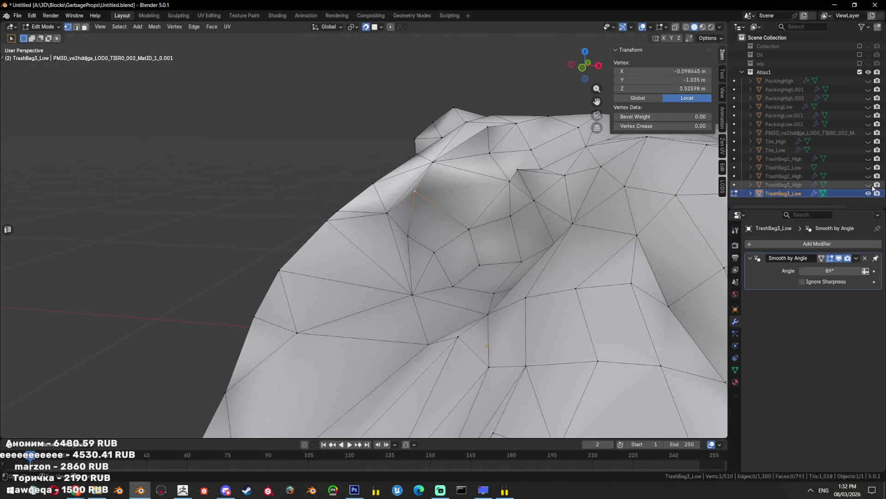
pyautogui.click(869, 185)
pyautogui.click(428, 199)
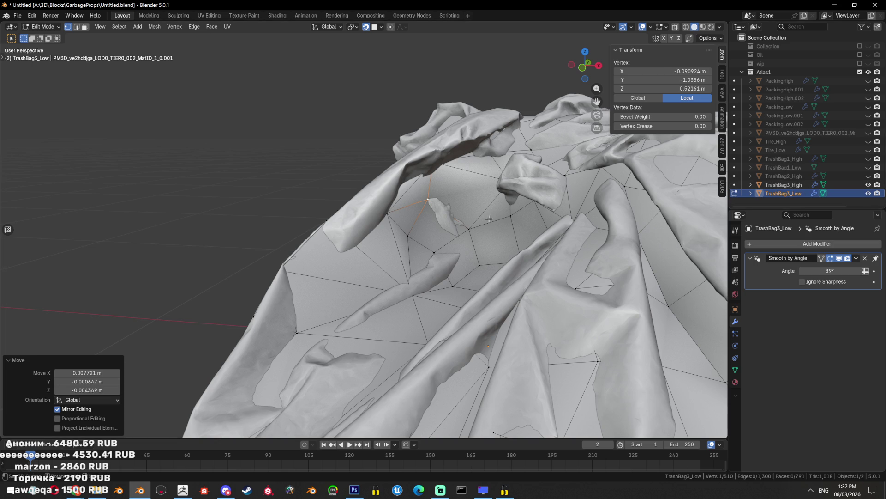
pyautogui.hotkey('alt', 's')
pyautogui.click(453, 230)
# Use the X-ray view to adjust one more vertex near the fold
pyautogui.moveTo(438, 251); pyautogui.dragTo(391, 177)
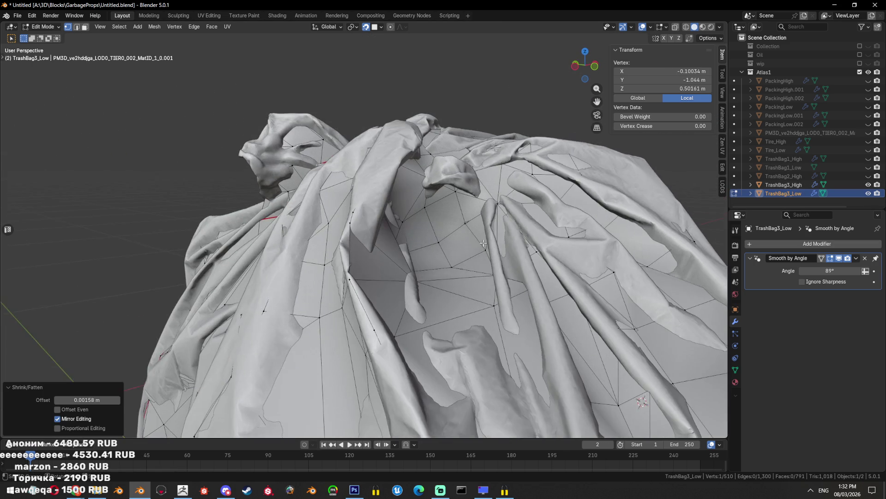
pyautogui.press('a')
pyautogui.hotkey('alt', 'z')
# Review the bag in X-ray, return to Object Mode and hide TrashBag3_High
pyautogui.hotkey('alt', 'z')
pyautogui.hotkey('alt', 'z')
pyautogui.hotkey('alt', 'z')
pyautogui.click(414, 227)
pyautogui.moveTo(392, 177); pyautogui.dragTo(482, 237)
pyautogui.click(413, 208)
pyautogui.press('a')
pyautogui.hotkey('alt', 'z')
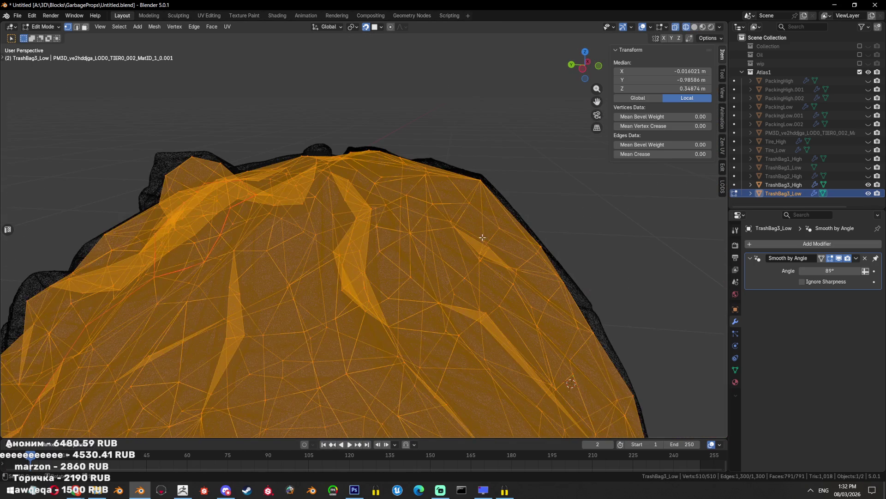
pyautogui.hotkey('alt', 'z')
pyautogui.moveTo(499, 218); pyautogui.dragTo(439, 256)
pyautogui.scroll(-3)
pyautogui.press('Tab')
pyautogui.hotkey('shift', 'h')
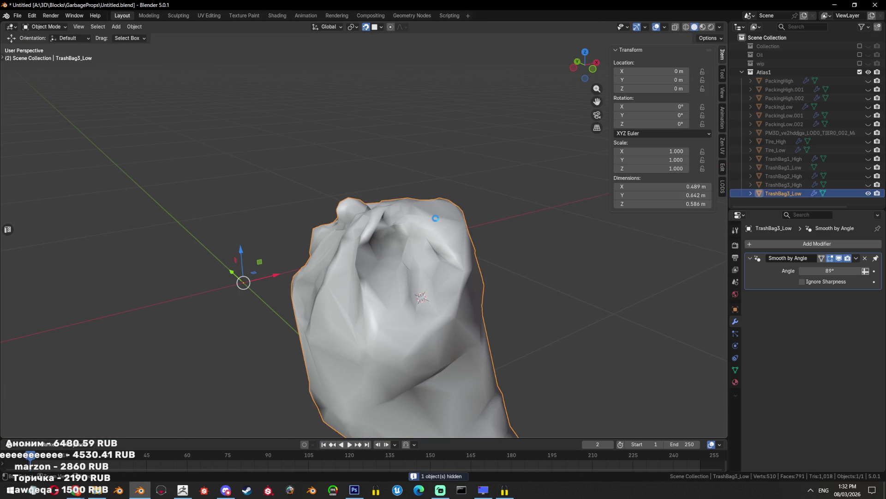
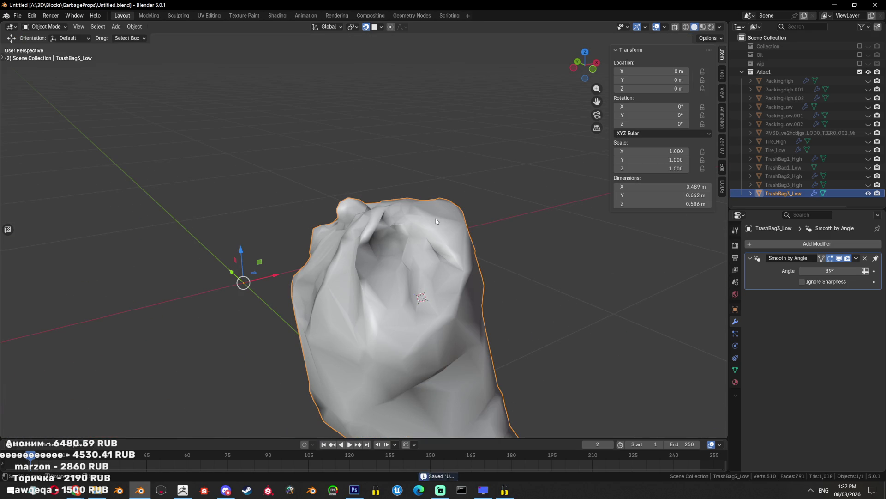
# Show TrashBag3_High and, in Edit Mode on the low mesh, reposition a vertex on the fold
pyautogui.scroll(3)
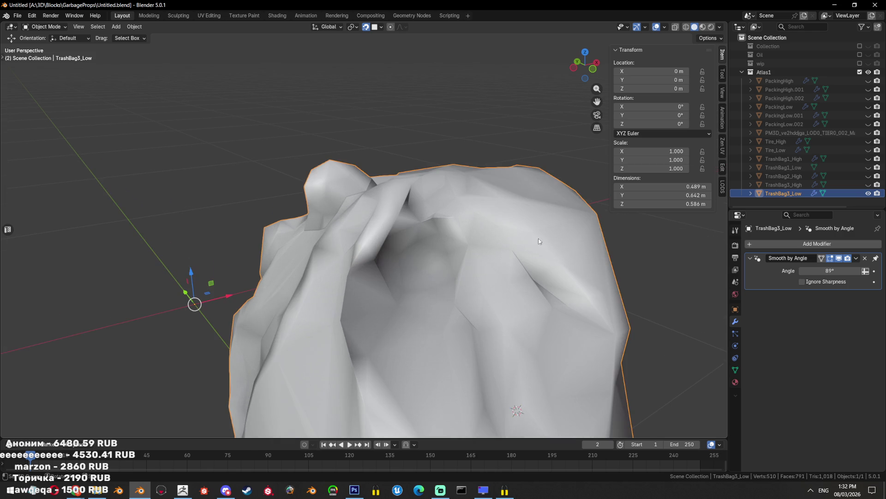
pyautogui.click(868, 185)
pyautogui.press('Tab')
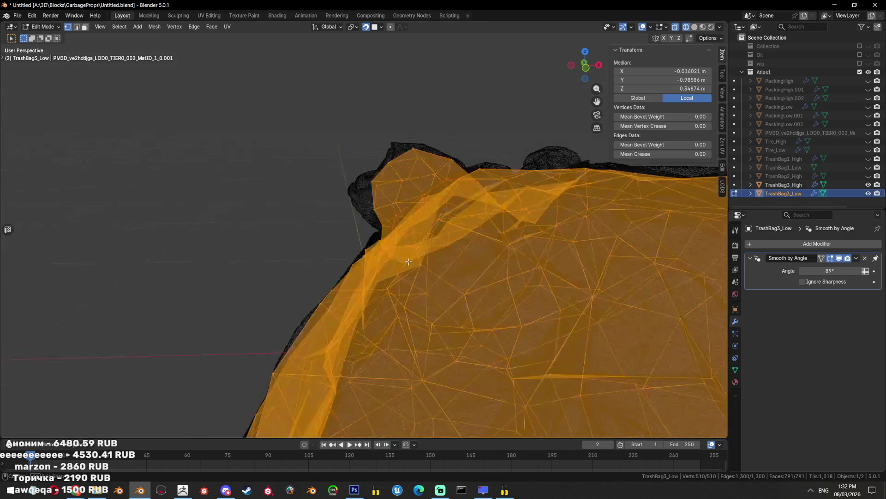
pyautogui.scroll(3)
pyautogui.moveTo(423, 249); pyautogui.dragTo(439, 274)
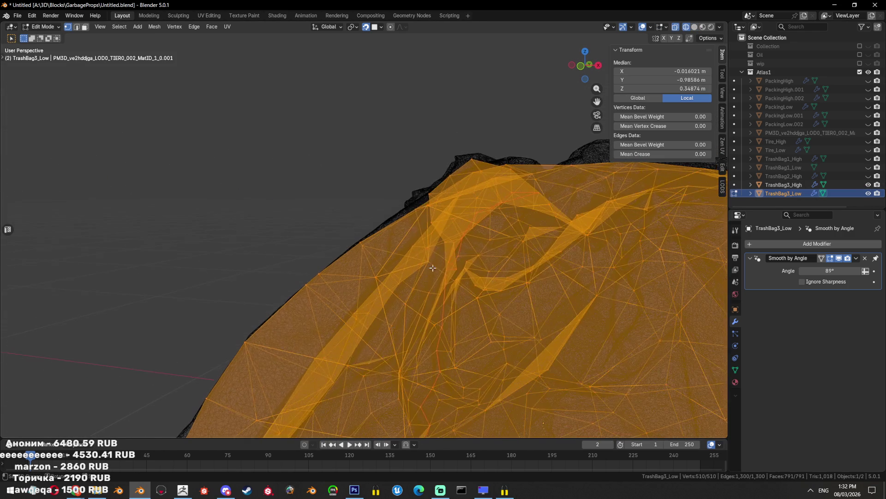
pyautogui.moveTo(439, 274); pyautogui.dragTo(401, 252)
pyautogui.hotkey('alt', 'z')
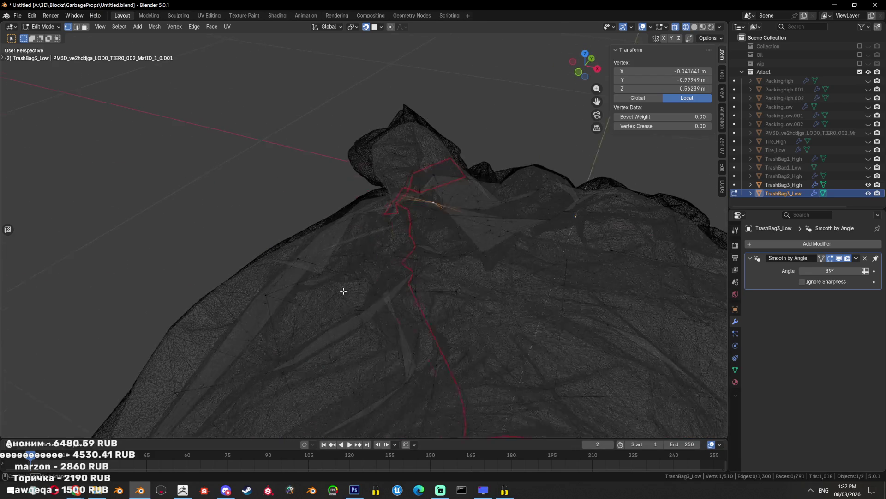
pyautogui.hotkey('alt', 'z')
pyautogui.click(401, 252)
pyautogui.moveTo(401, 252); pyautogui.dragTo(426, 218)
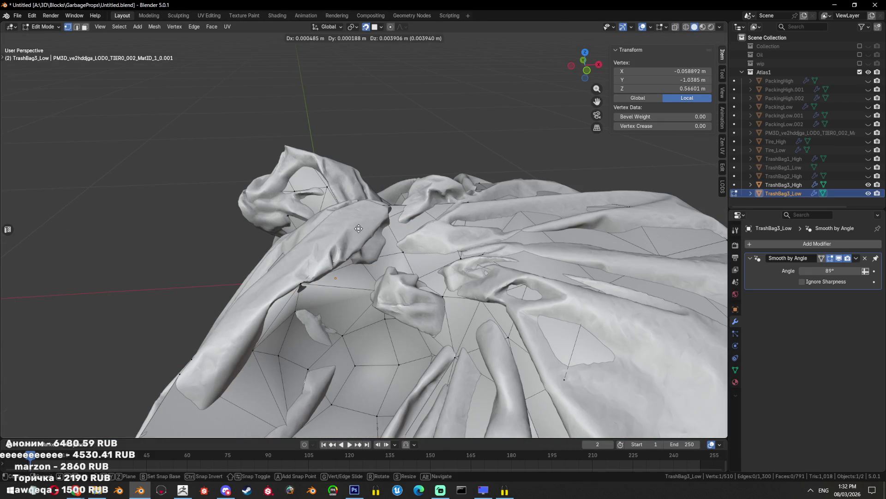
pyautogui.click(359, 228)
# Undo that move and place the vertex onto the high-poly bag surface instead
pyautogui.press('/')
pyautogui.moveTo(387, 205); pyautogui.dragTo(446, 214)
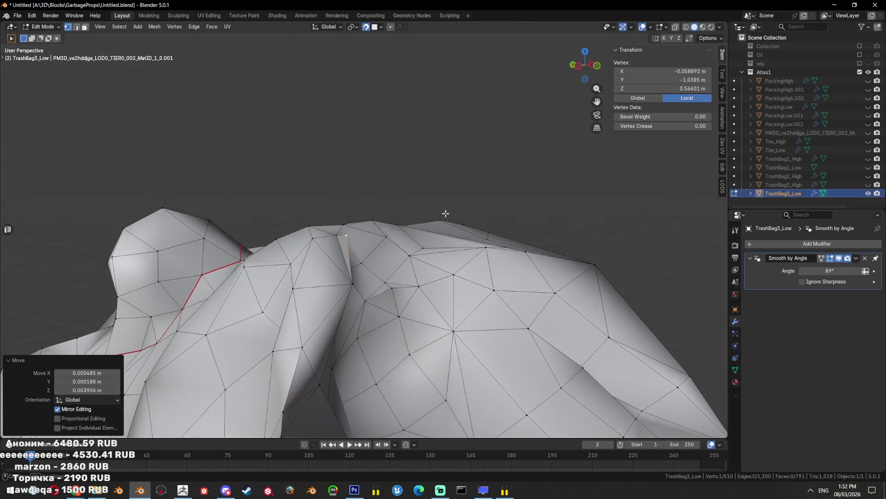
pyautogui.hotkey('ctrl', 'z')
pyautogui.click(869, 185)
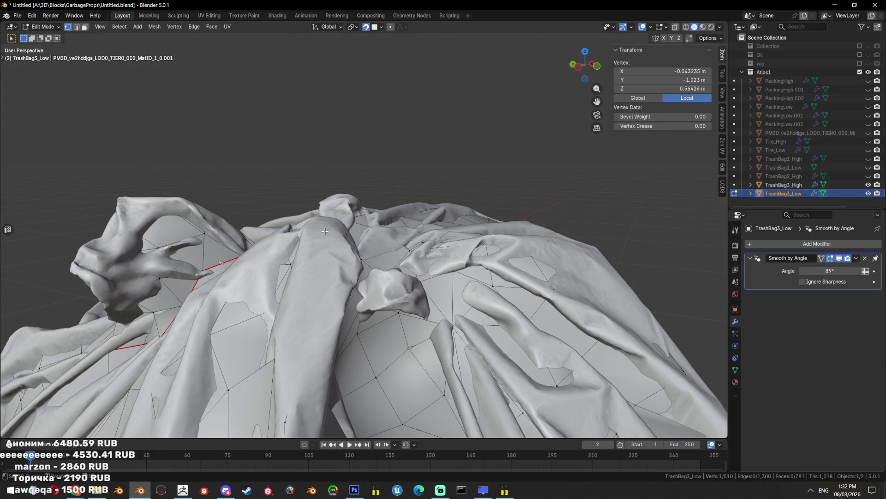
pyautogui.press('g')
pyautogui.click(354, 225)
pyautogui.click(868, 184)
pyautogui.moveTo(416, 240); pyautogui.dragTo(417, 228)
# Merge two faces on the fold into one and triangulate it with Ctrl+T
pyautogui.press('3')
pyautogui.click(386, 242)
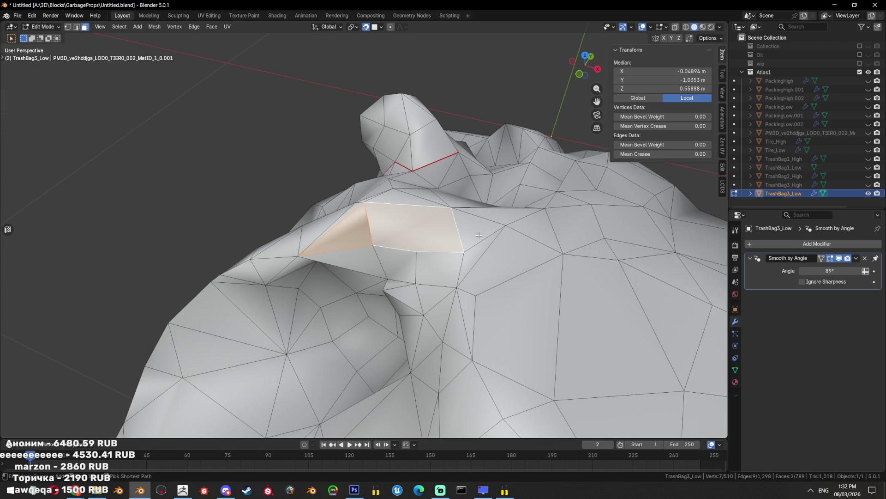
pyautogui.hotkey('ctrl', 'x')
pyautogui.moveTo(479, 236); pyautogui.dragTo(510, 231)
pyautogui.hotkey('ctrl', 't')
# Toggle the low and high bag visibility to compare the fold, viewing the whole bag
pyautogui.click(867, 193)
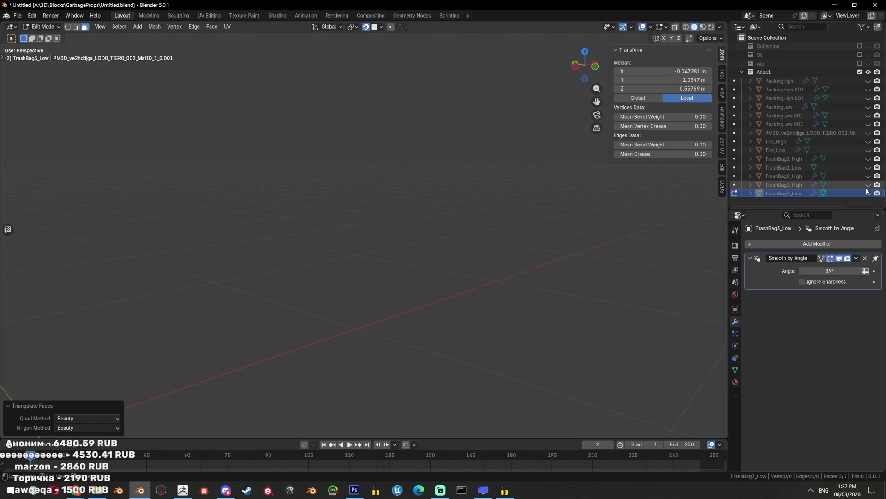
pyautogui.click(867, 186)
pyautogui.click(869, 194)
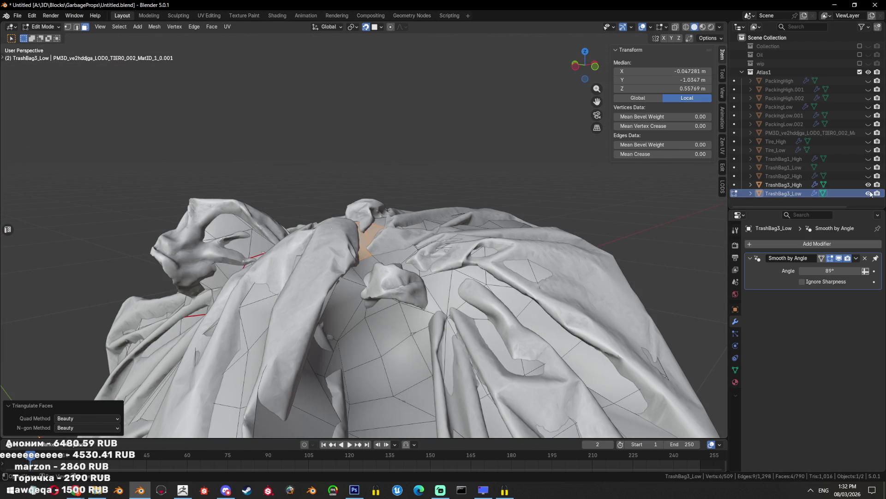
pyautogui.moveTo(397, 282); pyautogui.dragTo(531, 257)
pyautogui.scroll(-3)
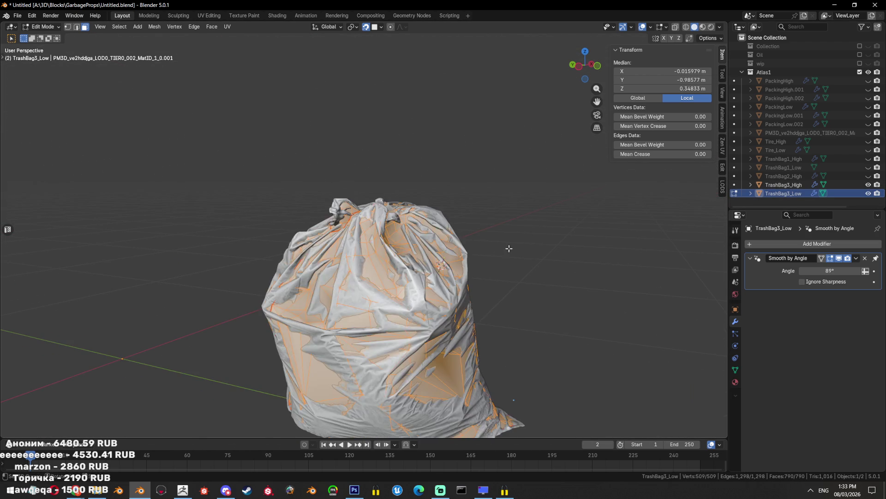
# Inflate the low mesh with Shrink/Fatten by 0.0369 m and return to Object Mode
pyautogui.hotkey('alt', 's')
pyautogui.click(532, 313)
pyautogui.hotkey('ctrl', 'z')
pyautogui.moveTo(531, 313); pyautogui.dragTo(467, 284)
pyautogui.hotkey('alt', 's')
pyautogui.click(534, 299)
pyautogui.press('Tab')
pyautogui.press('Tab')
pyautogui.hotkey('alt', 's')
pyautogui.click(528, 283)
pyautogui.press('Tab')
pyautogui.press('Tab')
pyautogui.scroll(-3)
pyautogui.press('Tab')
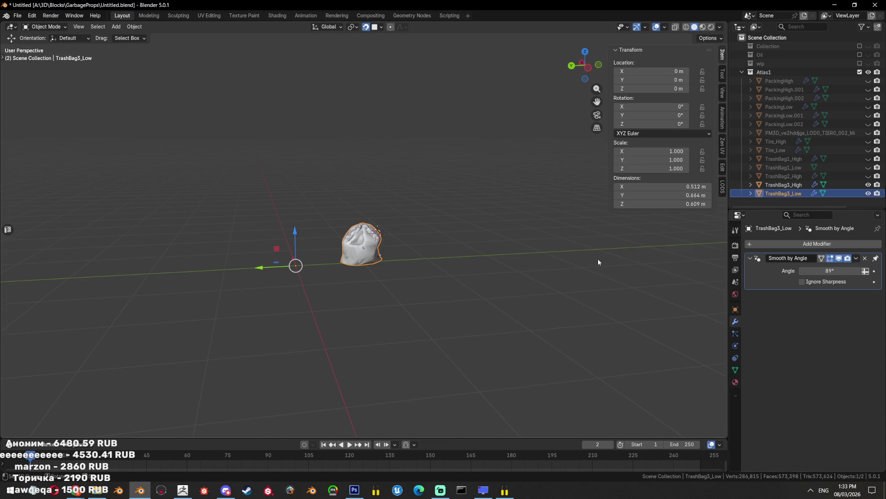
# Re-enter Edit Mode on TrashBag3_Low with the high-poly bag hidden and the selection cleared
pyautogui.scroll(3)
pyautogui.press('Tab')
pyautogui.scroll(3)
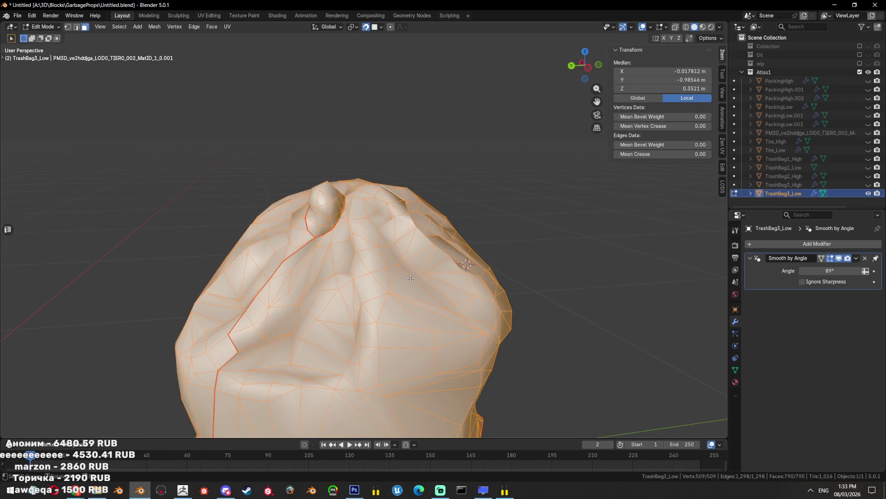
pyautogui.hotkey('alt', 'a')
pyautogui.press('Tab')
pyautogui.hotkey('shift', 'h')
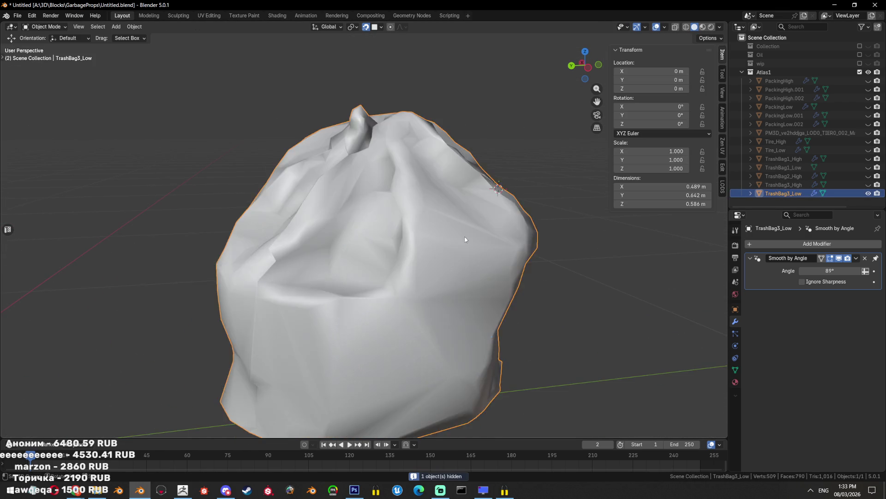
pyautogui.press('Tab')
pyautogui.moveTo(411, 276); pyautogui.dragTo(390, 230)
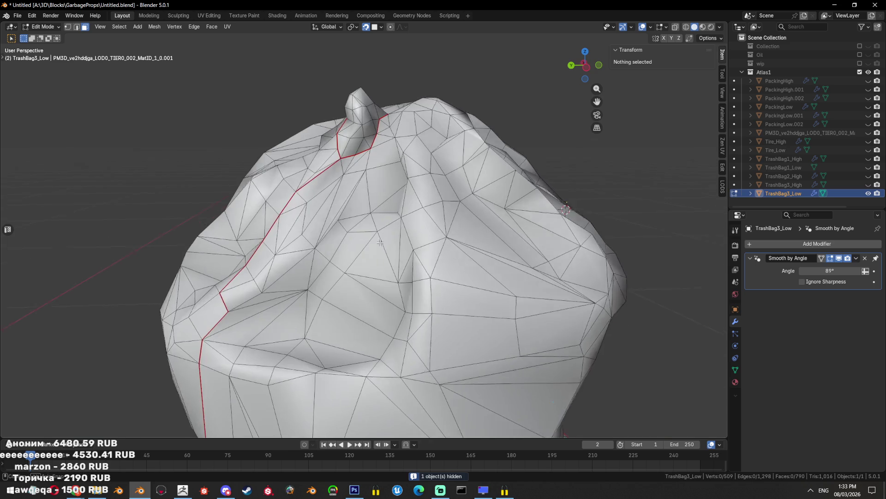
pyautogui.press('a')
pyautogui.hotkey('alt', 'a')
# Box-select a patch of faces on the bag side and dissolve them into one n-gon
pyautogui.press('b')
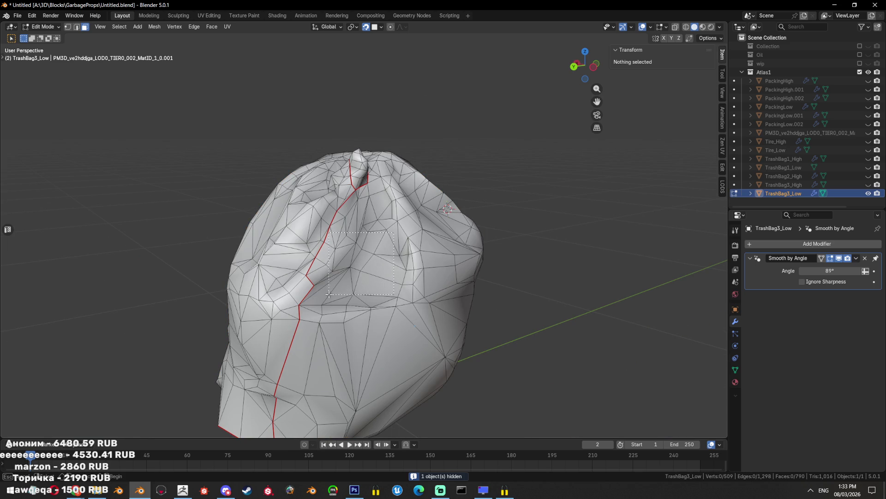
pyautogui.moveTo(325, 294); pyautogui.dragTo(318, 300)
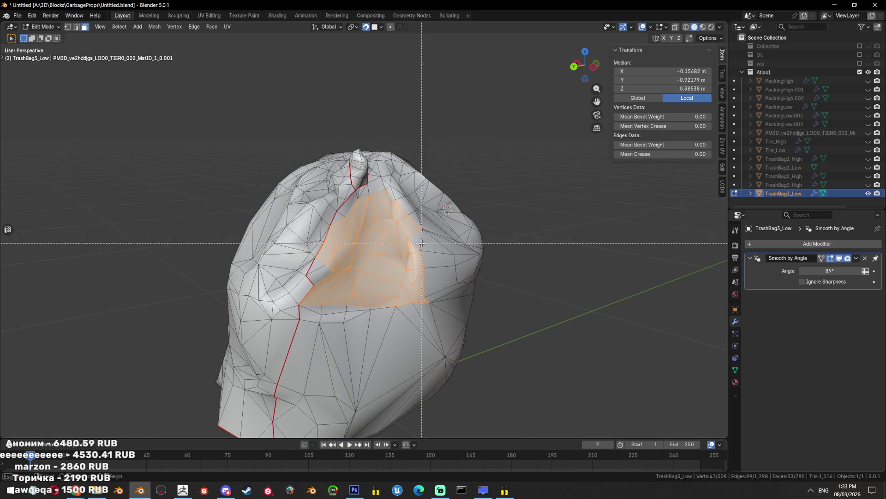
pyautogui.click(468, 254)
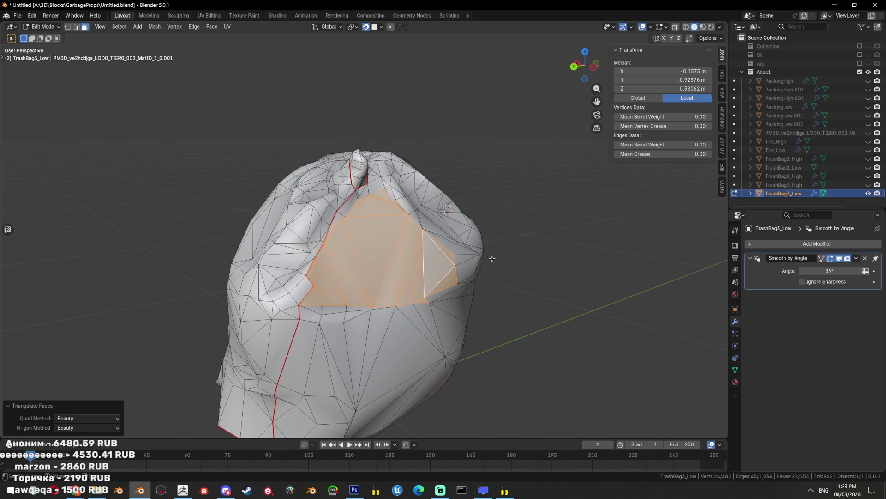
pyautogui.moveTo(467, 255); pyautogui.dragTo(490, 233)
pyautogui.moveTo(447, 267); pyautogui.dragTo(368, 314)
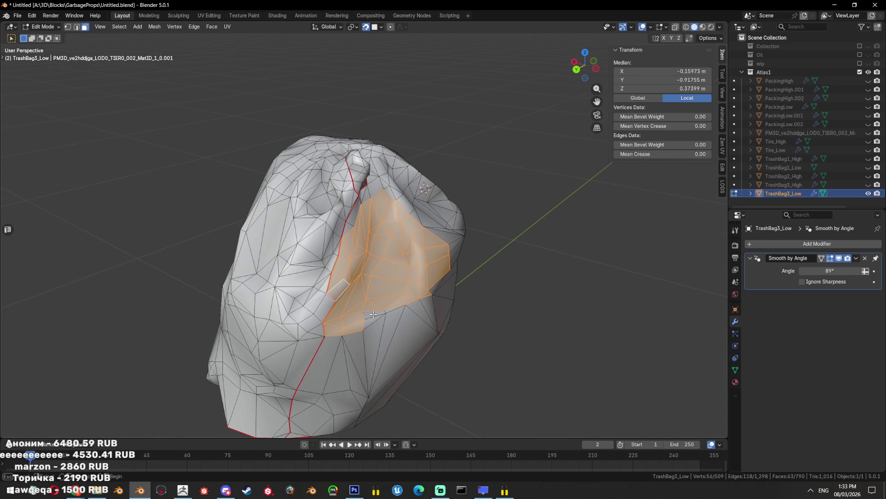
pyautogui.hotkey('ctrl', 'x')
pyautogui.moveTo(458, 340); pyautogui.dragTo(493, 298)
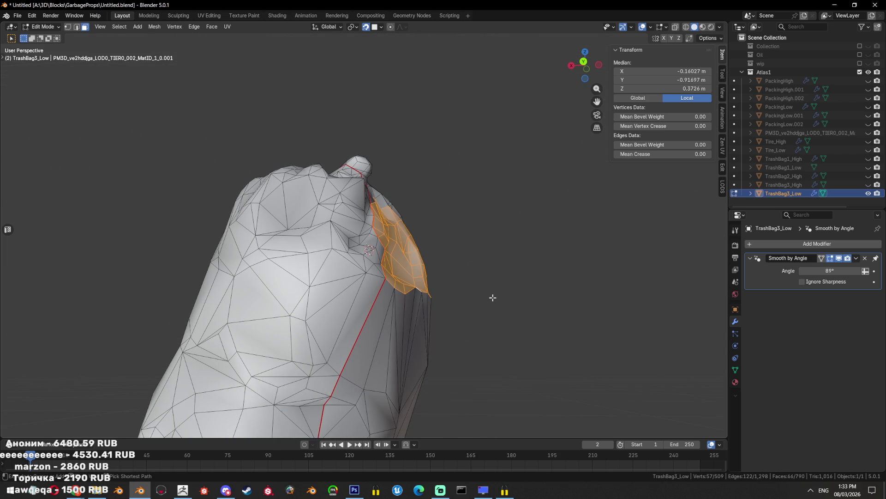
pyautogui.hotkey('ctrl', 'x')
pyautogui.moveTo(492, 297); pyautogui.dragTo(436, 312)
# Select a patch of faces around the front cavity
pyautogui.press('Tab')
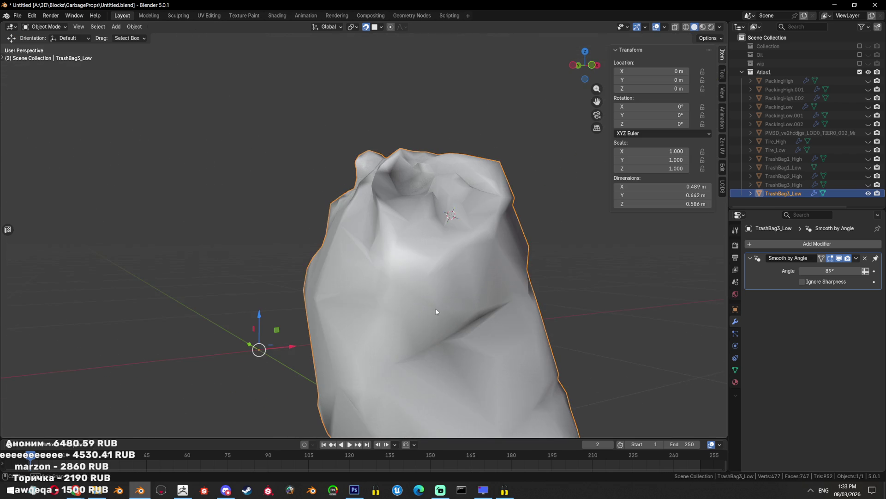
pyautogui.press('Tab')
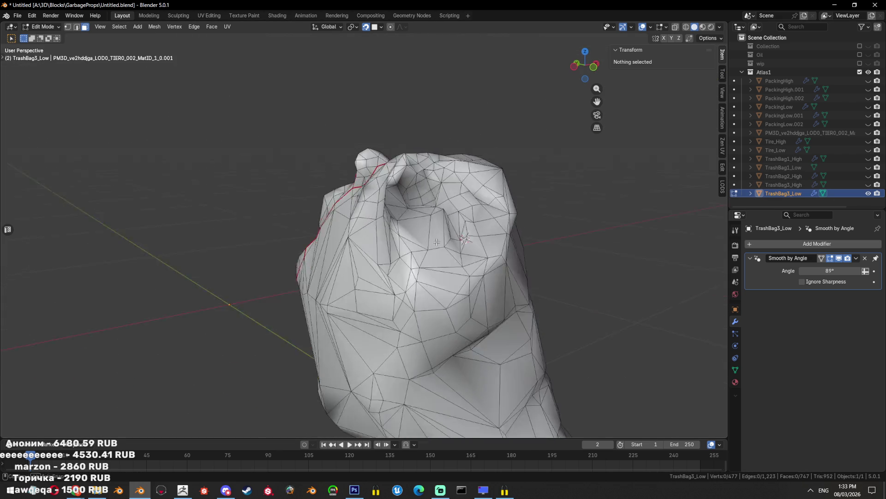
pyautogui.moveTo(461, 277); pyautogui.dragTo(412, 263)
pyautogui.click(425, 196)
pyautogui.moveTo(424, 196); pyautogui.dragTo(369, 232)
pyautogui.hotkey('alt', 'a')
pyautogui.moveTo(369, 232); pyautogui.dragTo(282, 292)
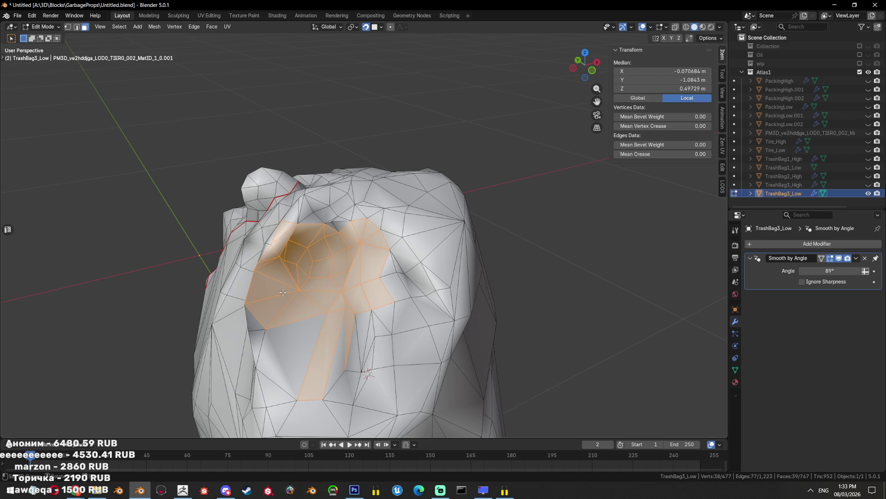
pyautogui.click(248, 322)
pyautogui.moveTo(327, 246); pyautogui.dragTo(281, 296)
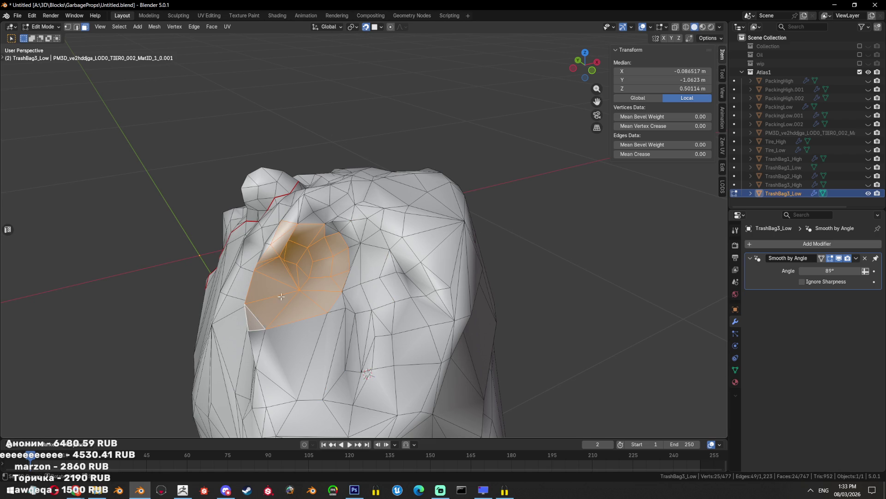
# Extend the cavity face selection, checking it against the high-poly bag in see-through view
pyautogui.click(868, 185)
pyautogui.click(868, 184)
pyautogui.moveTo(327, 297); pyautogui.dragTo(327, 296)
pyautogui.moveTo(327, 297); pyautogui.dragTo(389, 300)
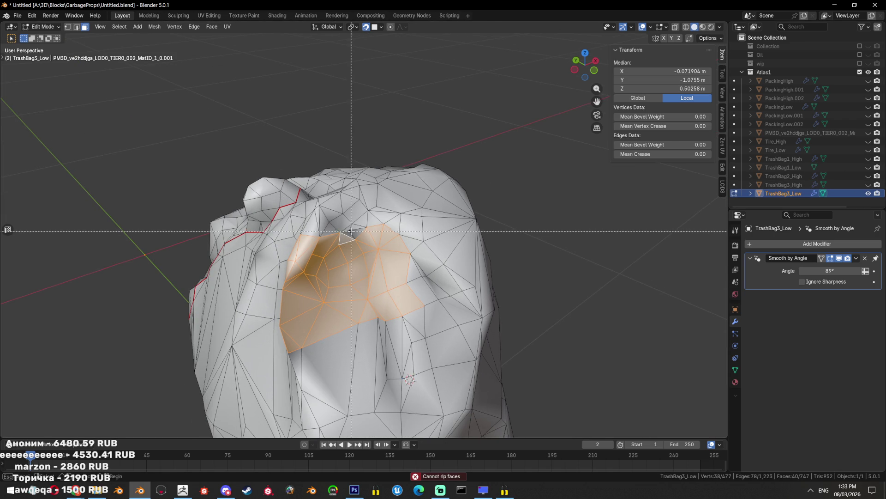
pyautogui.moveTo(506, 285); pyautogui.dragTo(397, 237)
pyautogui.hotkey('shift', 'z')
pyautogui.hotkey('shift', 'z')
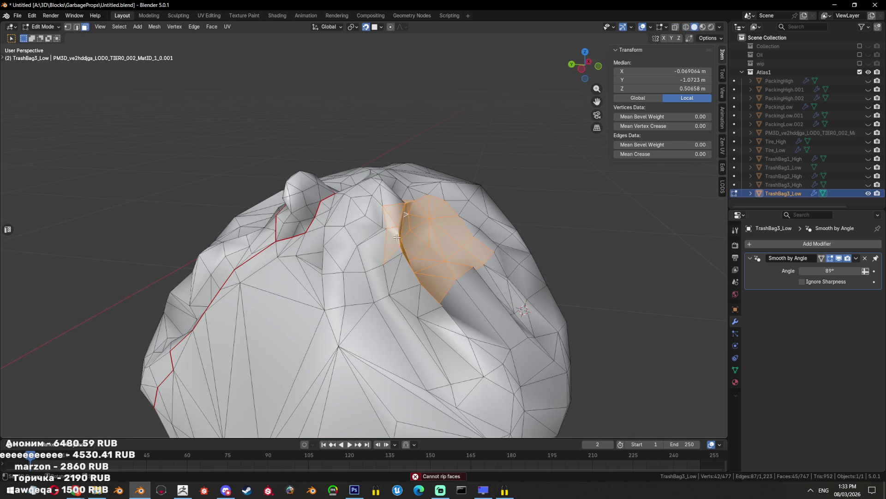
pyautogui.moveTo(467, 249); pyautogui.dragTo(456, 268)
pyautogui.press('Tab')
pyautogui.press('Tab')
# Triangulate the selected cavity n-gon and compare it with the high-poly bag
pyautogui.hotkey('ctrl', 't')
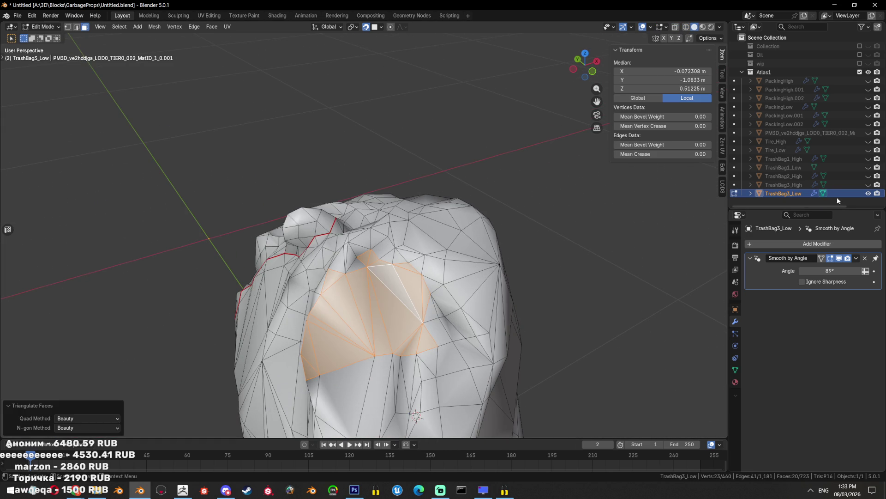
pyautogui.click(868, 184)
pyautogui.click(868, 185)
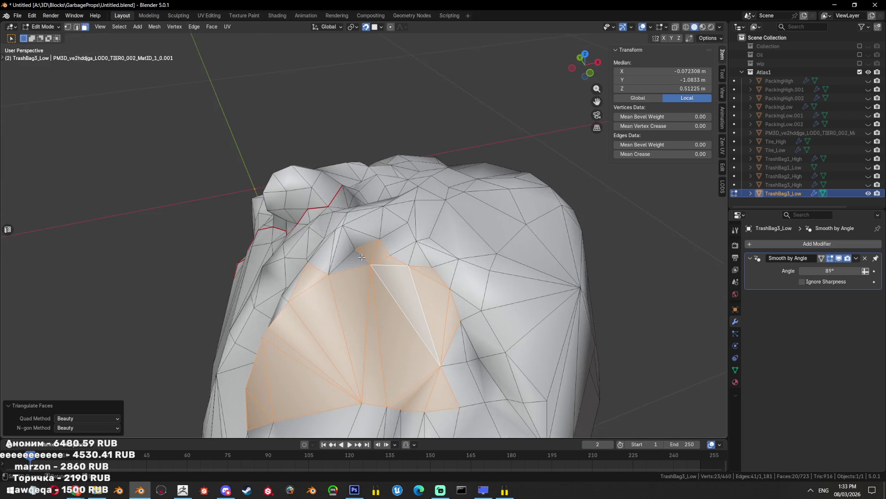
pyautogui.moveTo(415, 277); pyautogui.dragTo(381, 246)
pyautogui.moveTo(381, 247); pyautogui.dragTo(360, 261)
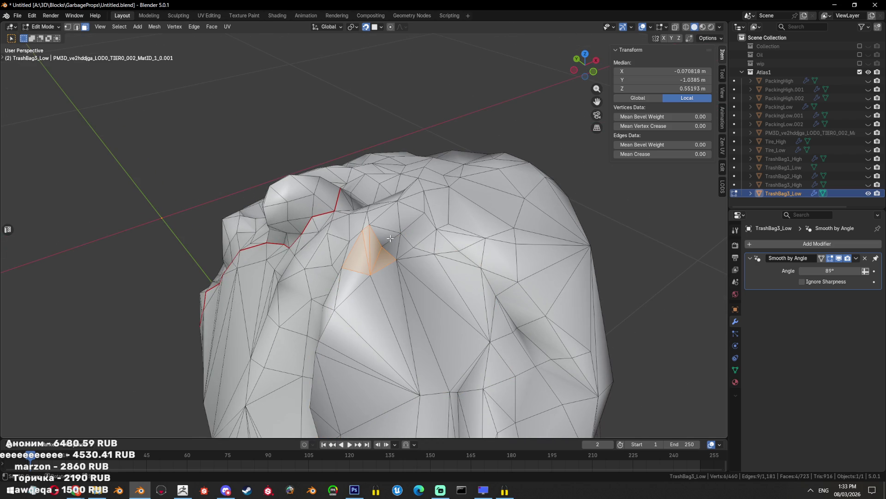
pyautogui.moveTo(424, 267); pyautogui.dragTo(409, 263)
pyautogui.hotkey('alt', 'a')
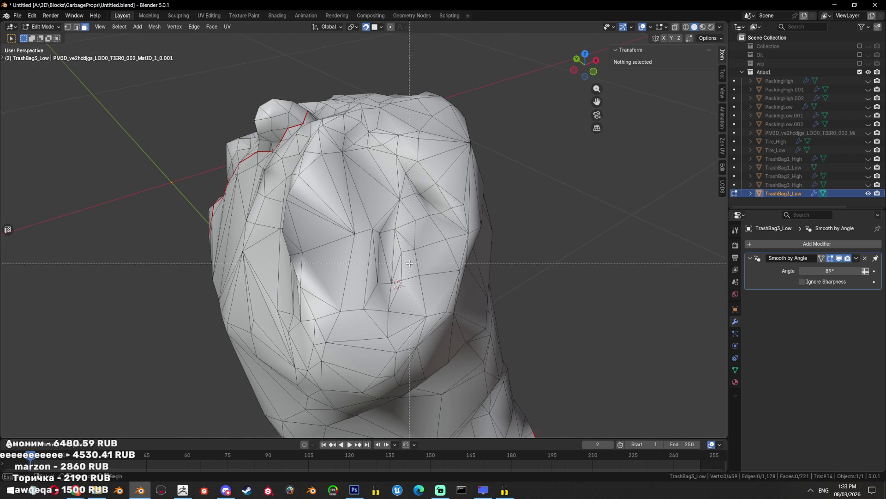
# Triangulate two more n-gon patches near the cavity
pyautogui.moveTo(370, 295); pyautogui.dragTo(370, 295)
pyautogui.hotkey('alt', 'a')
pyautogui.click(386, 276)
pyautogui.hotkey('ctrl', 't')
pyautogui.hotkey('alt', 'a')
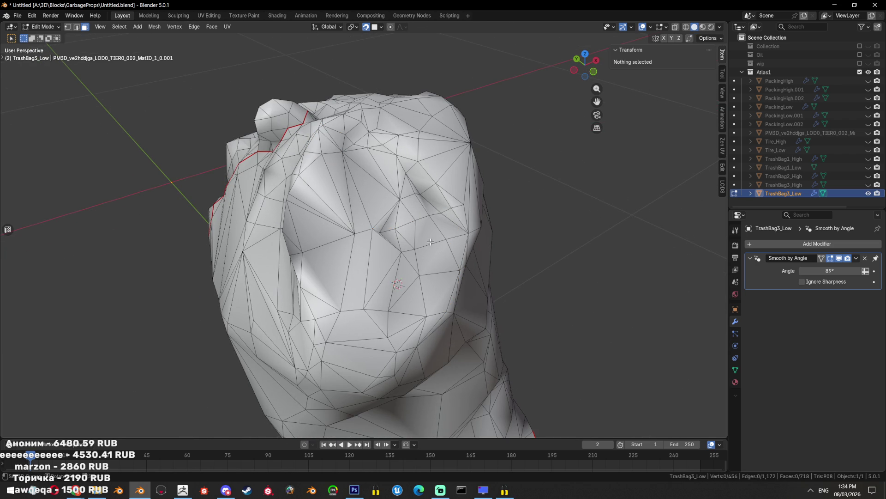
pyautogui.moveTo(388, 283); pyautogui.dragTo(389, 282)
pyautogui.hotkey('ctrl', 't')
pyautogui.hotkey('alt', 'a')
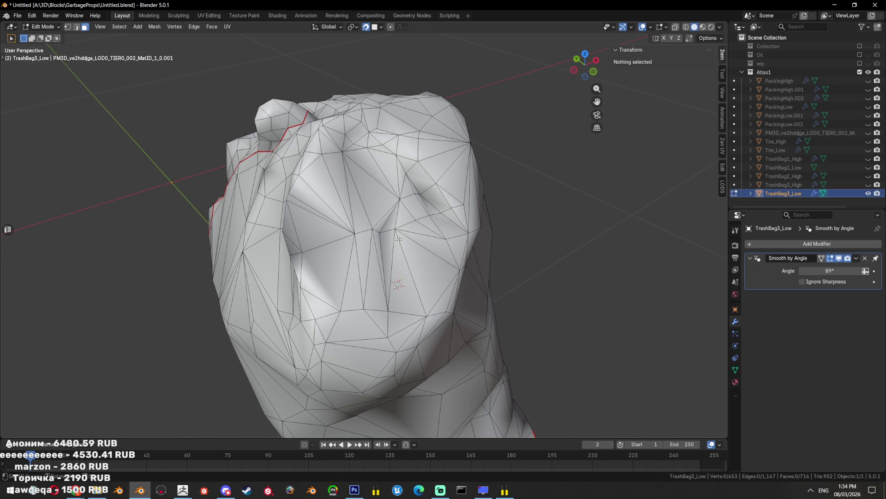
# Dissolve two unneeded edges and leave Edit Mode
pyautogui.press('2')
pyautogui.click(386, 230)
pyautogui.click(383, 267)
pyautogui.press('x')
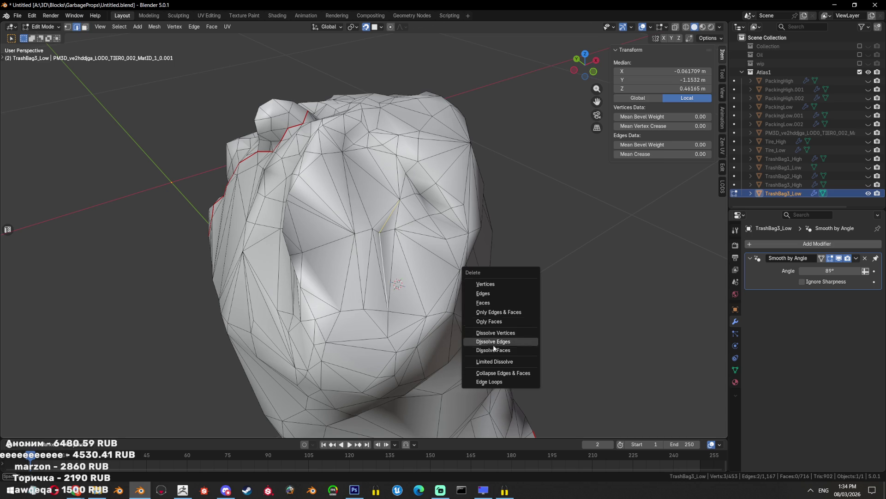
pyautogui.click(494, 382)
pyautogui.press('Tab')
pyautogui.moveTo(481, 290); pyautogui.dragTo(472, 270)
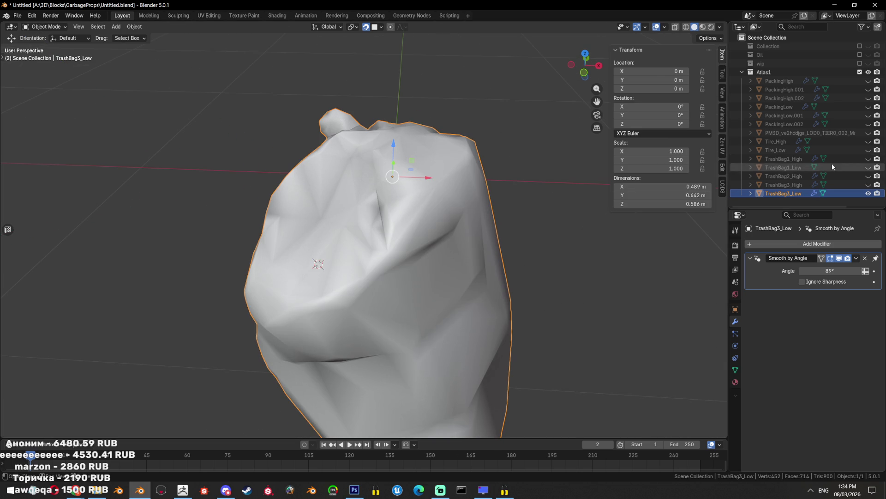
# In Edit Mode, box-select three small faces on TrashBag3_Low and dissolve them into one
pyautogui.moveTo(323, 240); pyautogui.dragTo(298, 223)
pyautogui.scroll(3)
pyautogui.press('Tab')
pyautogui.press('a')
pyautogui.hotkey('alt', 'a')
pyautogui.hotkey('ctrl', 'z')
pyautogui.press('b')
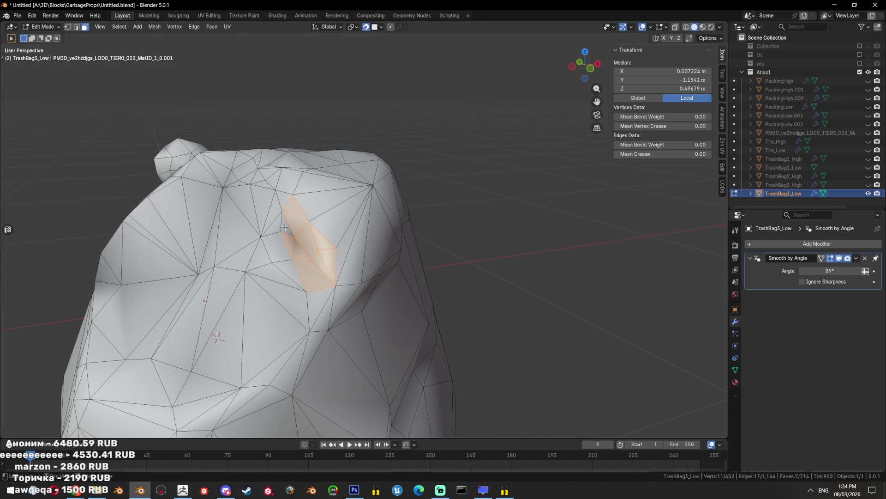
pyautogui.hotkey('ctrl', 'x')
pyautogui.hotkey('alt', 'a')
# Orbit and zoom out to inspect the whole low-poly bag shape
pyautogui.moveTo(285, 226); pyautogui.dragTo(373, 269)
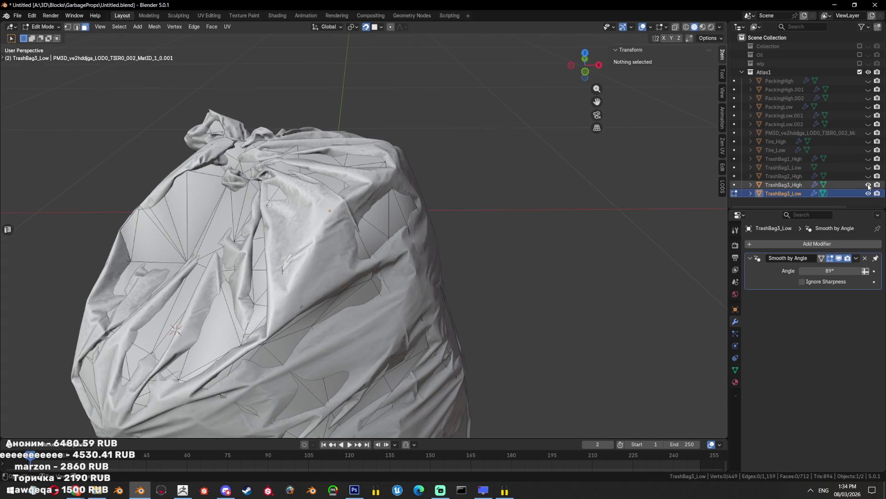
pyautogui.moveTo(277, 240); pyautogui.dragTo(386, 279)
pyautogui.scroll(-3)
pyautogui.scroll(3)
pyautogui.scroll(-3)
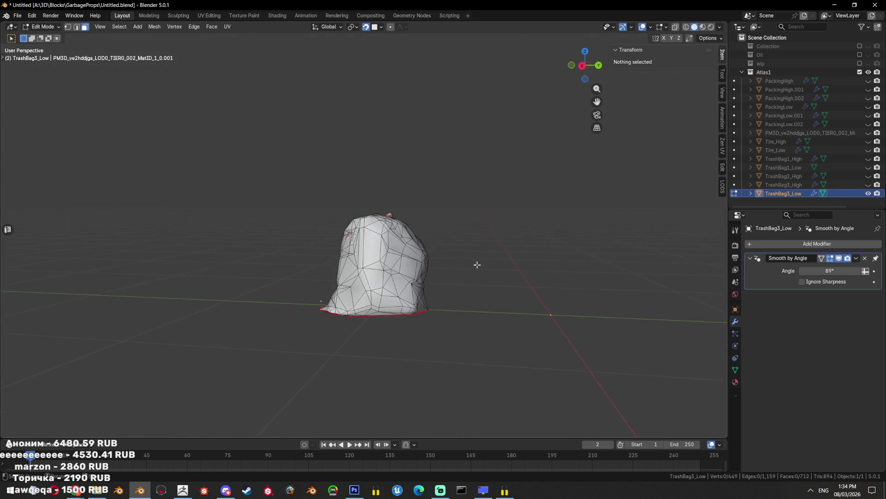
pyautogui.scroll(3)
# Select the linked face patch near the folded top, grow it, and dissolve it into one face
pyautogui.moveTo(385, 279); pyautogui.dragTo(355, 319)
pyautogui.press('l')
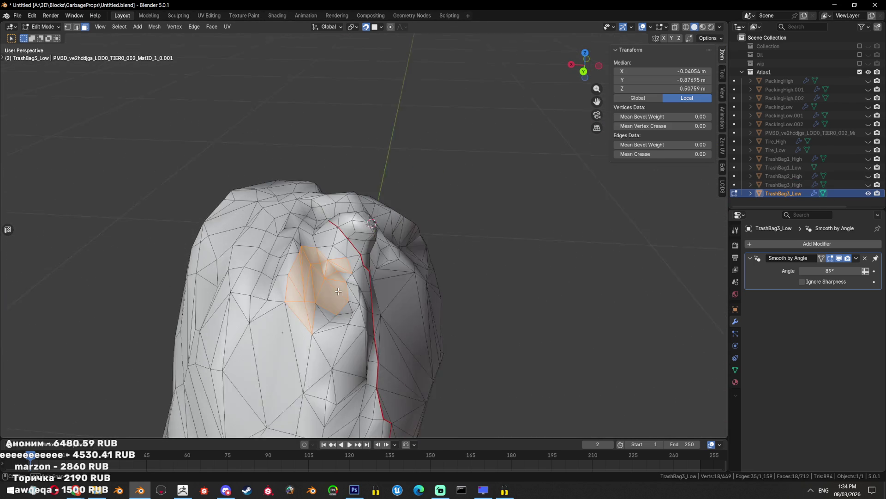
pyautogui.press('l')
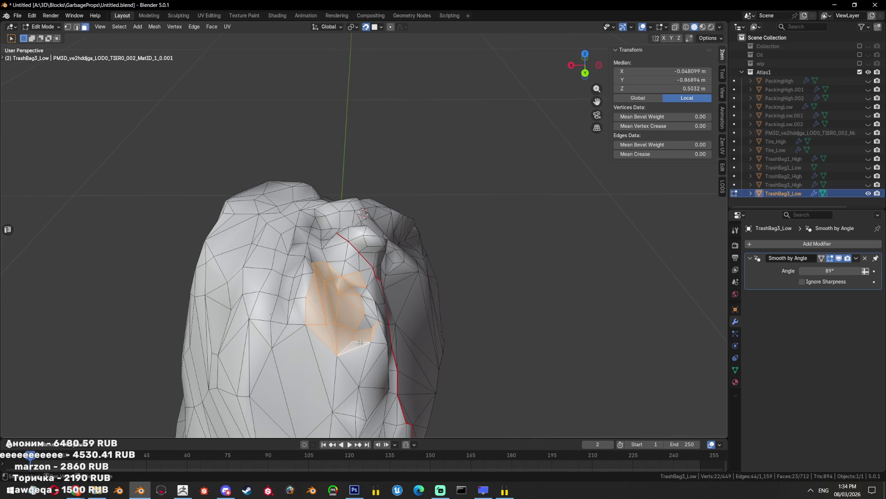
pyautogui.moveTo(374, 322); pyautogui.dragTo(374, 296)
pyautogui.hotkey('ctrl', 'x')
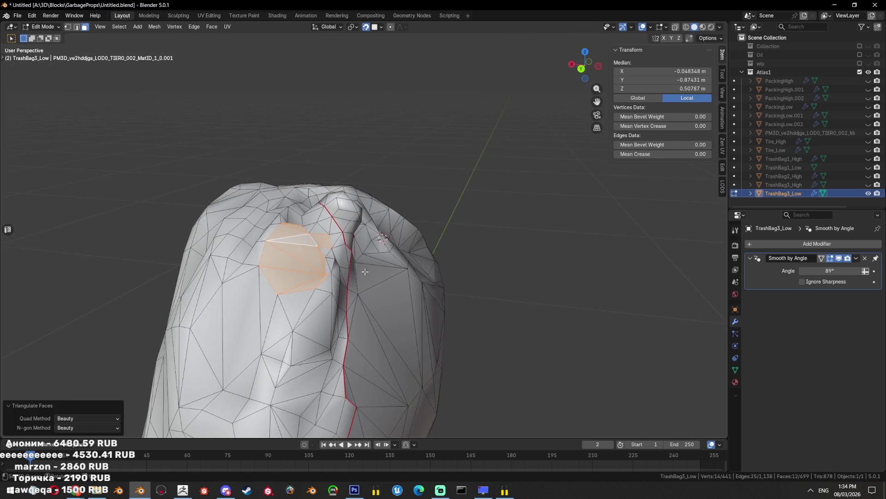
pyautogui.hotkey('alt', 'a')
pyautogui.scroll(3)
# Reselect and grow the fold patch, then rebuild it into fewer, larger triangles
pyautogui.press('l')
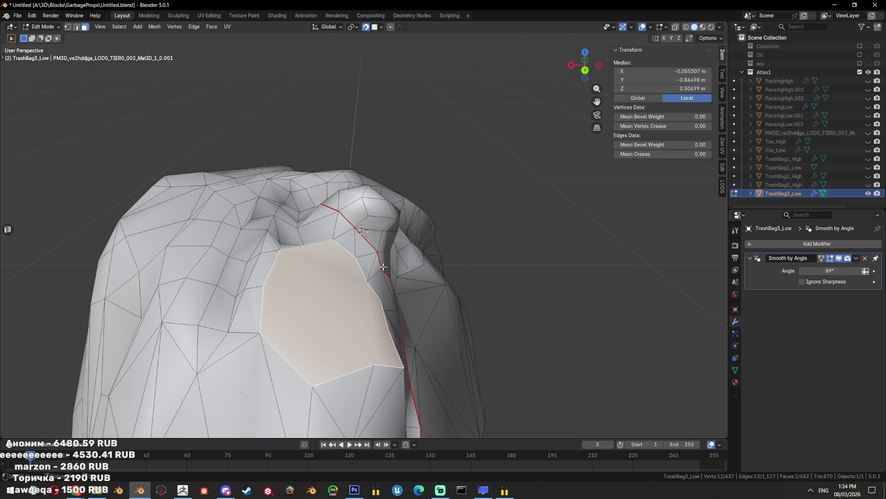
pyautogui.hotkey('ctrl', 'z')
pyautogui.hotkey('ctrl', 'z')
pyautogui.hotkey('ctrl', 'z')
pyautogui.scroll(3)
pyautogui.click(415, 314)
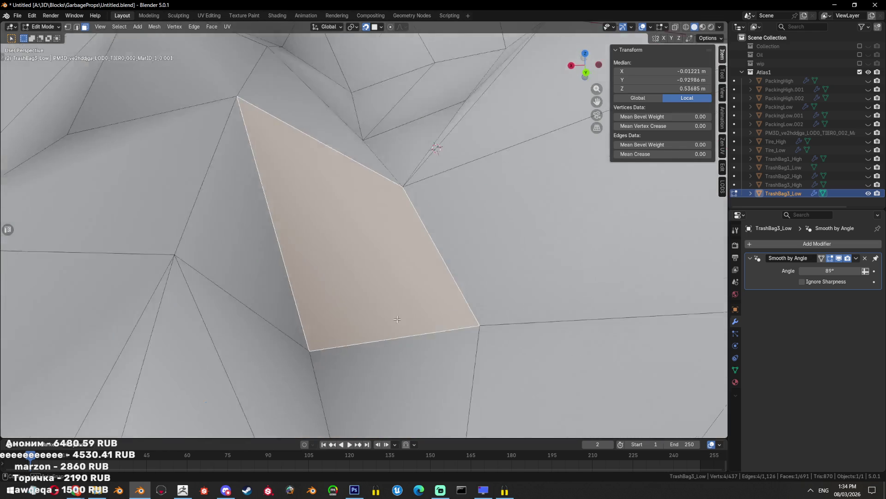
pyautogui.scroll(-3)
pyautogui.press('1')
pyautogui.scroll(-3)
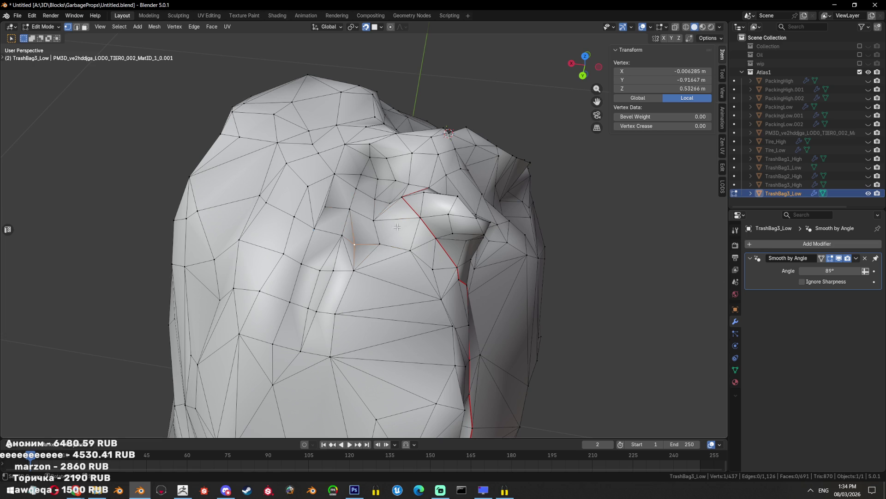
pyautogui.press('l')
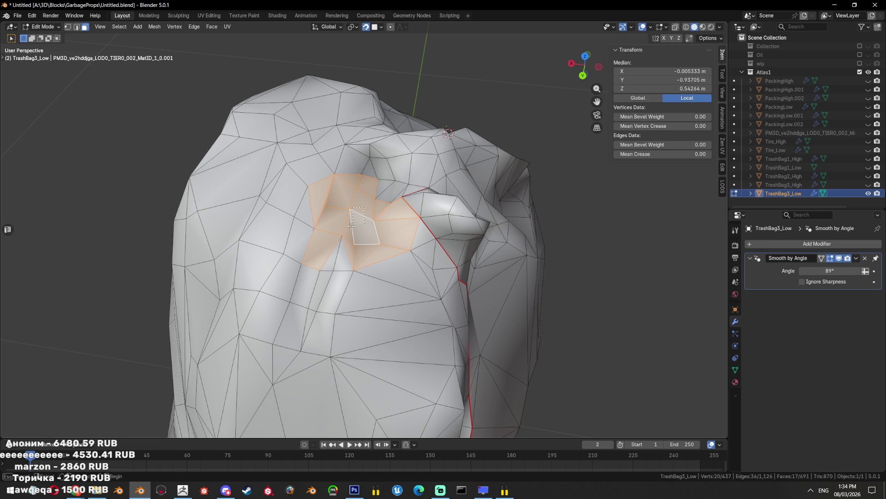
pyautogui.moveTo(374, 165); pyautogui.dragTo(324, 241)
pyautogui.press('l')
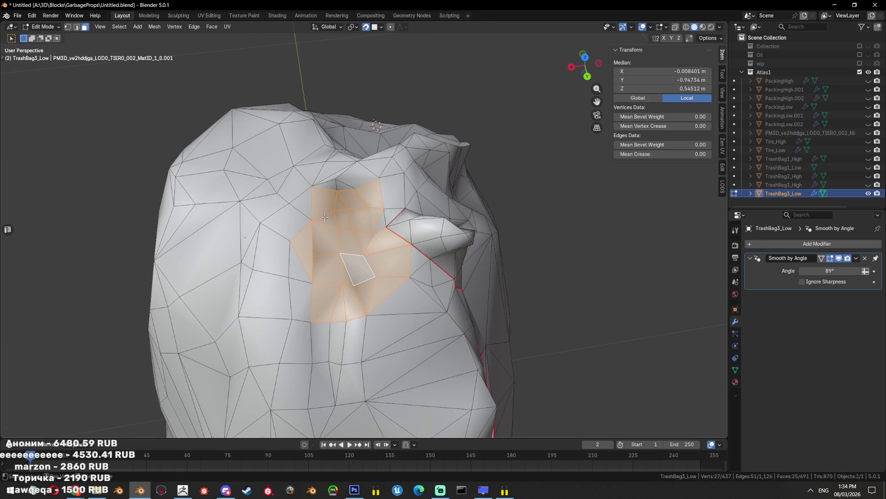
pyautogui.hotkey('ctrl', 'z')
pyautogui.hotkey('alt', 'a')
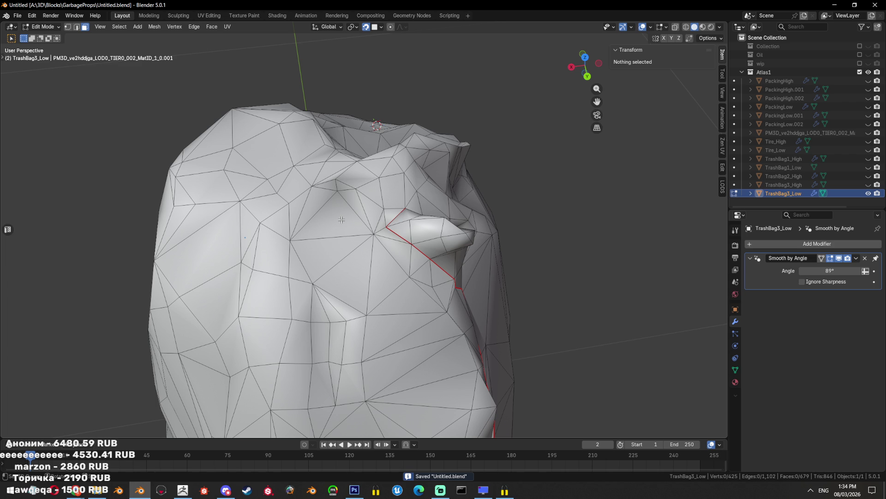
pyautogui.moveTo(341, 220); pyautogui.dragTo(387, 275)
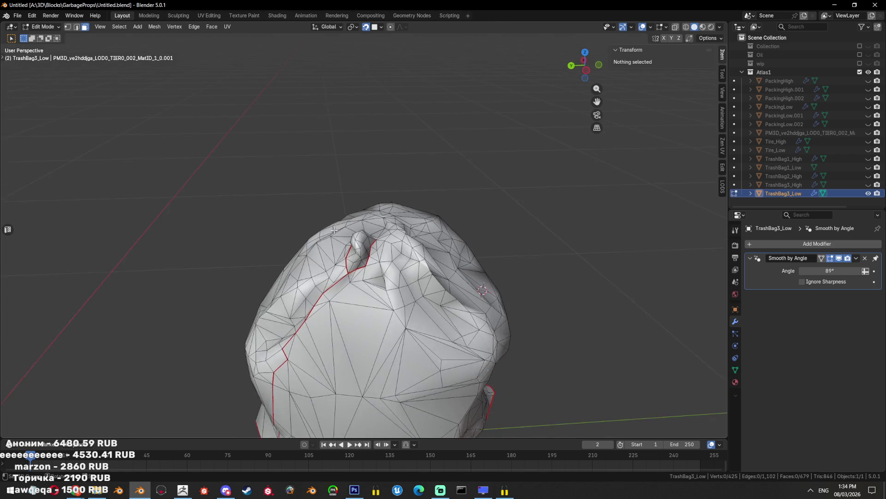
# Mark a seam along the shortest edge path down the side of TrashBag3_Low
pyautogui.click(384, 259)
pyautogui.moveTo(384, 259); pyautogui.dragTo(376, 258)
pyautogui.scroll(-3)
pyautogui.moveTo(481, 327); pyautogui.dragTo(432, 386)
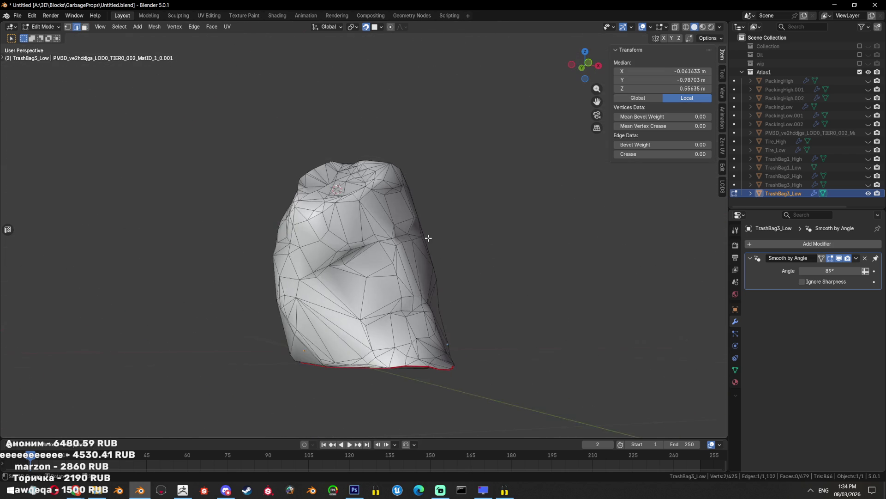
pyautogui.click(419, 387)
pyautogui.hotkey('ctrl', 'z')
pyautogui.click(417, 390)
pyautogui.hotkey('ctrl', 'e')
pyautogui.click(516, 367)
# Check the mesh selection, then return to Object Mode with 425 vertices and 679 faces
pyautogui.hotkey('alt', 'a')
pyautogui.moveTo(499, 390); pyautogui.dragTo(352, 258)
pyautogui.scroll(3)
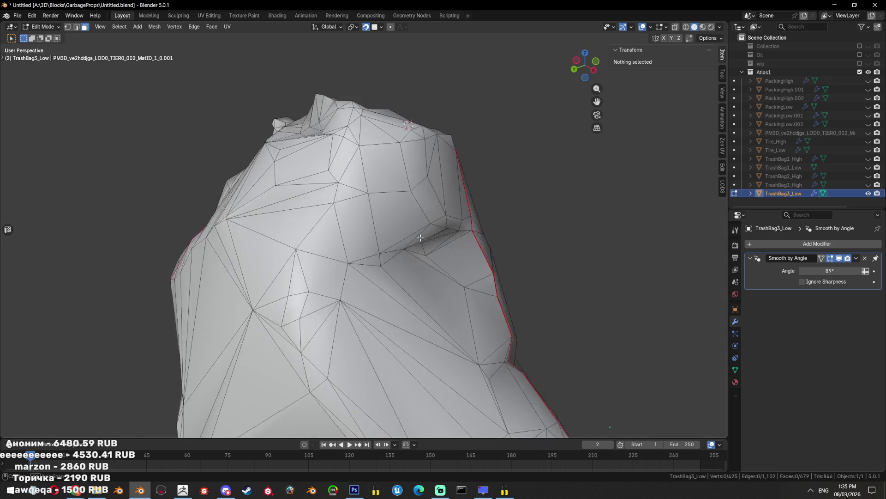
pyautogui.press('a')
pyautogui.moveTo(352, 258); pyautogui.dragTo(418, 250)
pyautogui.hotkey('alt', 'a')
pyautogui.press('l')
pyautogui.press('Tab')
pyautogui.scroll(-3)
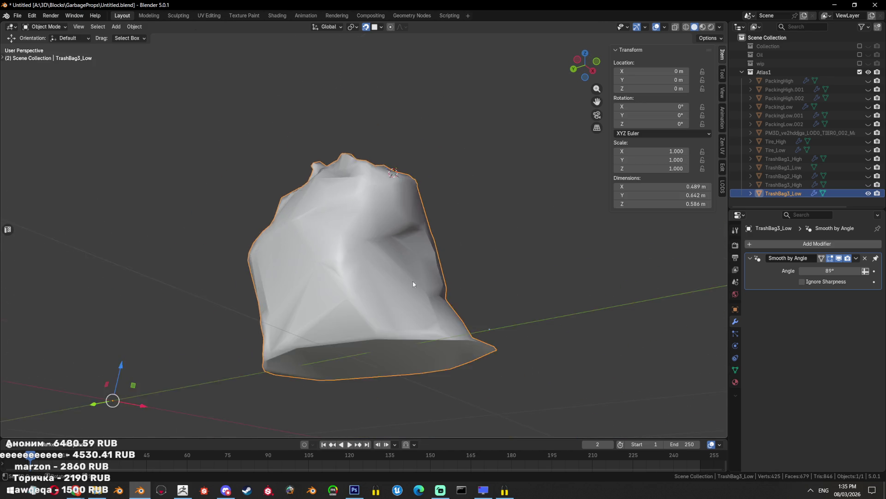
# Compare TrashBag3_Low against TrashBag3_High by toggling visibility, then reselect TrashBag3_Low
pyautogui.moveTo(413, 281); pyautogui.dragTo(434, 305)
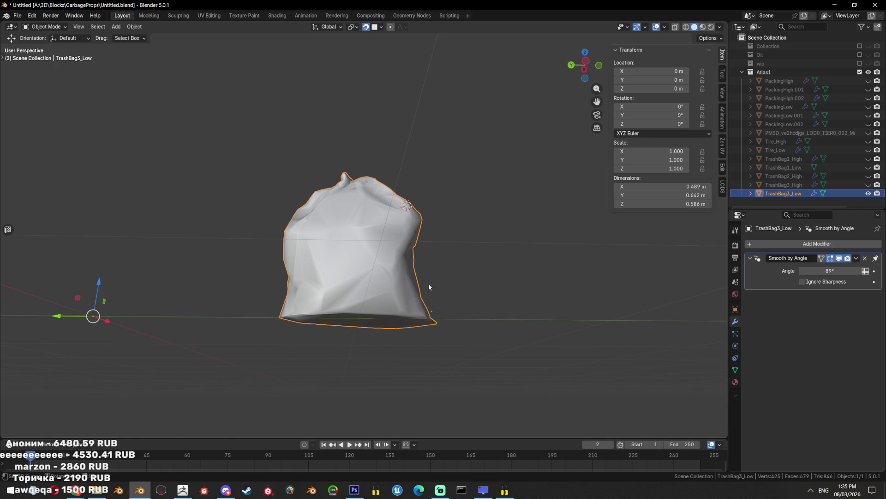
pyautogui.click(419, 226)
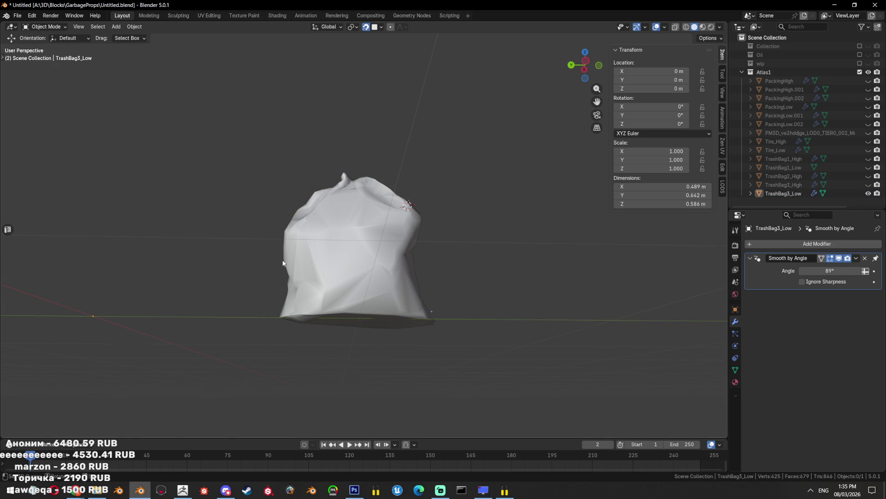
pyautogui.click(869, 194)
pyautogui.click(868, 185)
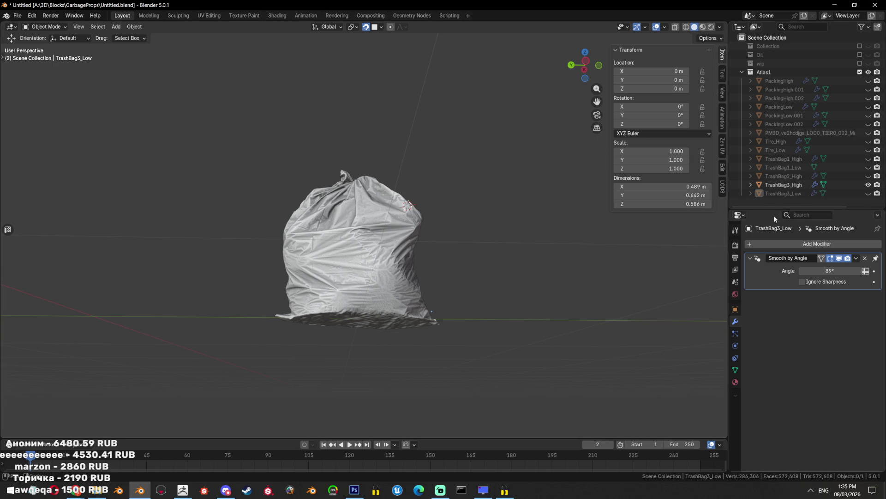
pyautogui.click(868, 184)
pyautogui.click(869, 193)
pyautogui.click(353, 235)
# Select all of TrashBag3_Low in Edit Mode and unwrap it Angle Based with 0.001 margin
pyautogui.moveTo(455, 272); pyautogui.dragTo(465, 256)
pyautogui.press('Tab')
pyautogui.scroll(3)
pyautogui.press('a')
pyautogui.hotkey('alt', 'a')
pyautogui.scroll(-3)
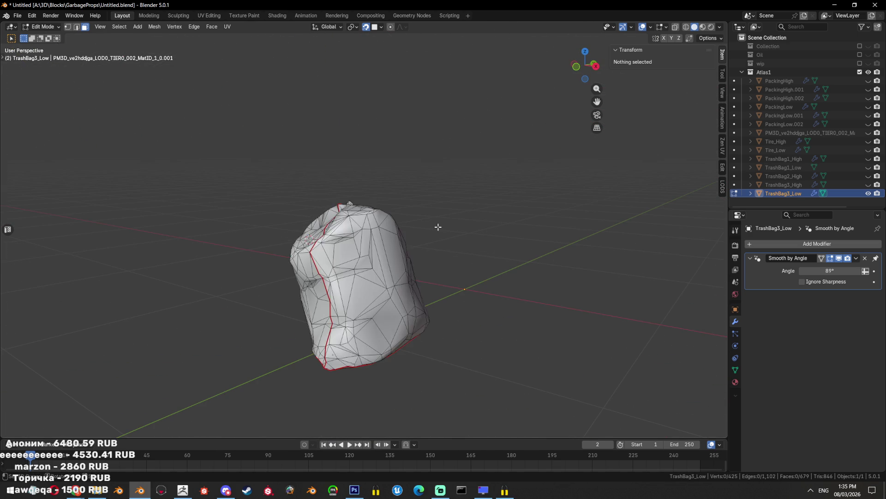
pyautogui.press('a')
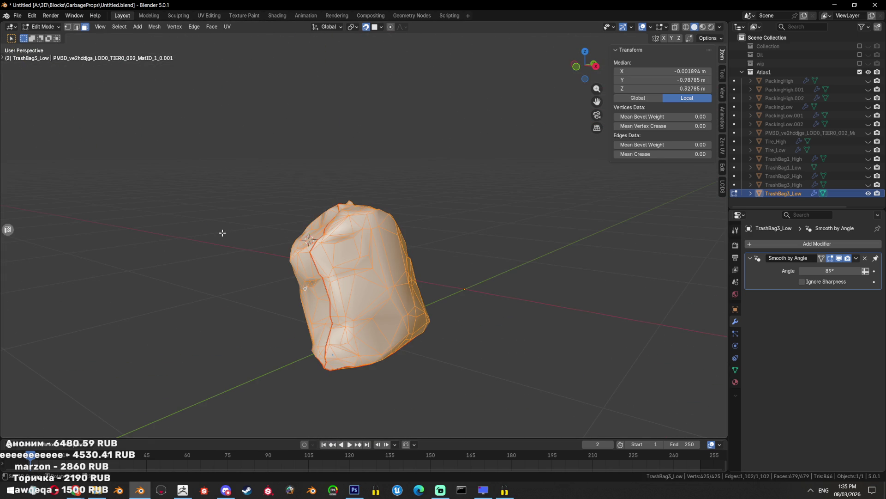
pyautogui.hotkey('shift', 'F10')
pyautogui.press('u')
pyautogui.click(542, 119)
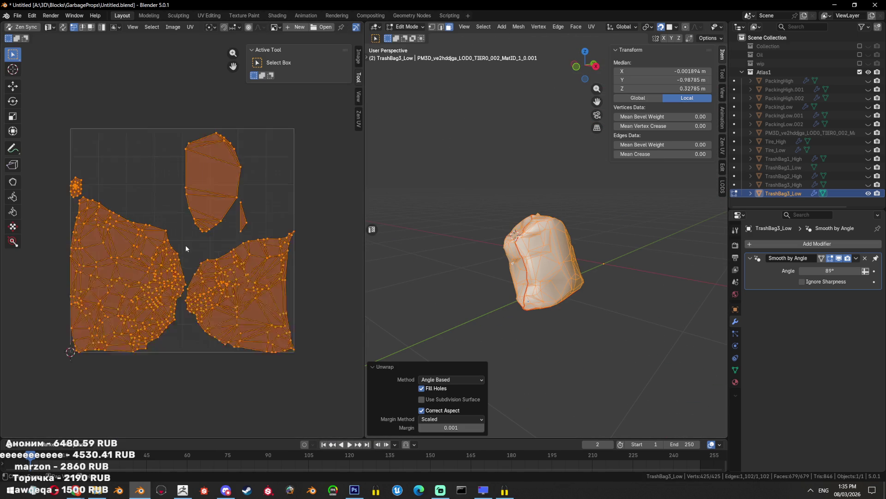